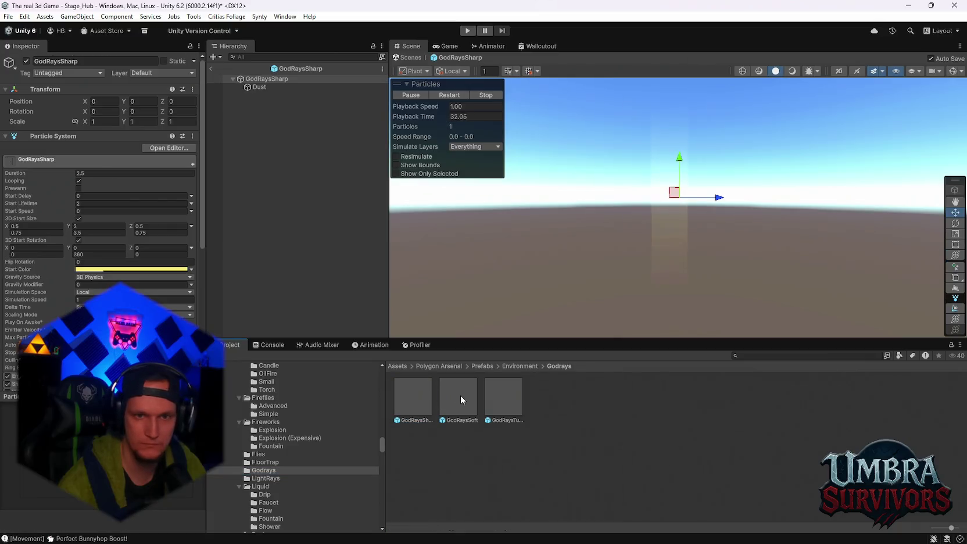
Preview the GodRaysSoft godray effect and look around its soft glow.
mouse_move(664, 216)
left_mouse_down()
mouse_move(541, 208)
mouse_move(664, 226)
left_mouse_up()
double_click(455, 396)
mouse_move(581, 250)
left_mouse_down()
mouse_move(616, 274)
mouse_move(660, 247)
mouse_move(611, 198)
mouse_move(740, 280)
mouse_move(703, 190)
mouse_move(693, 274)
mouse_move(685, 136)
mouse_move(639, 163)
left_mouse_up()
left_click(461, 402)
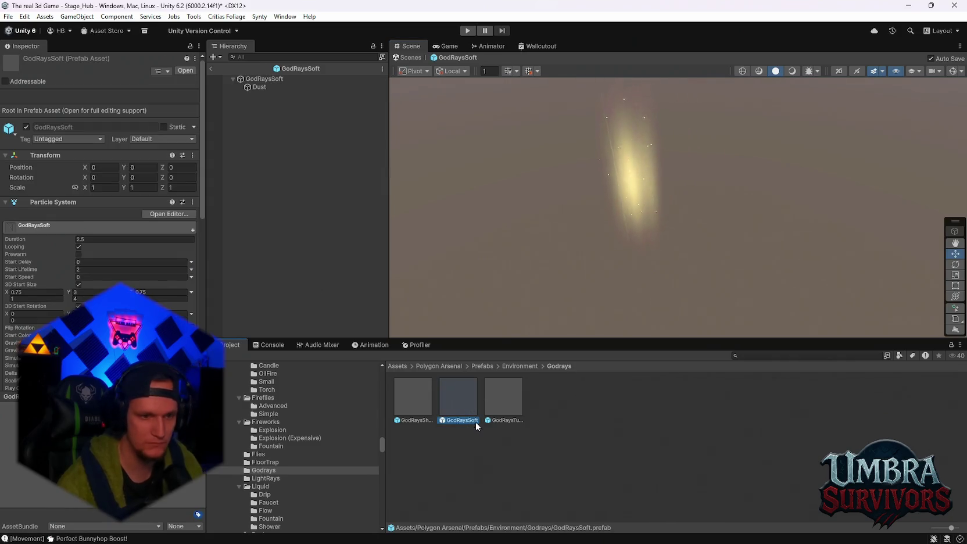
scroll(299, 489, "down", 3)
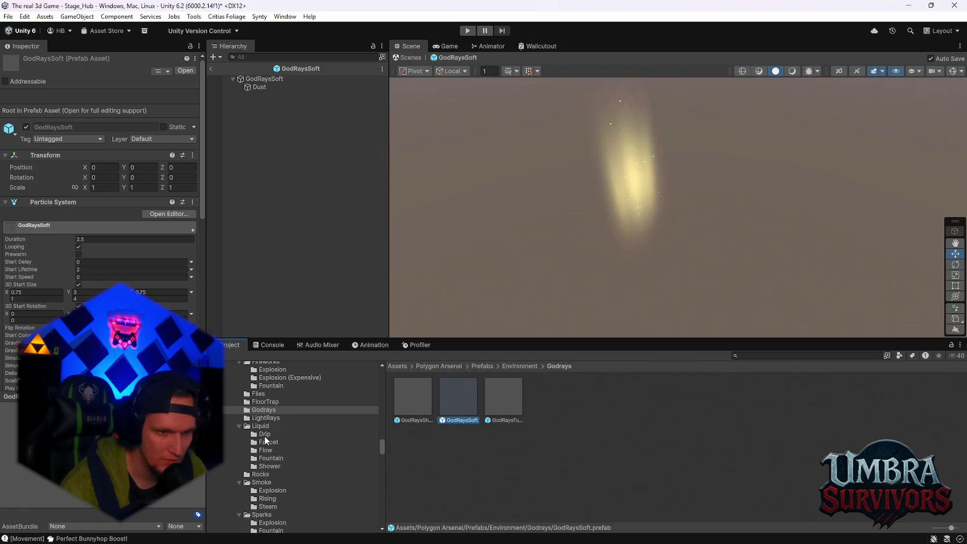
Preview LightRayFlickerRound01 and LightRayFlickerRound02 from the LightRays folder.
left_click(266, 417)
double_click(459, 397)
double_click(461, 396)
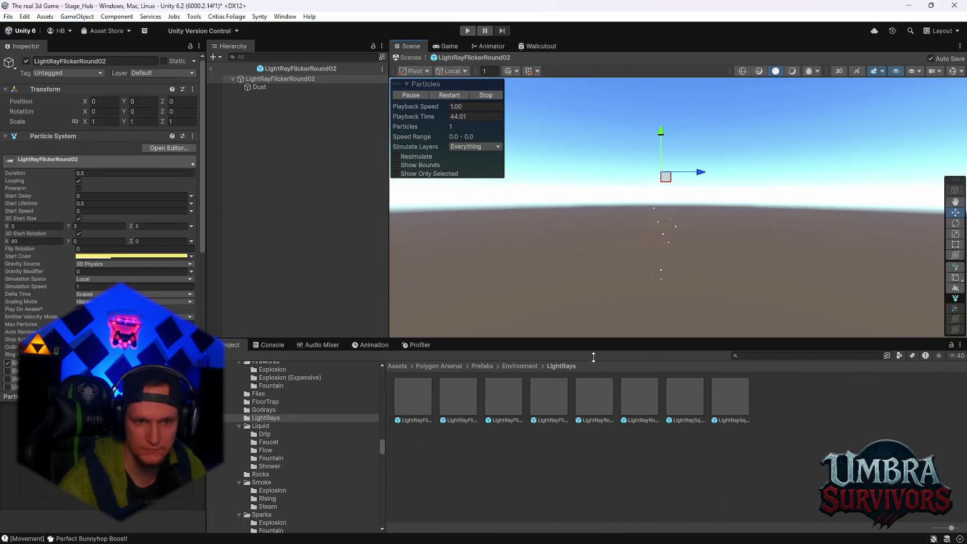
scroll(277, 472, "down", 4)
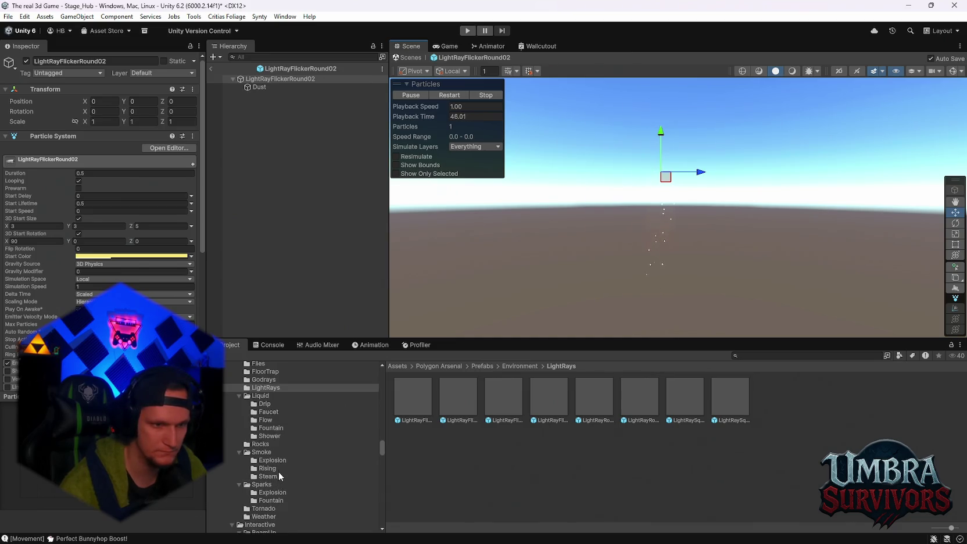
scroll(284, 474, "down", 6)
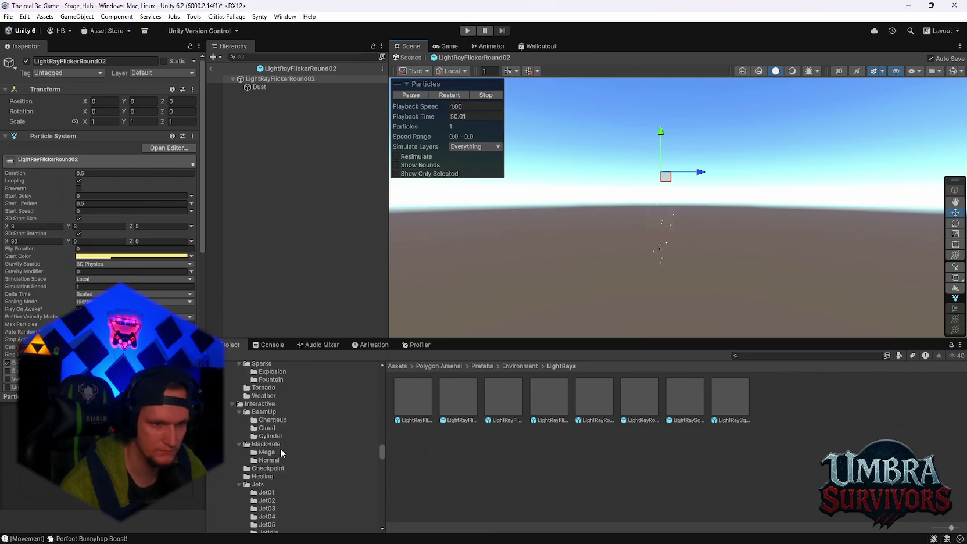
scroll(281, 449, "down", 2)
Preview the Healing effects HealLoop and HealNova, checking HealOnce along the way.
left_click(266, 446)
double_click(450, 392)
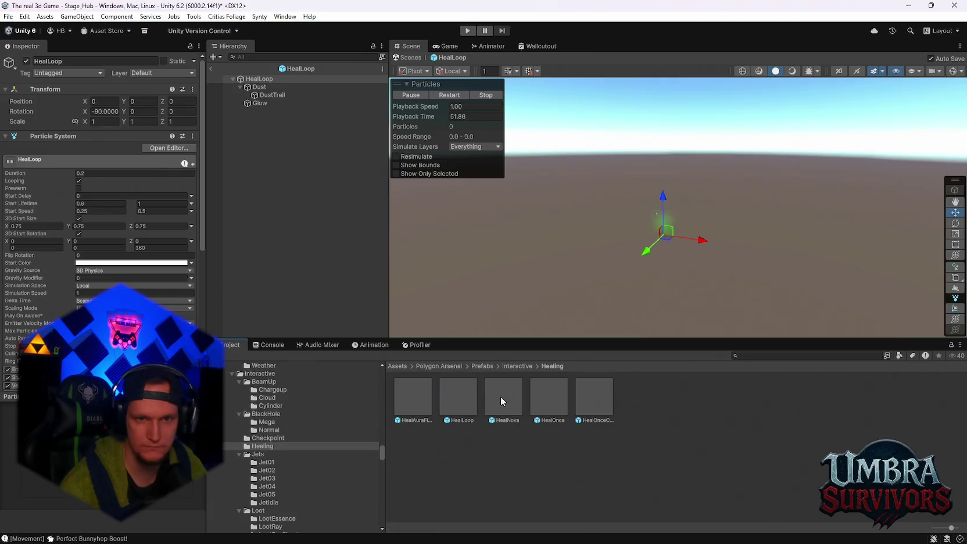
double_click(517, 402)
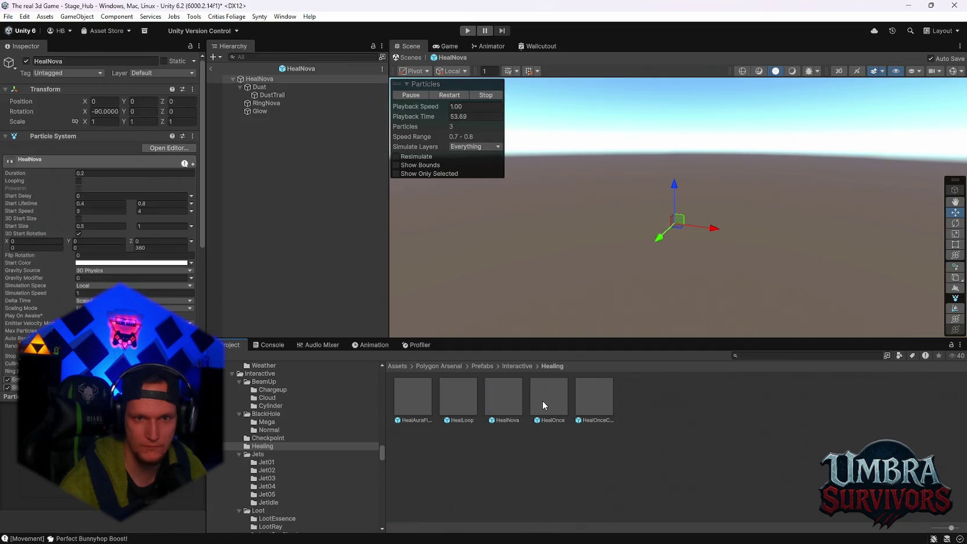
left_click(542, 400)
double_click(507, 398)
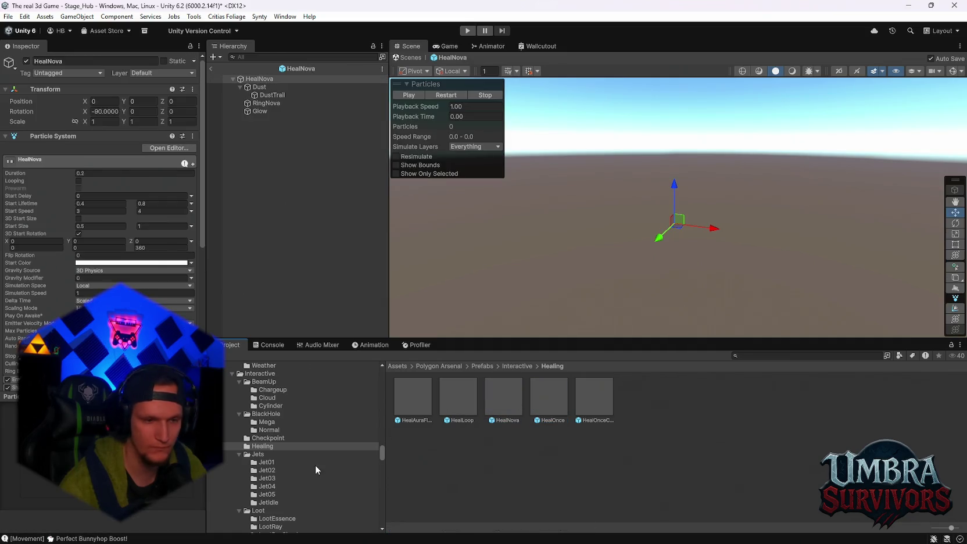
scroll(284, 463, "down", 3)
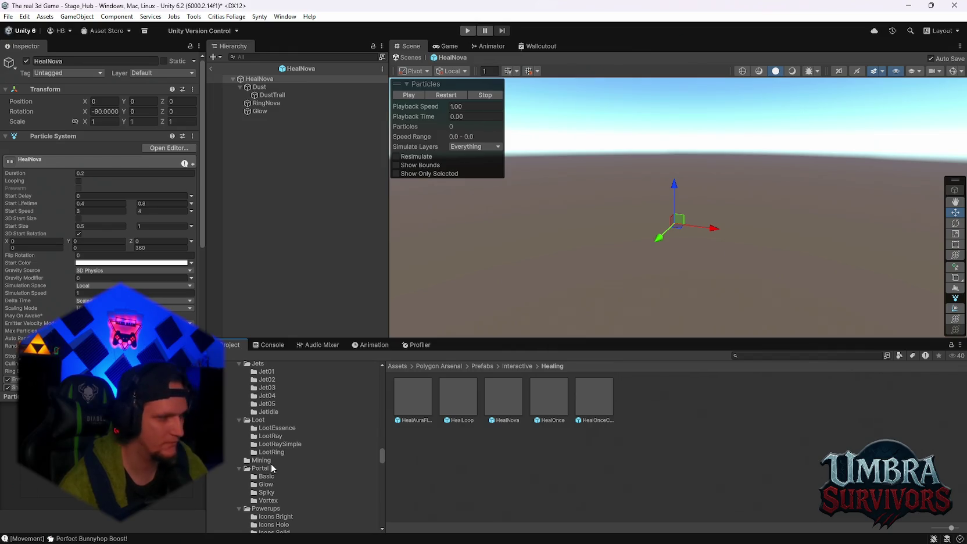
Preview StoneCoalExplosion and the PortalBasicGreen, PortalBasicPink and PortalSpikyGreen portals.
left_click(272, 461)
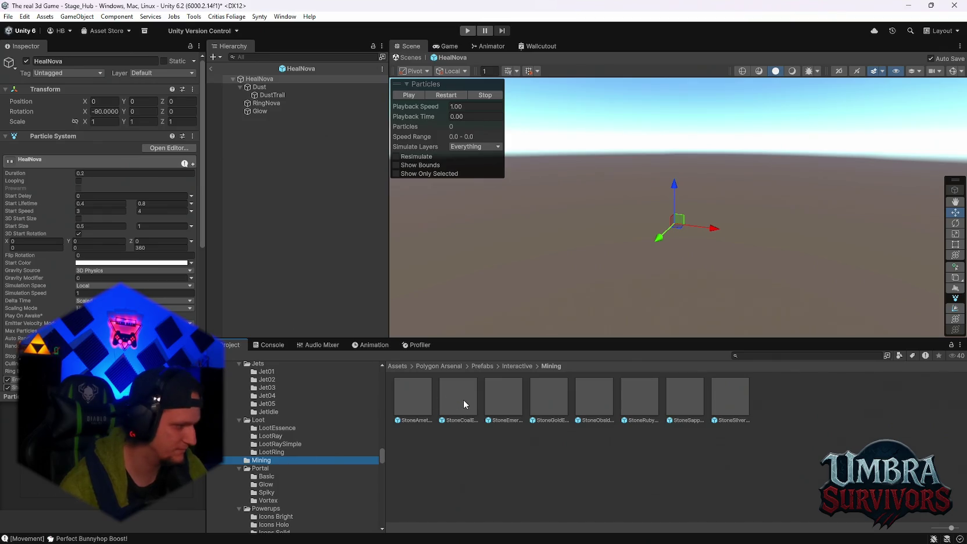
double_click(471, 390)
left_click(515, 393)
left_click(291, 473)
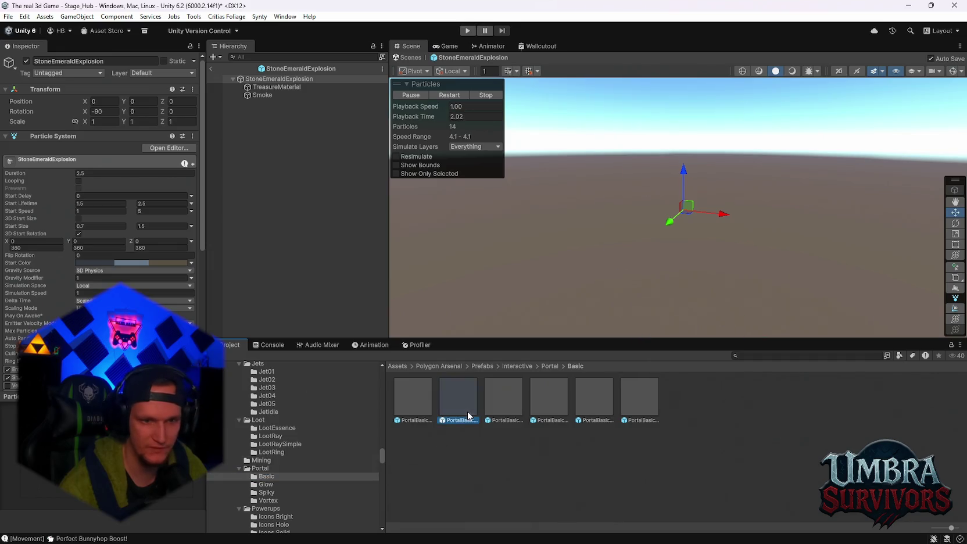
double_click(517, 395)
double_click(525, 394)
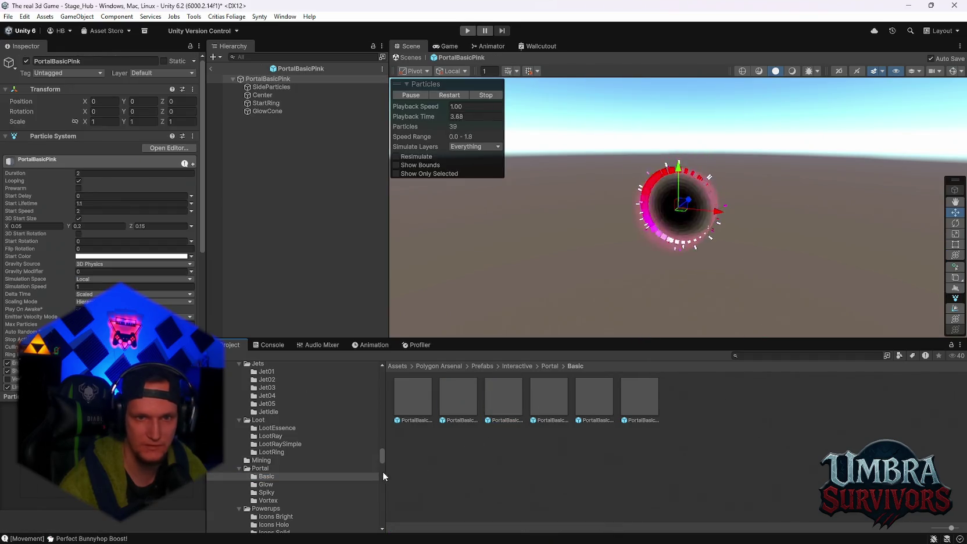
left_click(275, 492)
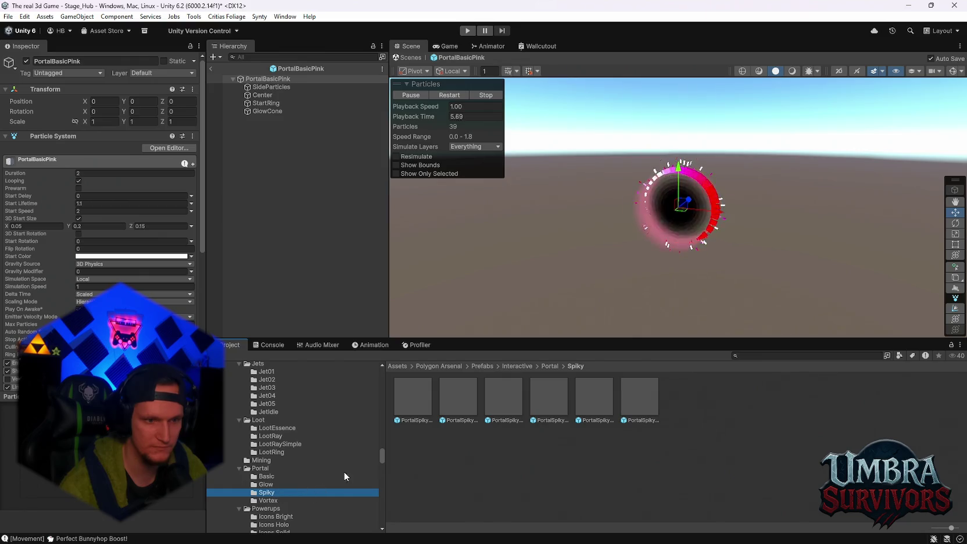
double_click(472, 390)
scroll(302, 459, "down", 2)
Preview the PowerIconAmmoTriplev3 powerup and a SpawnNova spawn effect.
left_click(283, 484)
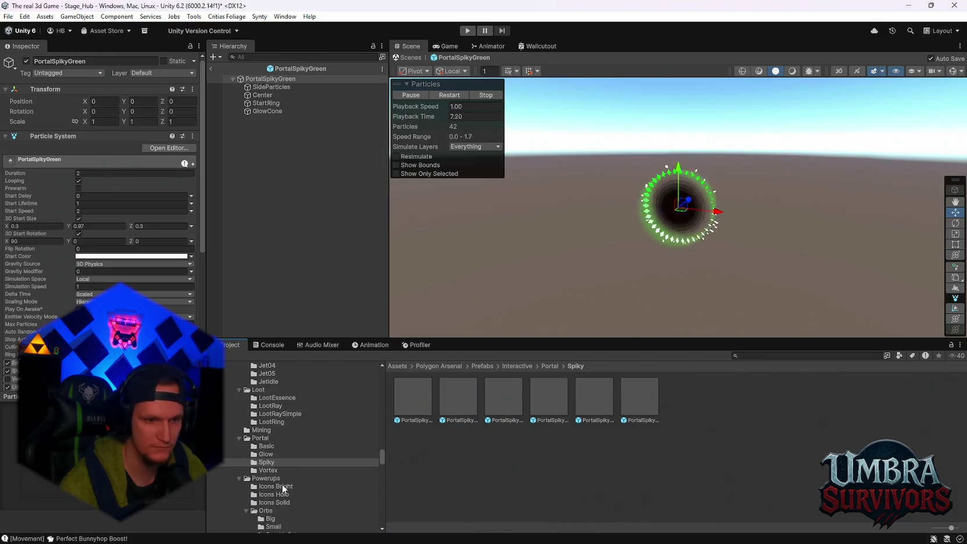
double_click(460, 396)
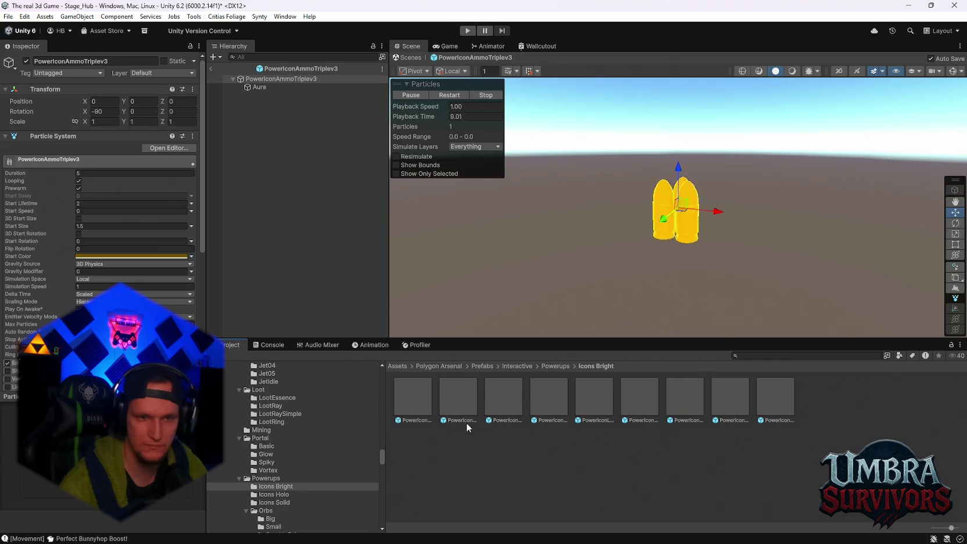
scroll(293, 480, "down", 3)
left_click(269, 428)
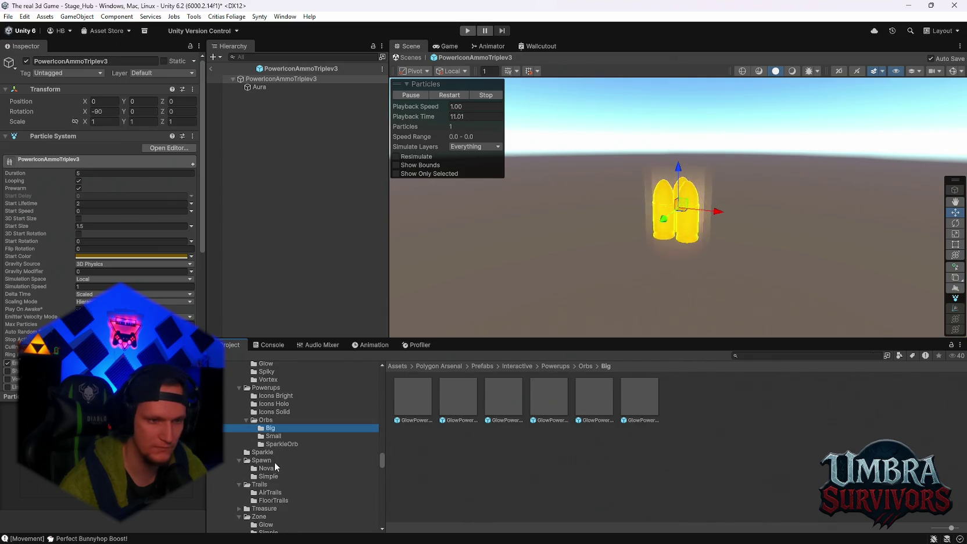
left_click(268, 468)
double_click(417, 393)
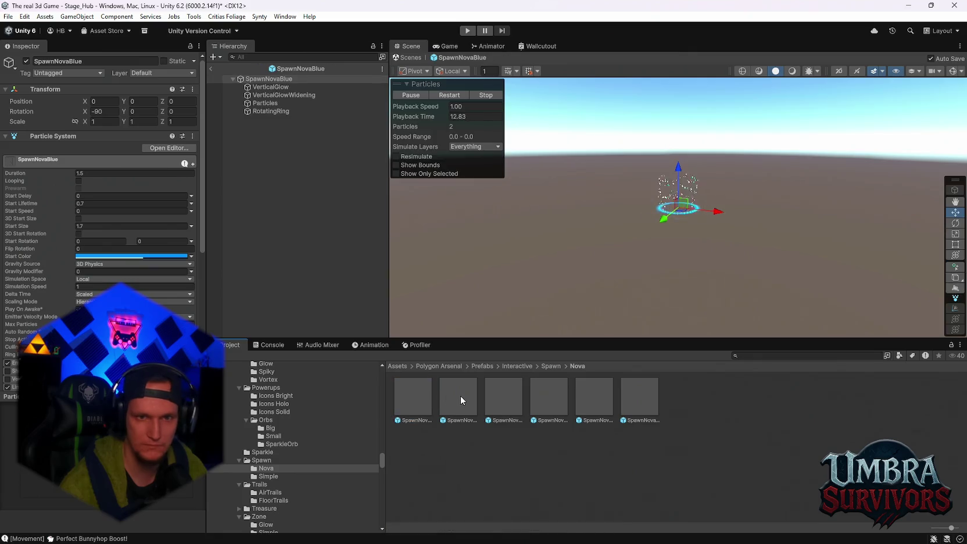
scroll(295, 483, "down", 2)
Browse AirTrails and the Treasure folders down to the Dollar fountain effects.
left_click(270, 463)
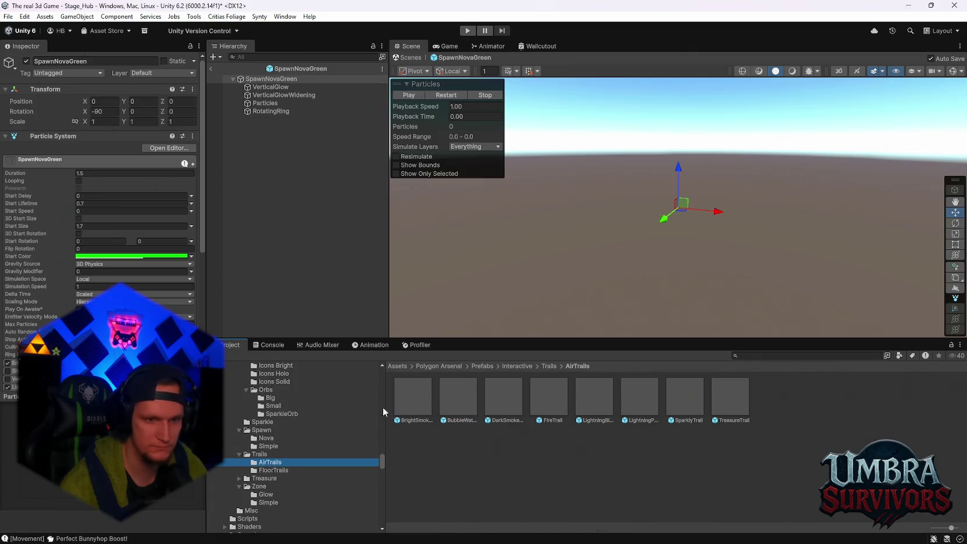
double_click(264, 478)
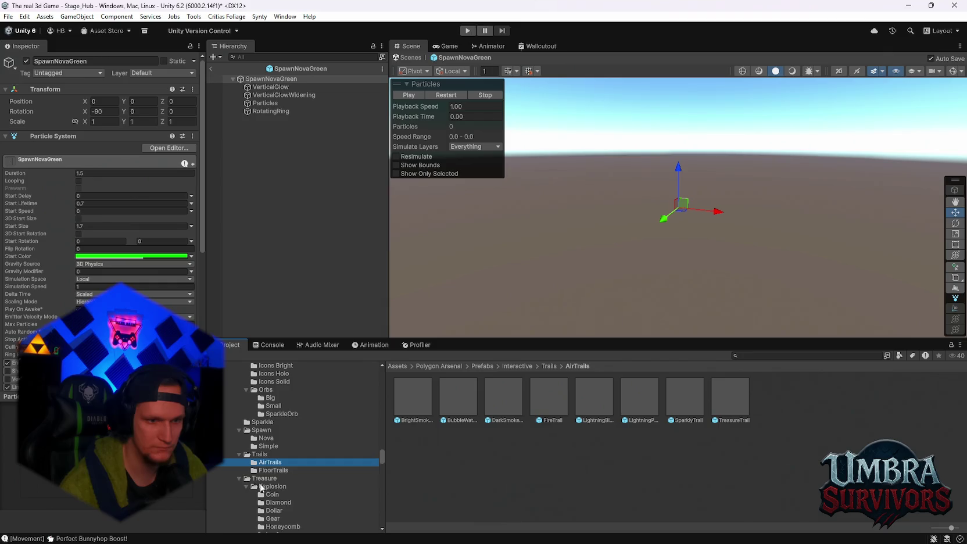
left_click(299, 486)
scroll(297, 480, "down", 4)
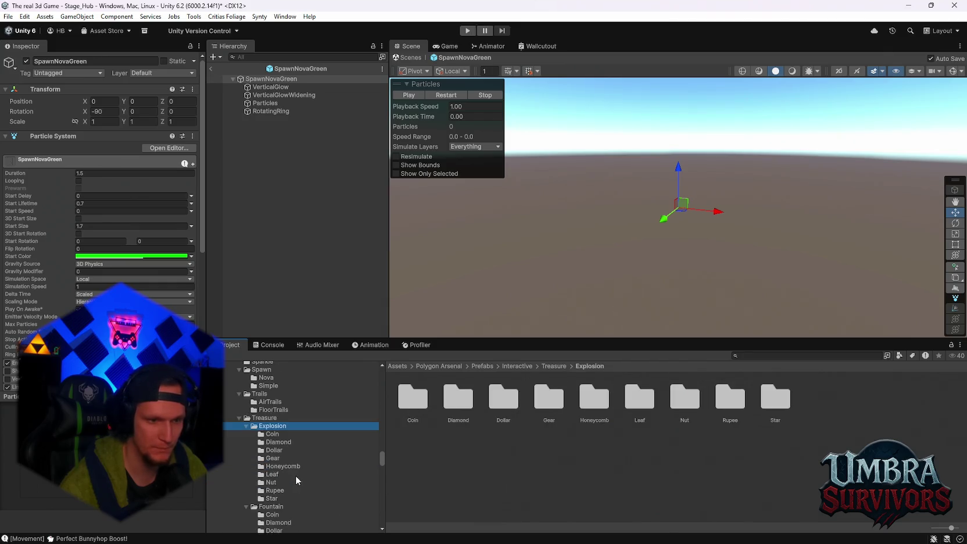
scroll(276, 488, "down", 4)
left_click(276, 470)
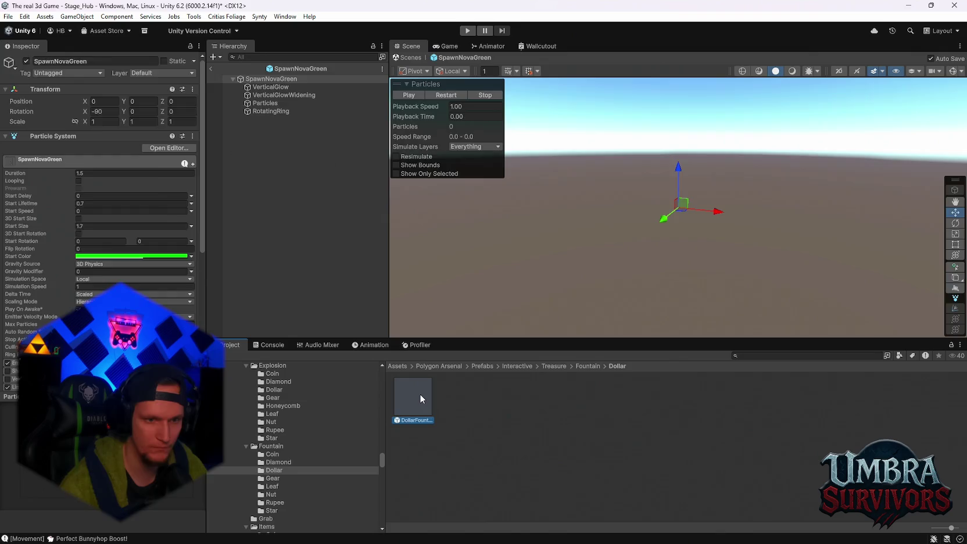
Preview DollarFountain, LeafFountainBronze, TreasureGrabEpic and TreasureGrabYellow treasure effects.
double_click(419, 393)
left_click(290, 486)
double_click(428, 398)
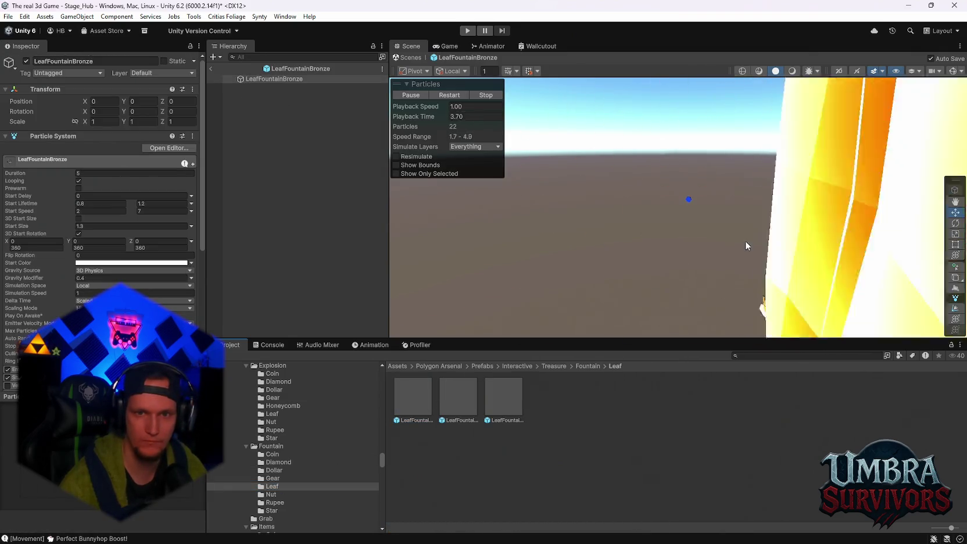
scroll(290, 465, "down", 1)
left_click(266, 488)
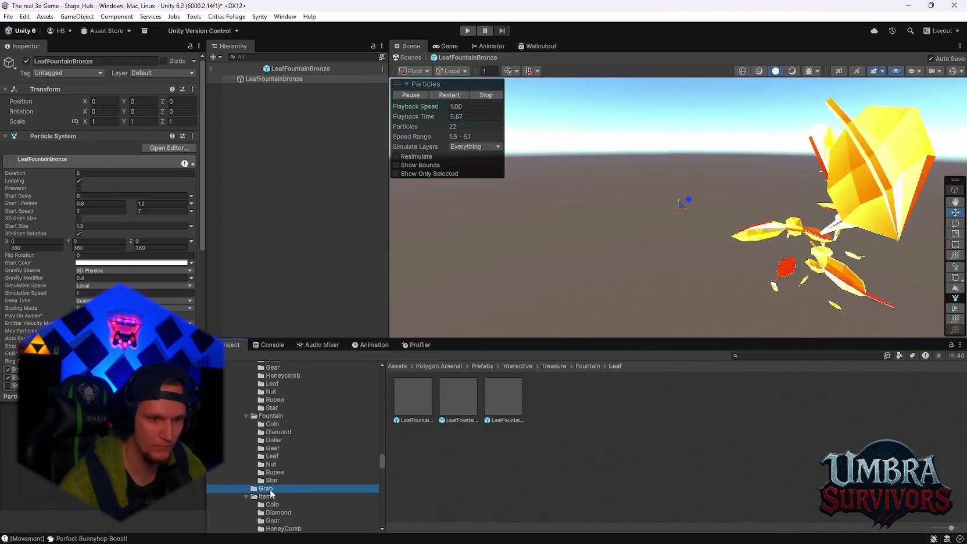
double_click(450, 396)
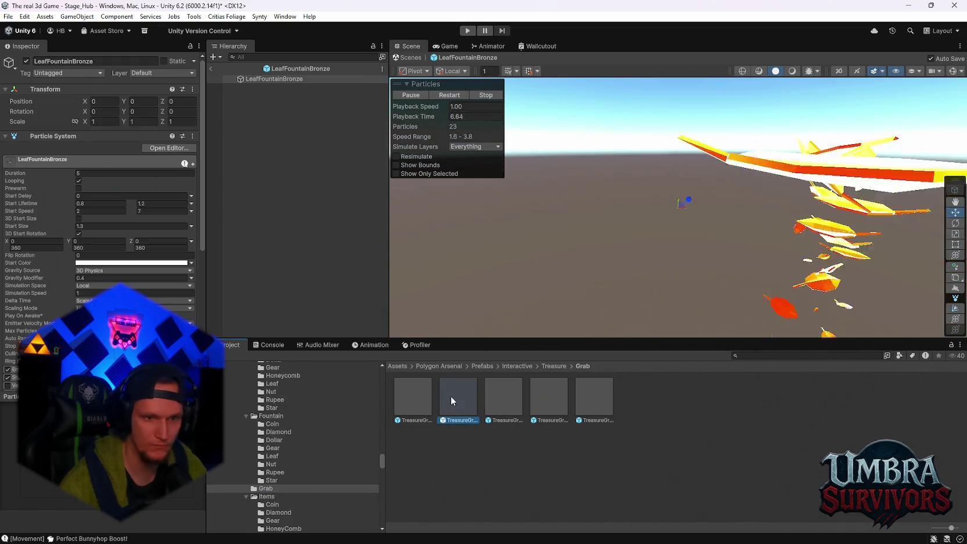
left_click(502, 403)
double_click(532, 402)
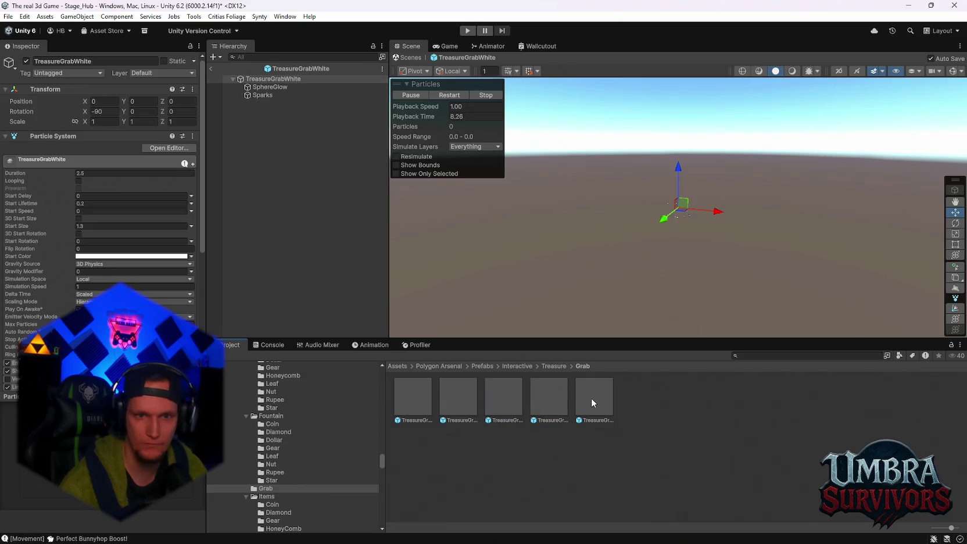
Preview CoinExplosionSilver and RupeeFountainBlue treasure effects.
scroll(303, 439, "down", 3)
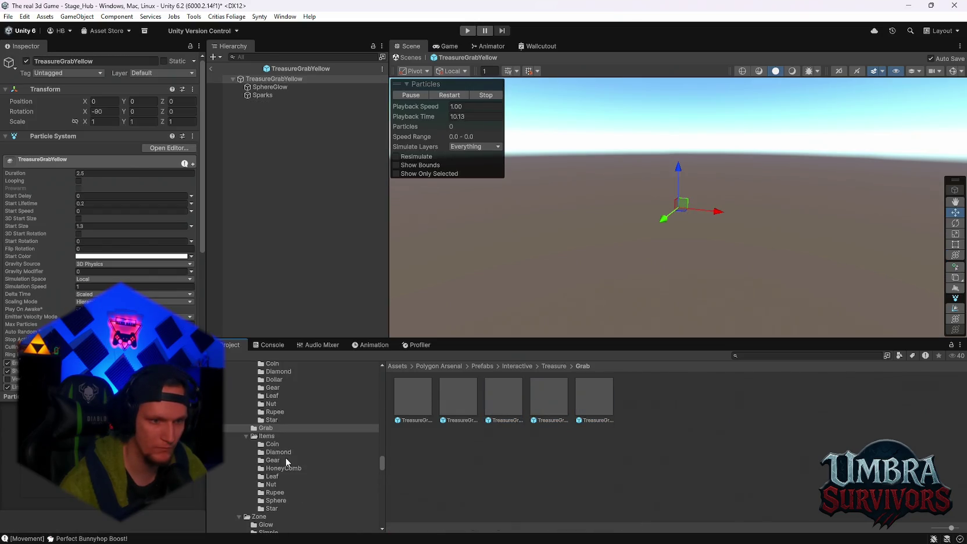
scroll(290, 459, "up", 2)
scroll(278, 489, "up", 2)
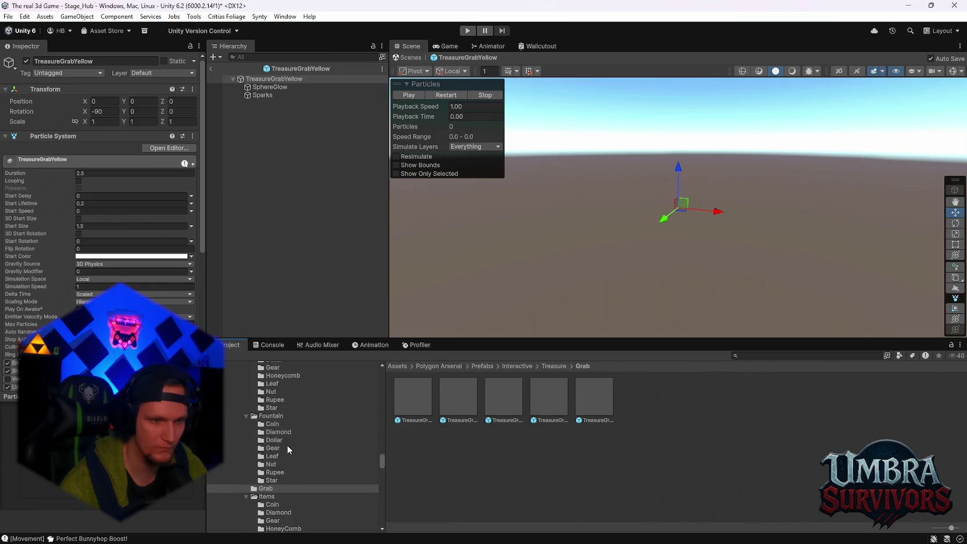
scroll(276, 477, "up", 2)
left_click(278, 374)
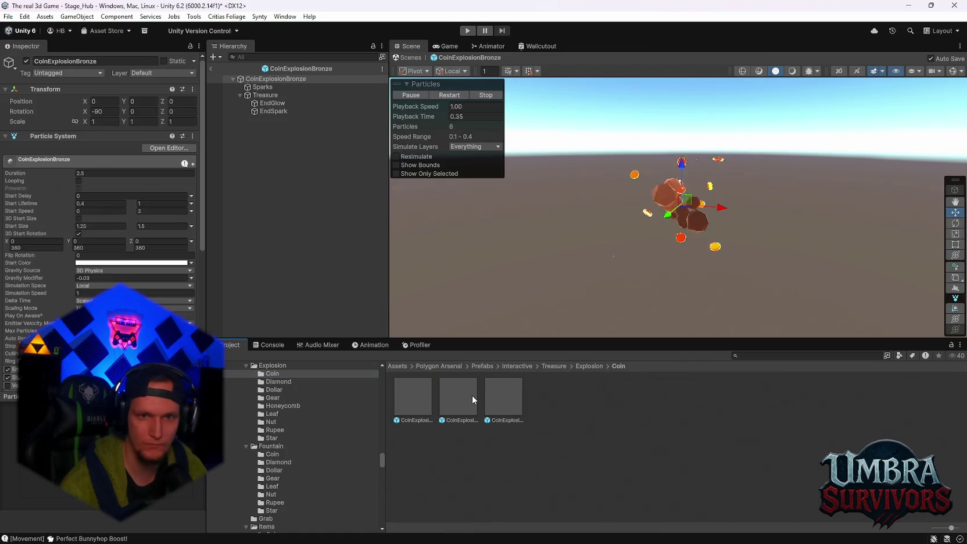
double_click(508, 398)
scroll(326, 444, "down", 2)
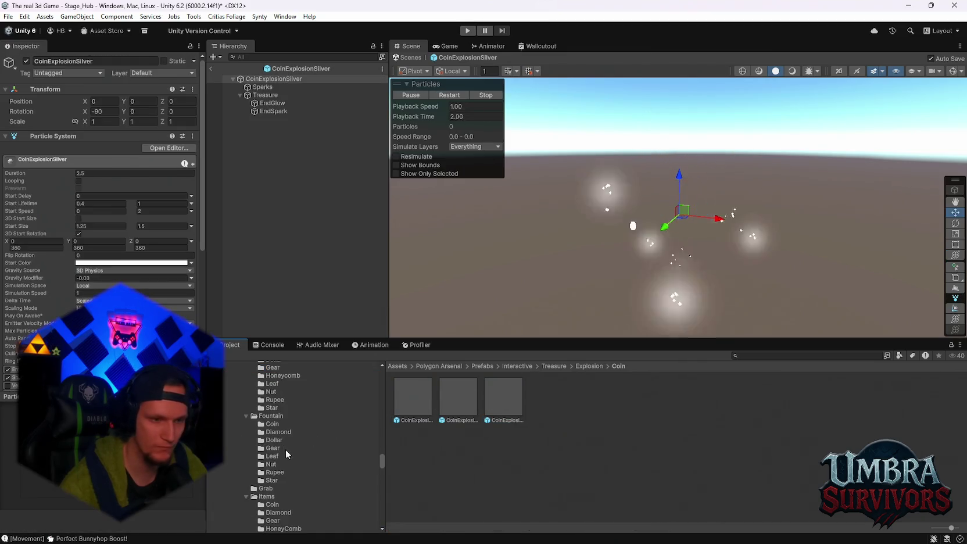
left_click(283, 439)
scroll(285, 446, "down", 2)
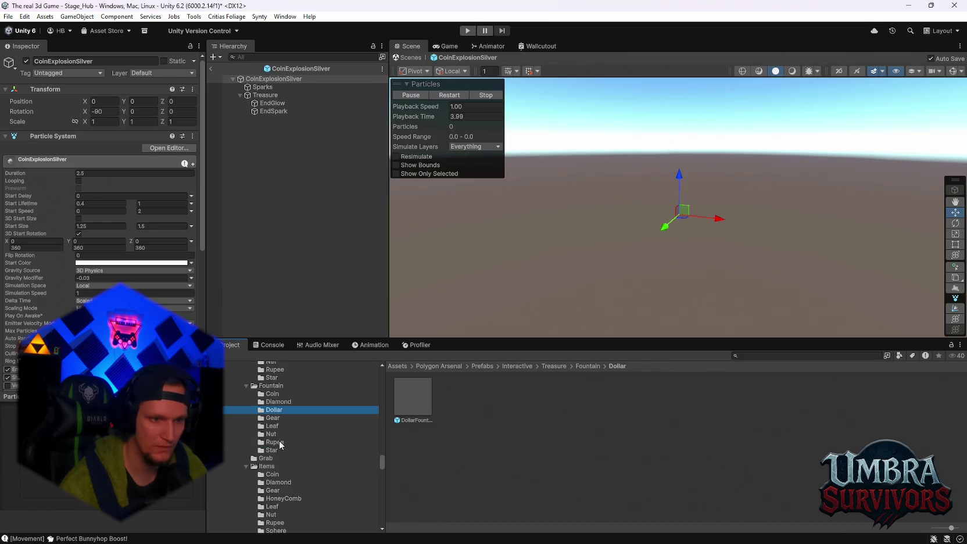
left_click(279, 441)
double_click(426, 394)
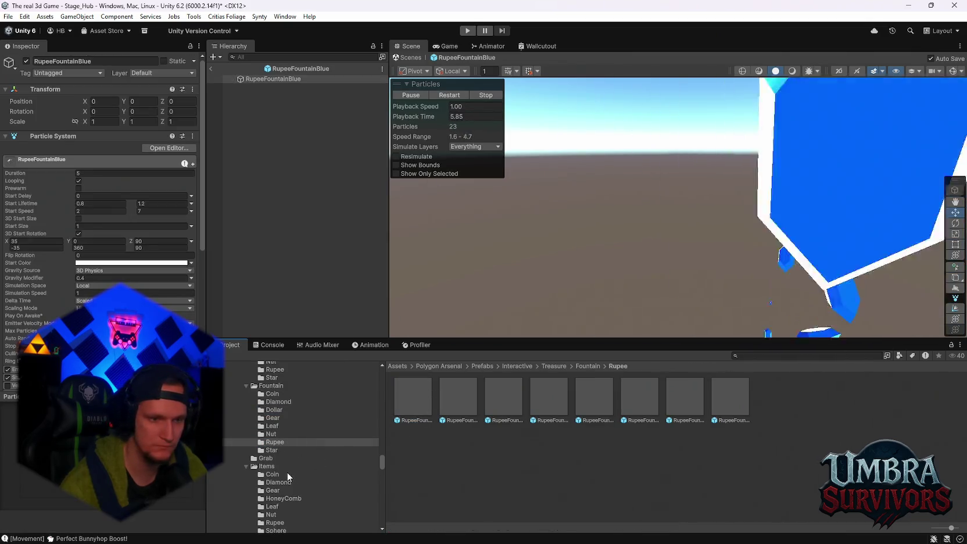
Preview the CoinGold and HoneyCombBronze item prefabs.
left_click(272, 474)
left_click(413, 398)
double_click(461, 391)
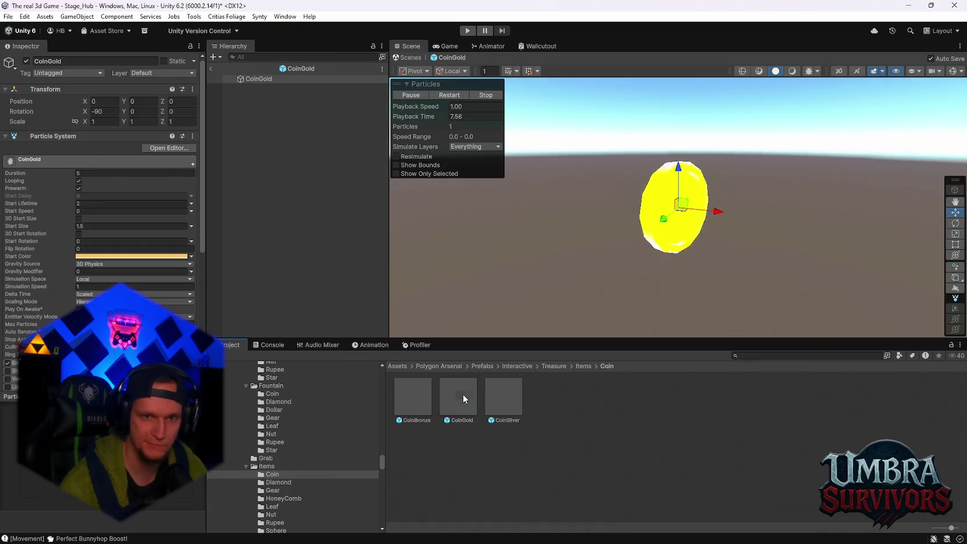
scroll(296, 479, "down", 2)
left_click(283, 468)
double_click(413, 398)
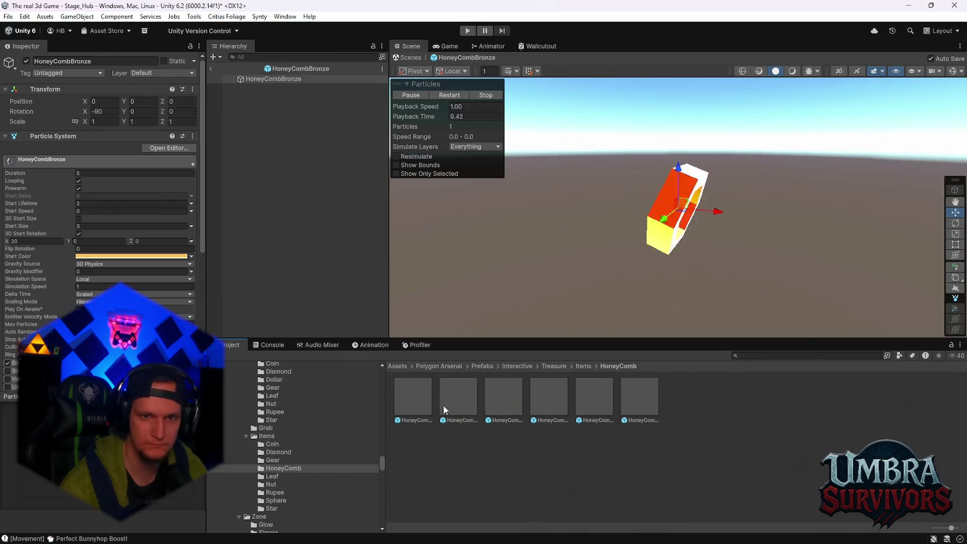
scroll(280, 468, "down", 2)
Preview the GlowZoneBlue, SimpleZoneGreen and SimpleZonePurple zone effects.
left_click(278, 464)
double_click(412, 399)
scroll(291, 464, "down", 2)
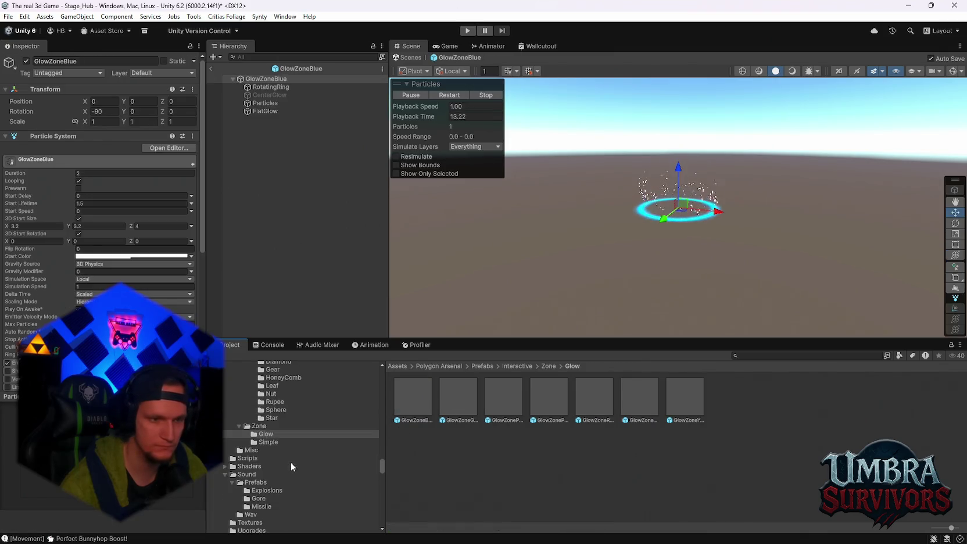
left_click(261, 442)
double_click(463, 396)
left_click(554, 395)
double_click(554, 395)
Scroll the Project window down to the Event Mobs folder.
scroll(316, 435, "up", 5)
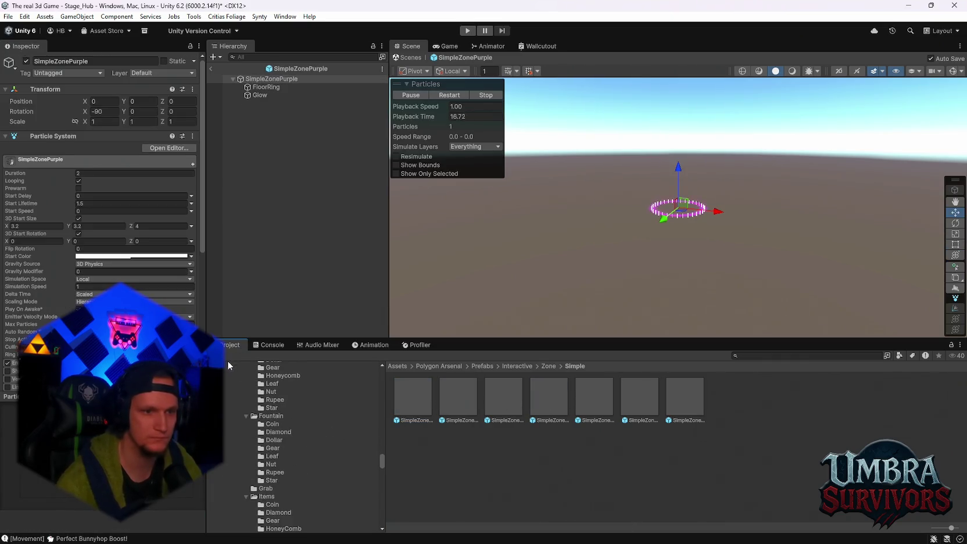
left_click_drag(383, 461, 390, 364)
scroll(293, 445, "down", 4)
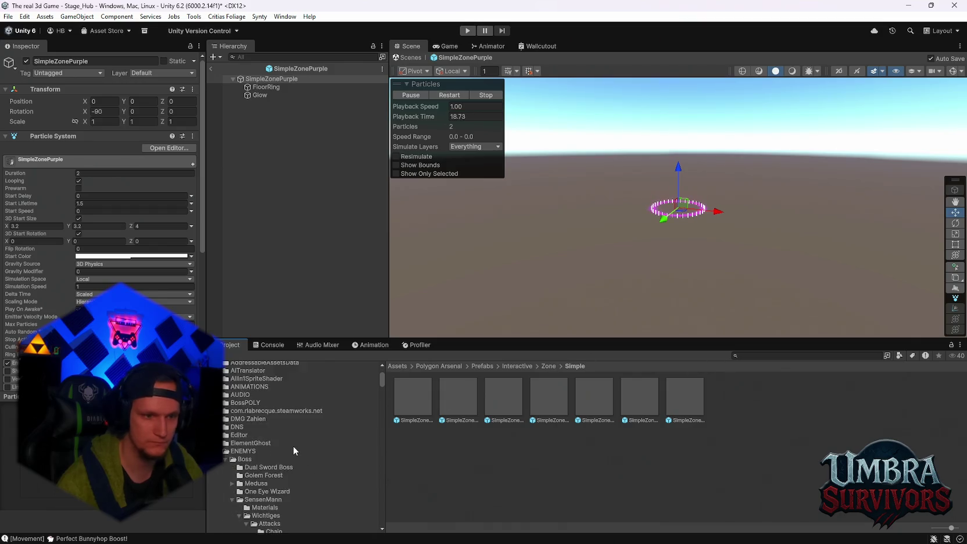
scroll(277, 432, "down", 2)
scroll(278, 432, "down", 3)
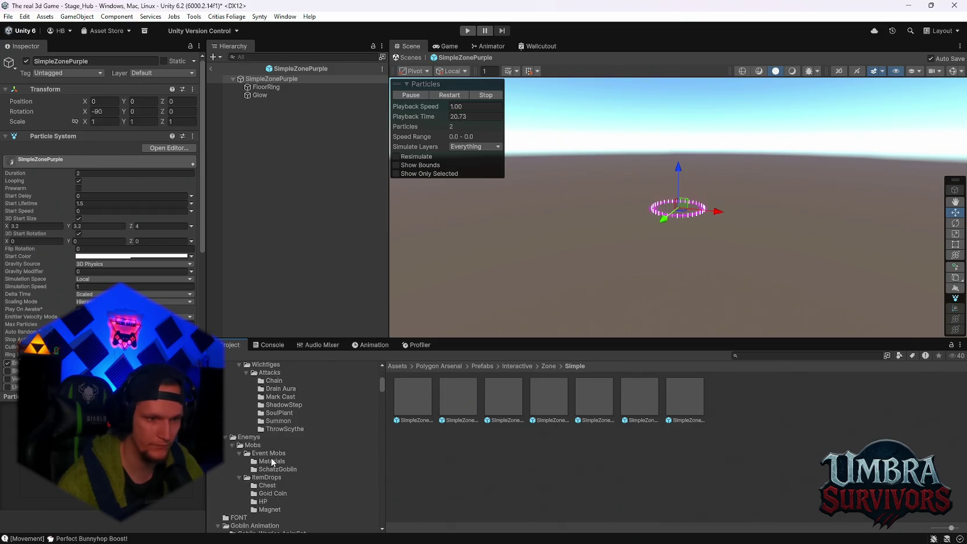
left_click(268, 453)
Open the SchatzGoblin prefab and parent GodRaysSoft under root > pelvis > spine_01.
left_click(446, 401)
double_click(446, 401)
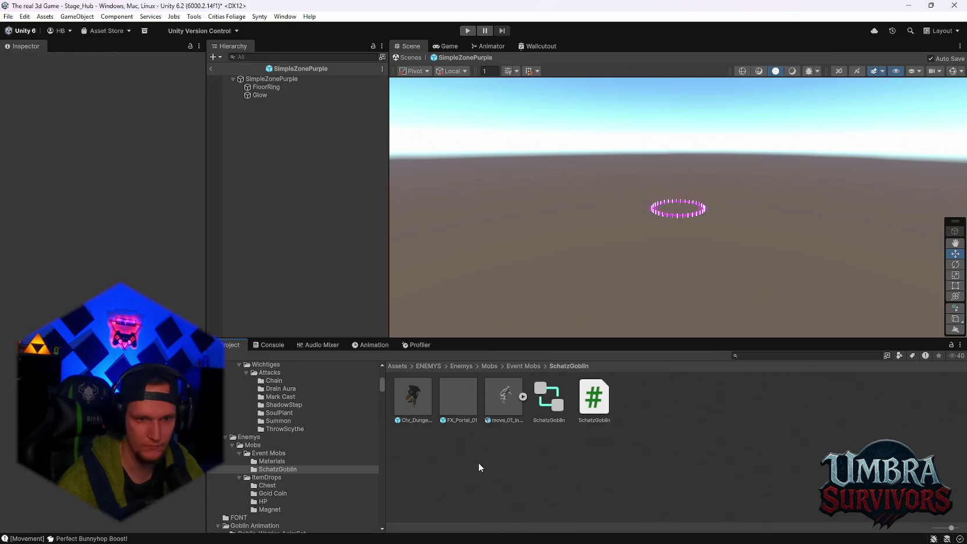
double_click(412, 403)
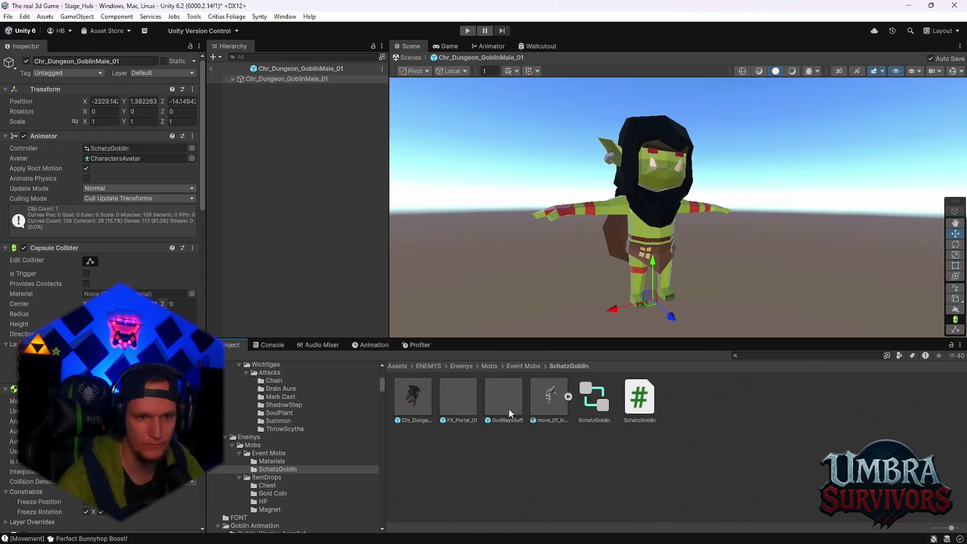
left_click_drag(295, 143, 251, 78)
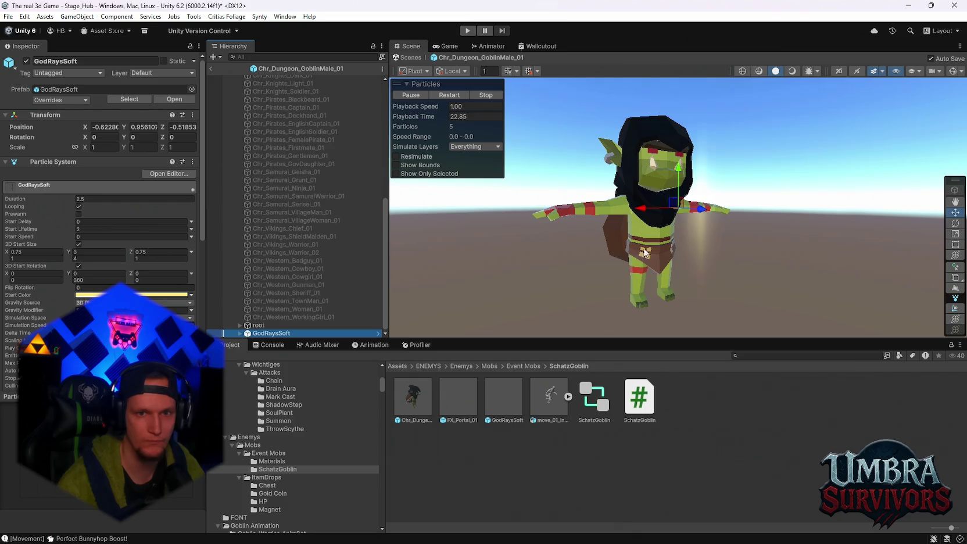
left_click_drag(644, 242, 640, 290)
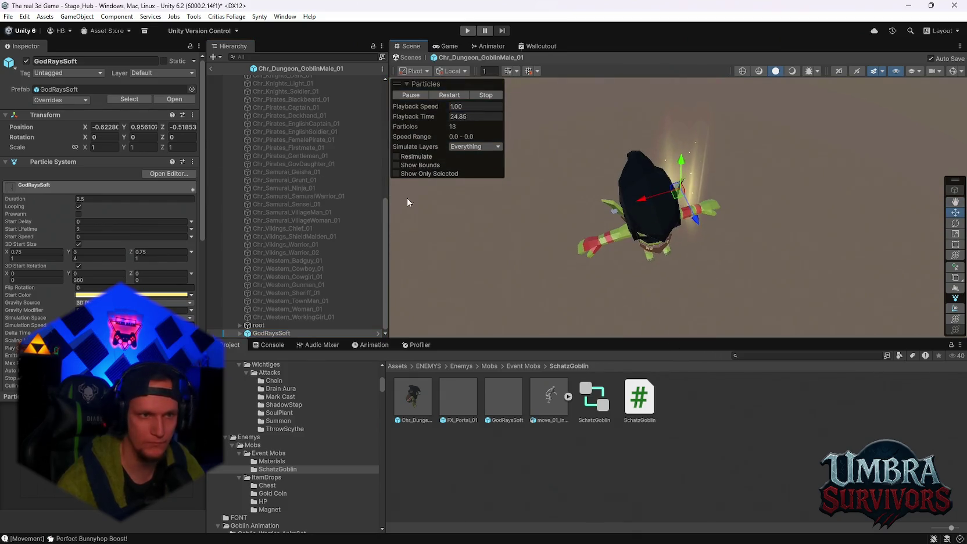
left_click_drag(267, 333, 260, 326)
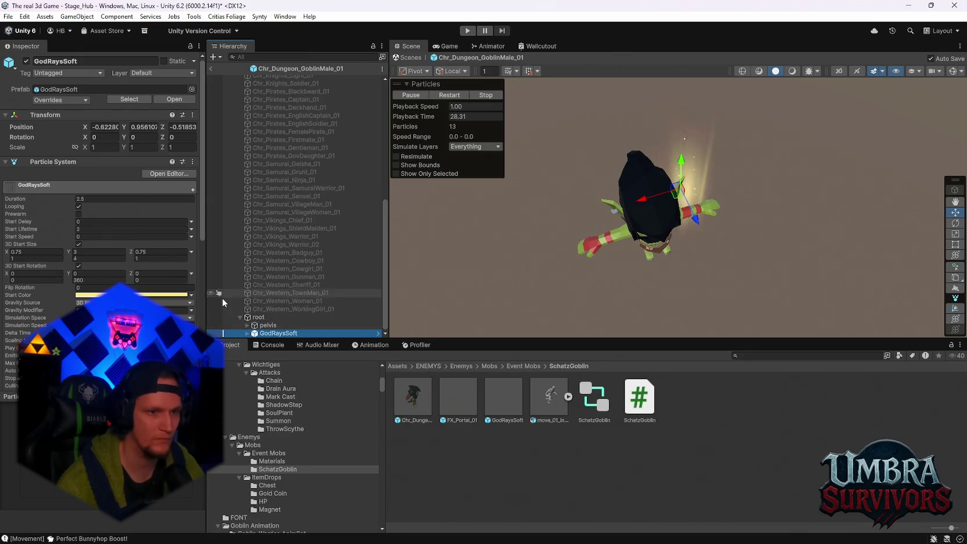
left_click(247, 326)
left_click(281, 309)
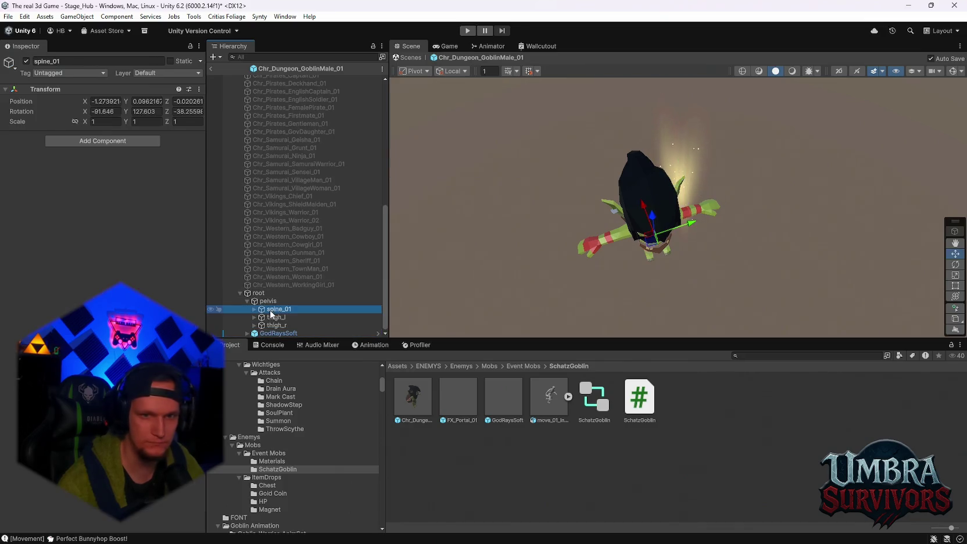
left_click_drag(279, 333, 279, 309)
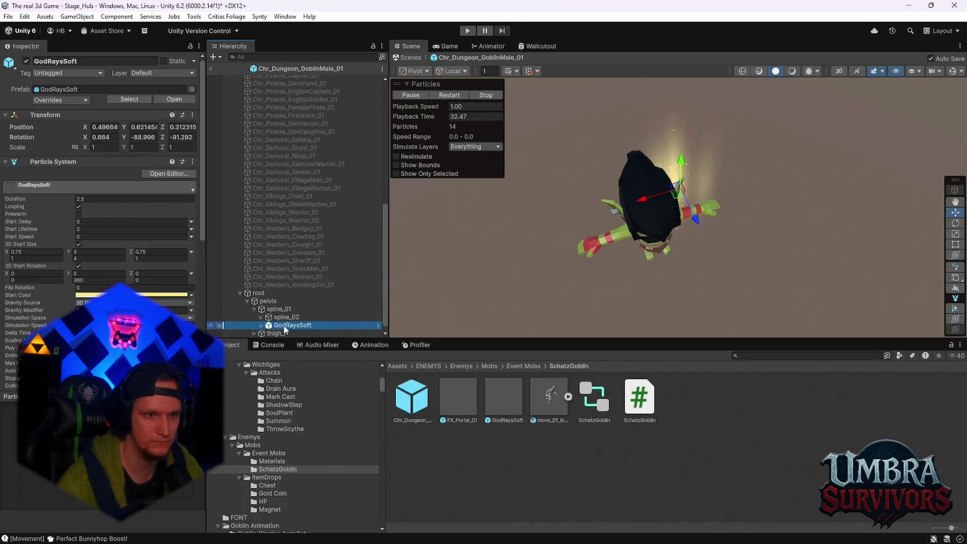
Set the glow's position to 0, 0, 0, check its placement, and exit to Stage_Hub.
left_click(104, 127)
type("0")
key("Tab")
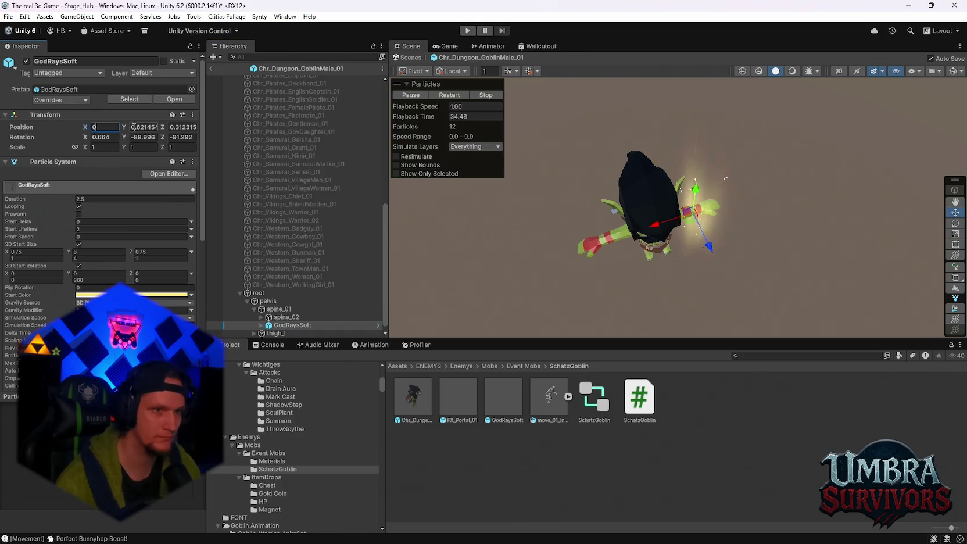
type("0")
key("Tab")
type("0")
mouse_move(697, 192)
left_mouse_down()
mouse_move(773, 105)
mouse_move(701, 191)
mouse_move(715, 188)
mouse_move(708, 211)
mouse_move(778, 157)
left_mouse_up()
scroll(779, 157, "down", 5)
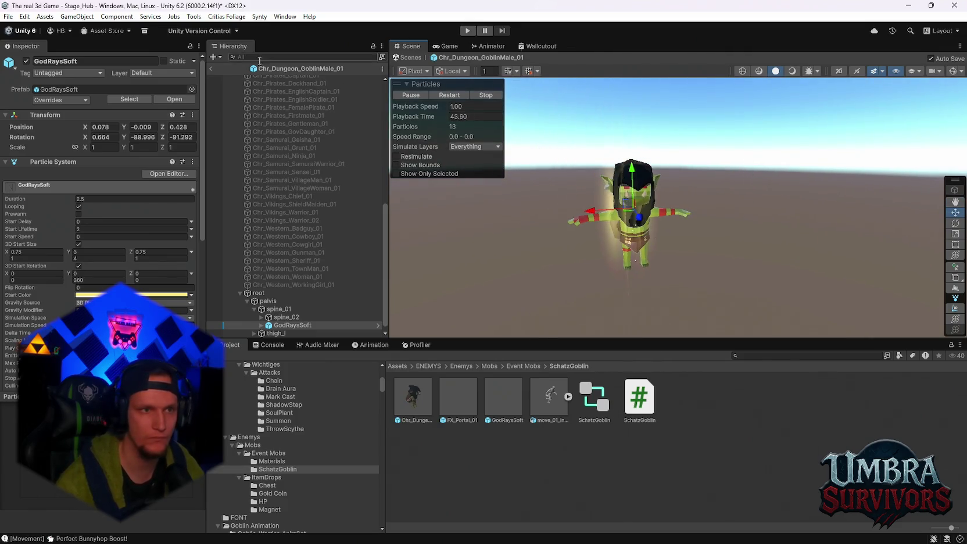
left_click(211, 68)
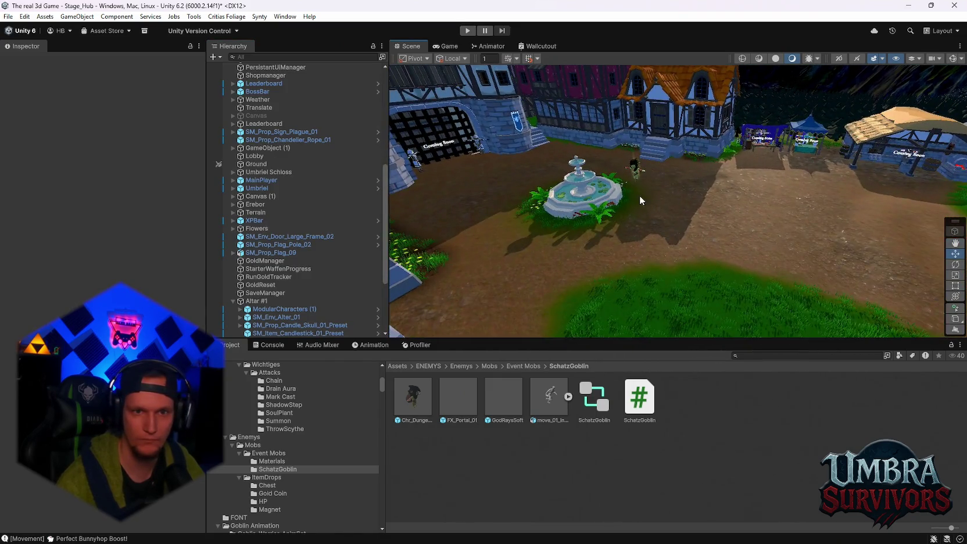
Zoom in on the glowing goblin by the fountain, then fly over to the grass near the portal.
scroll(626, 197, "up", 6)
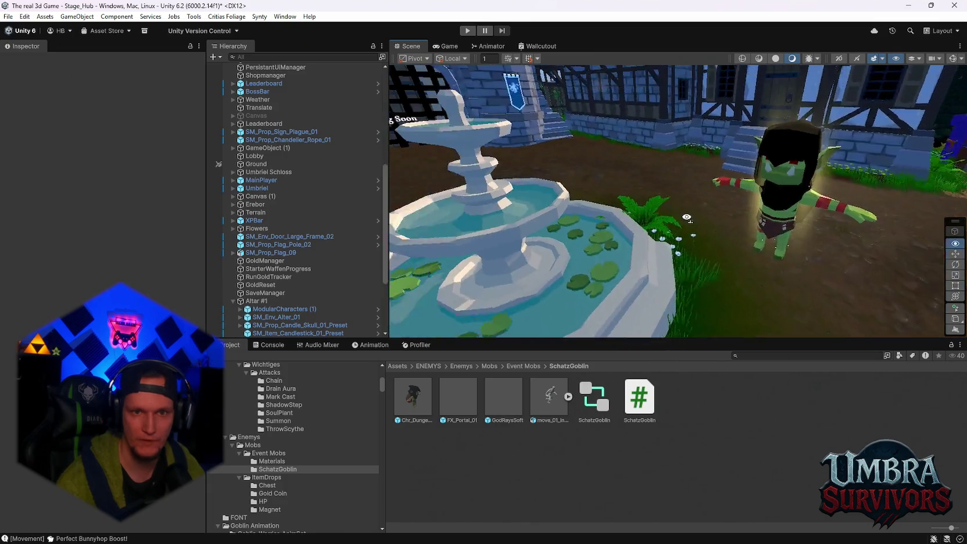
scroll(639, 215, "down", 5)
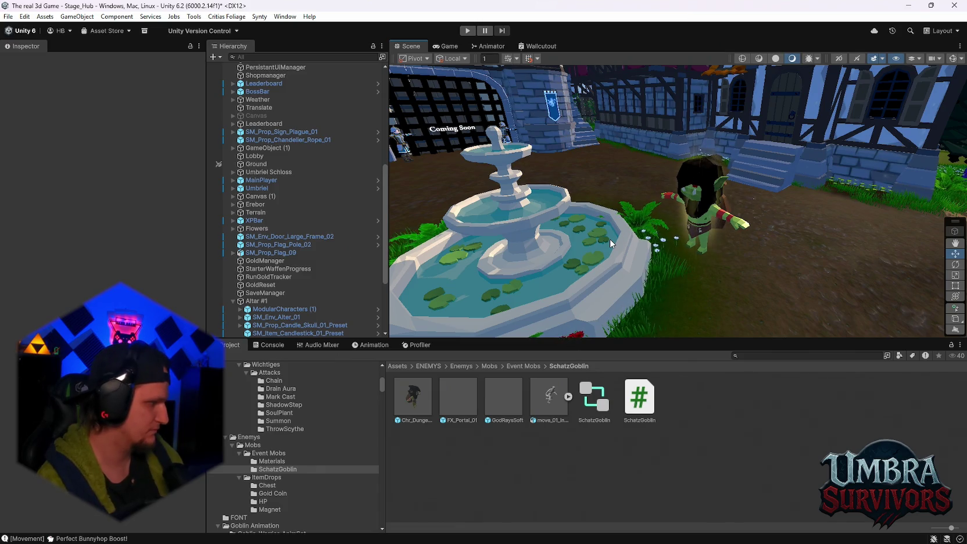
mouse_move(609, 238)
left_mouse_down()
mouse_move(703, 167)
mouse_move(698, 201)
left_mouse_up()
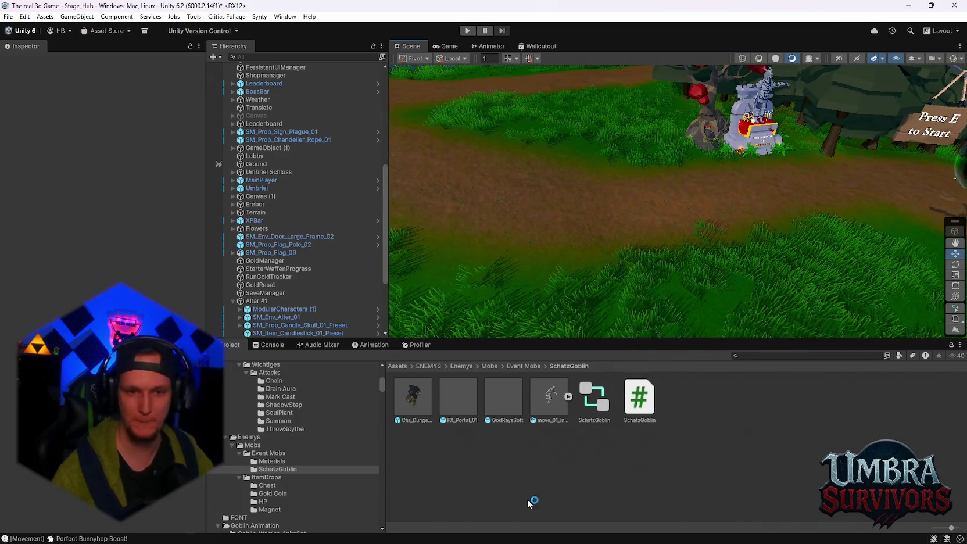
Select SchatzGoblin.cs, read its compile errors in the Console, then return to the goblin folder.
left_click(639, 420)
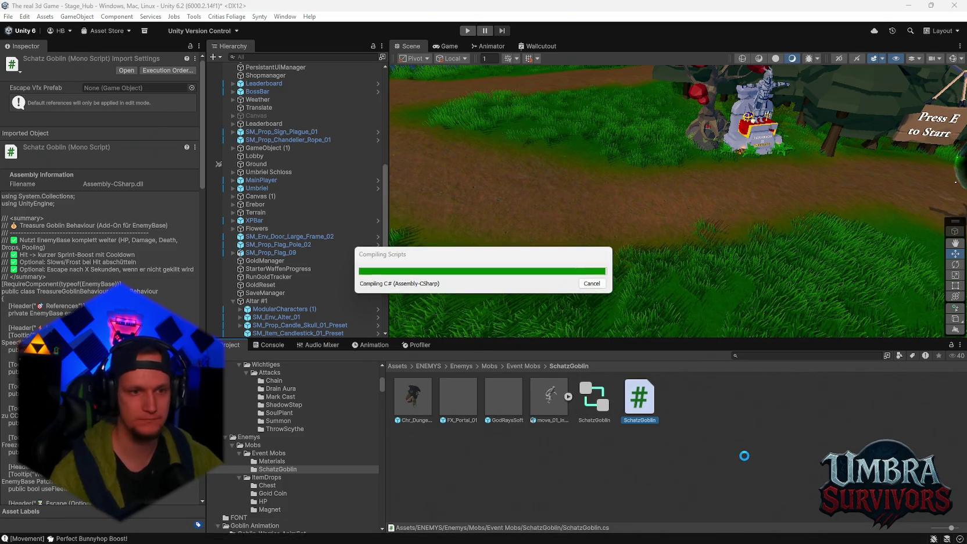
left_click(281, 347)
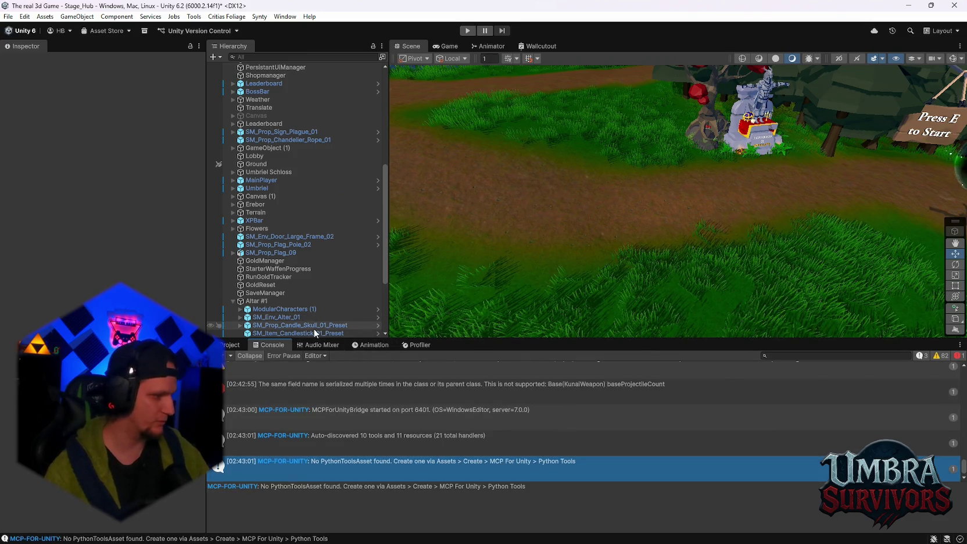
left_click(231, 344)
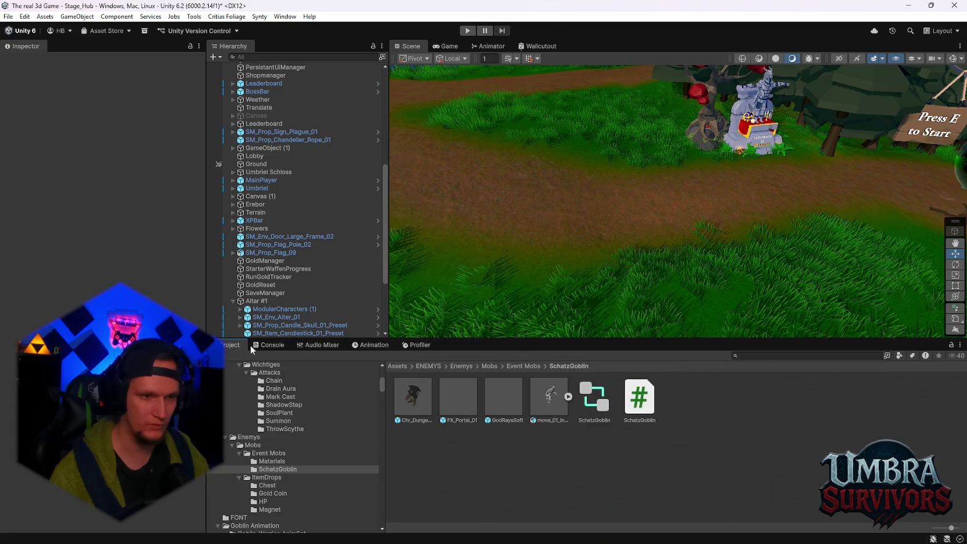
Fly back to the fountain and select the goblin to show its scale of 2.
right_click(684, 241)
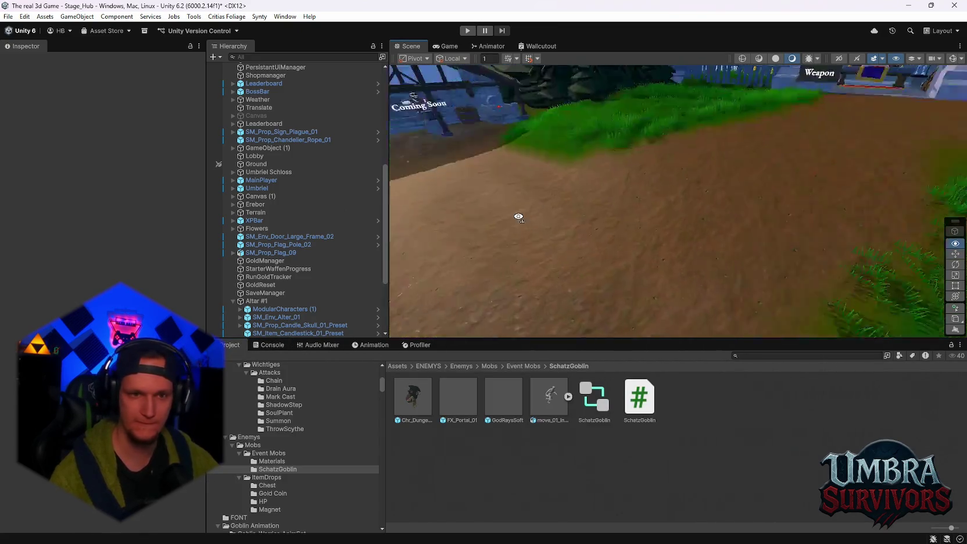
mouse_move(681, 216)
left_mouse_down()
mouse_move(772, 224)
mouse_move(738, 245)
left_mouse_up()
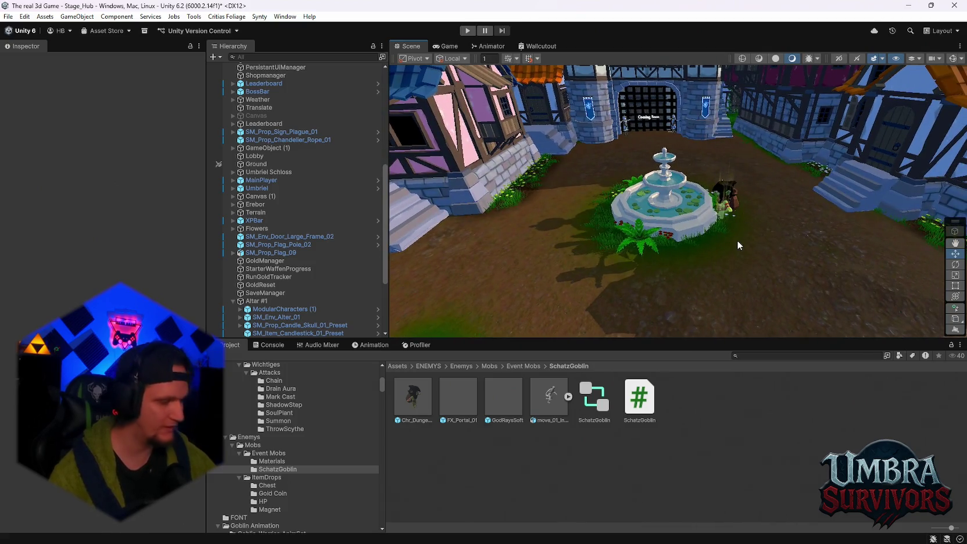
left_click(731, 202)
scroll(122, 281, "down", 2)
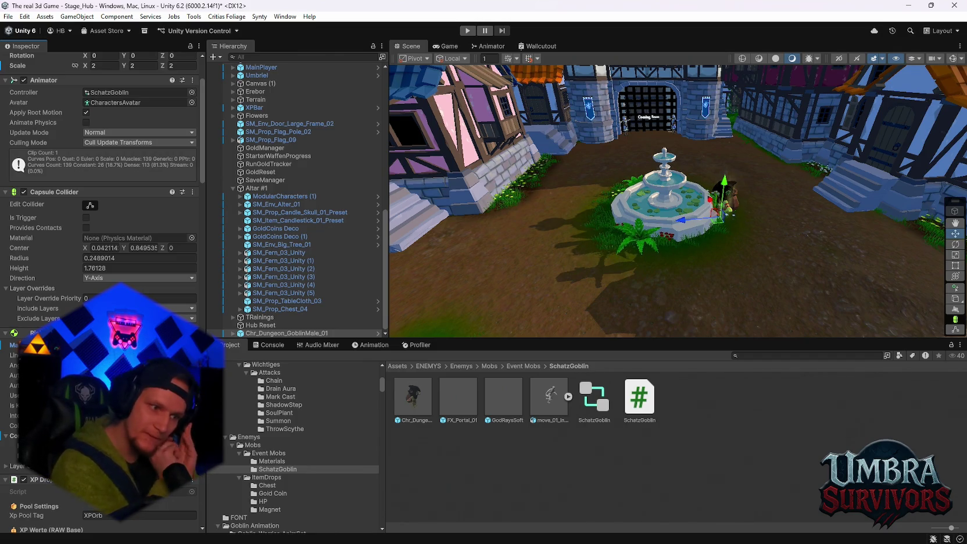
Scroll the goblin's Inspector to Damage Number Prefab and ping it in the Project window.
scroll(101, 291, "down", 8)
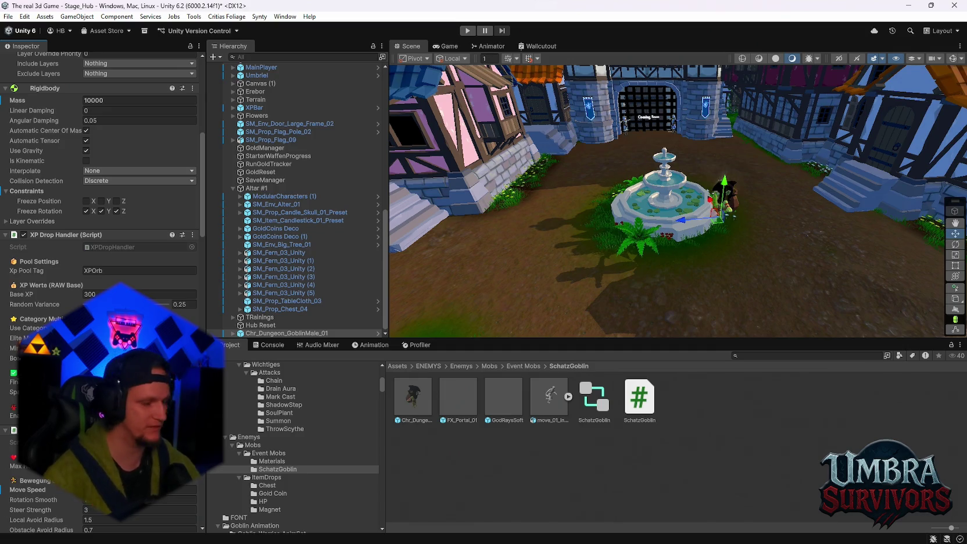
scroll(33, 218, "down", 7)
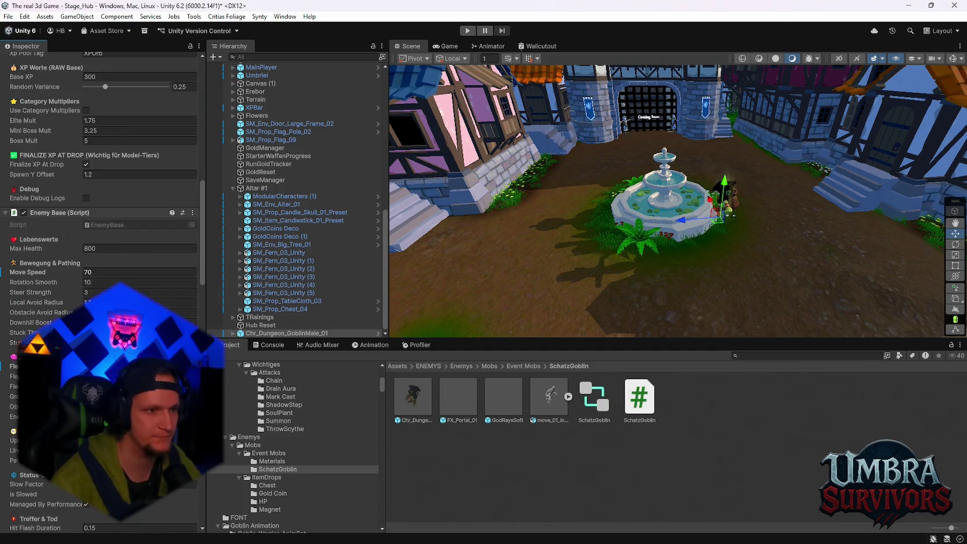
scroll(33, 217, "down", 15)
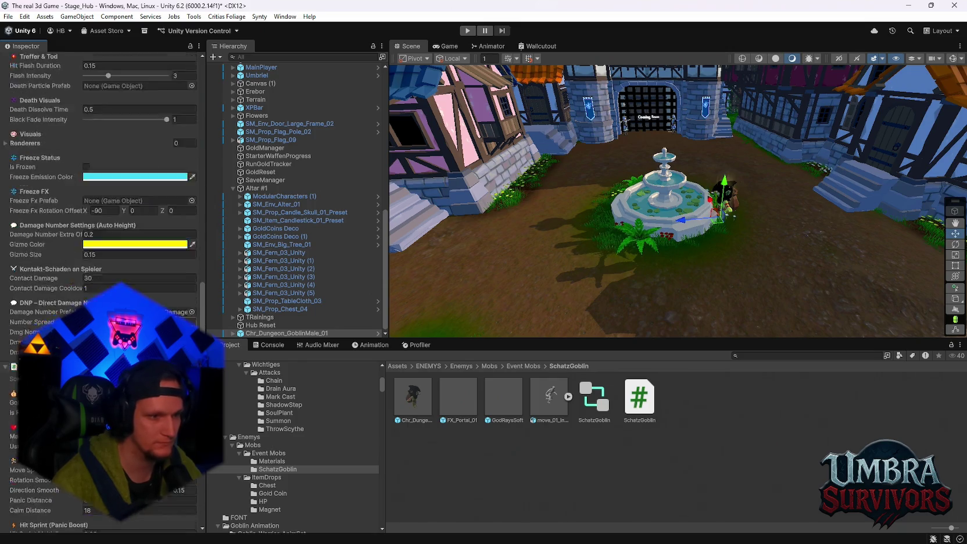
scroll(102, 291, "down", 5)
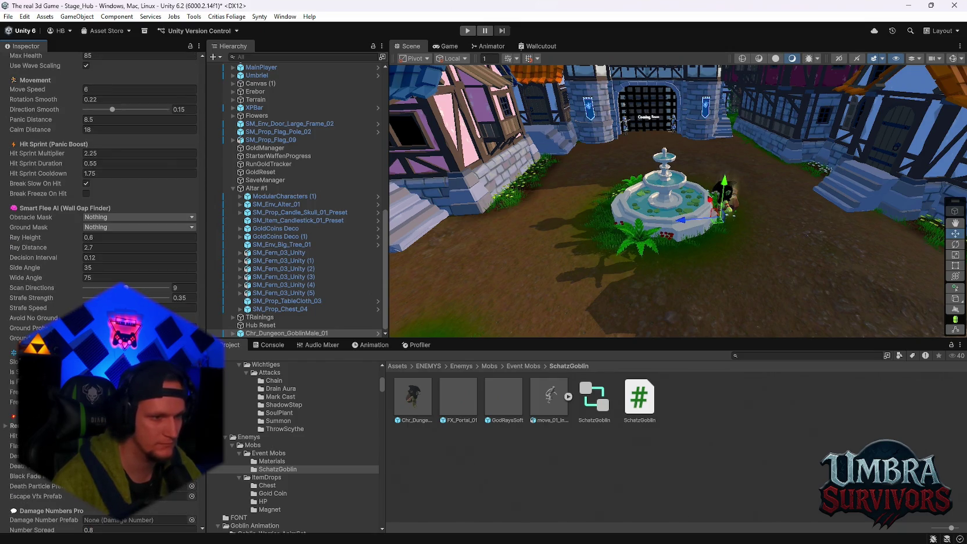
scroll(102, 233, "down", 3)
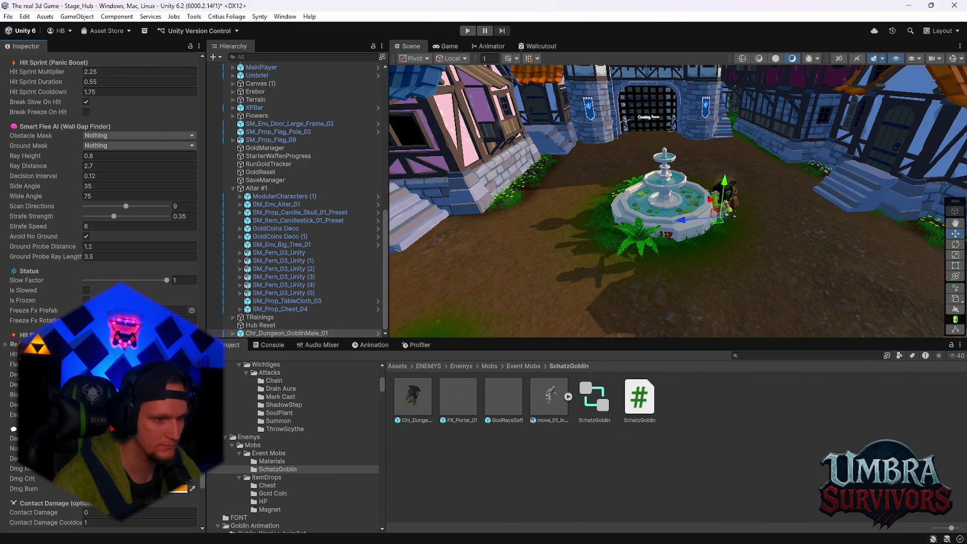
scroll(102, 232, "up", 13)
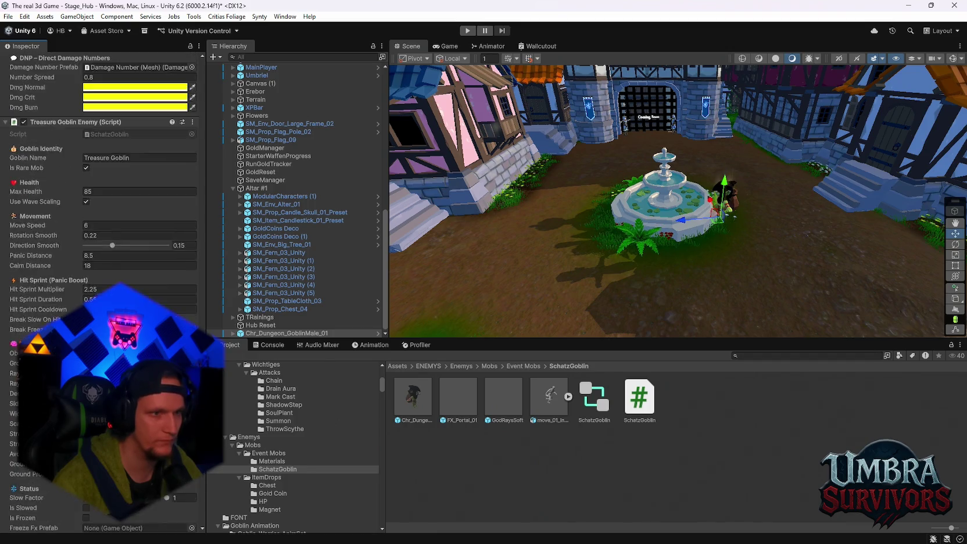
left_click(105, 285)
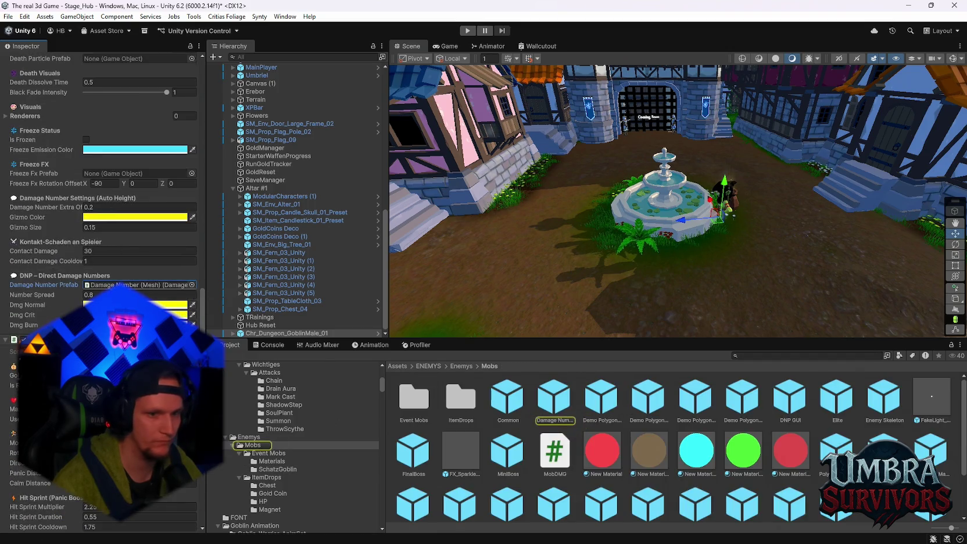
Change the goblin's red-orange damage colour to fully saturated yellow.
scroll(105, 285, "down", 10)
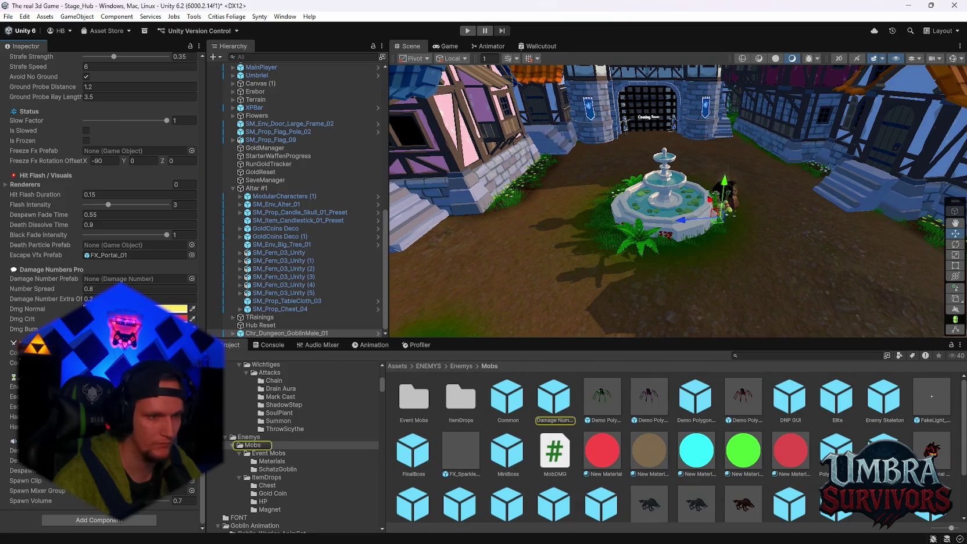
scroll(101, 291, "up", 1)
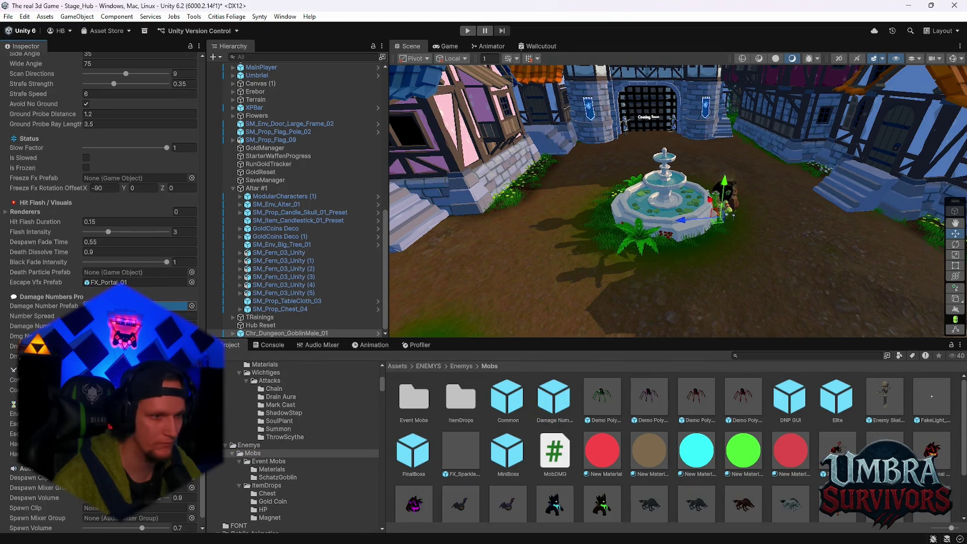
left_click(139, 336)
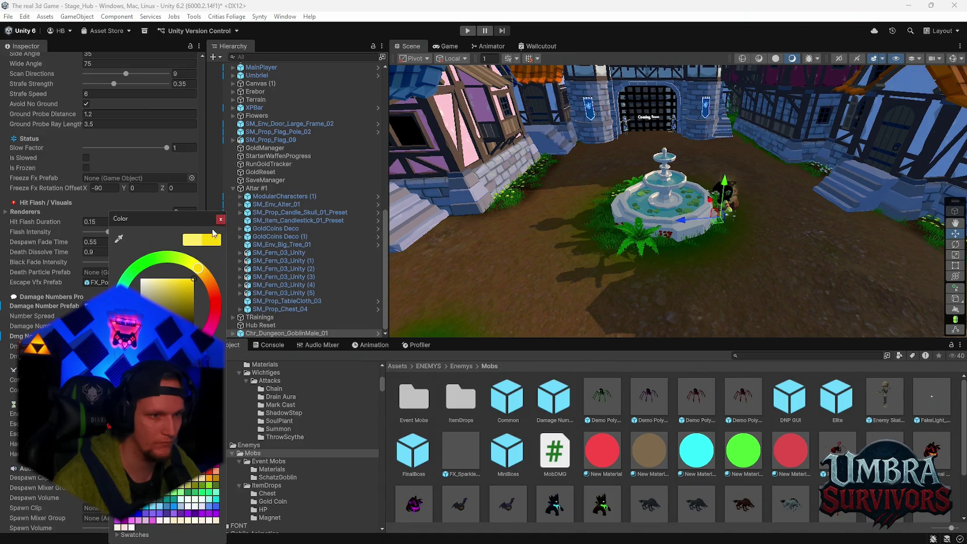
left_click(145, 346)
left_click(199, 265)
left_click(198, 278)
left_click(142, 345)
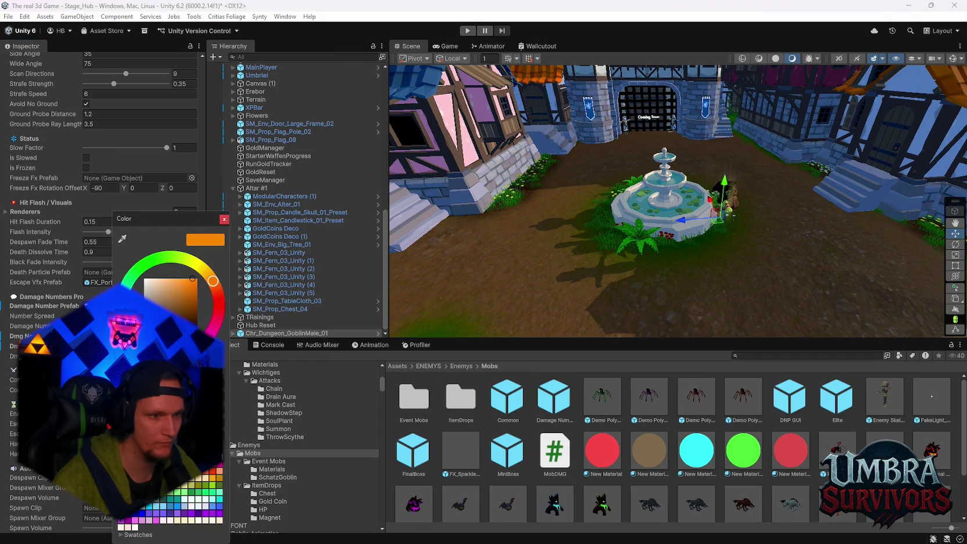
left_click(143, 336)
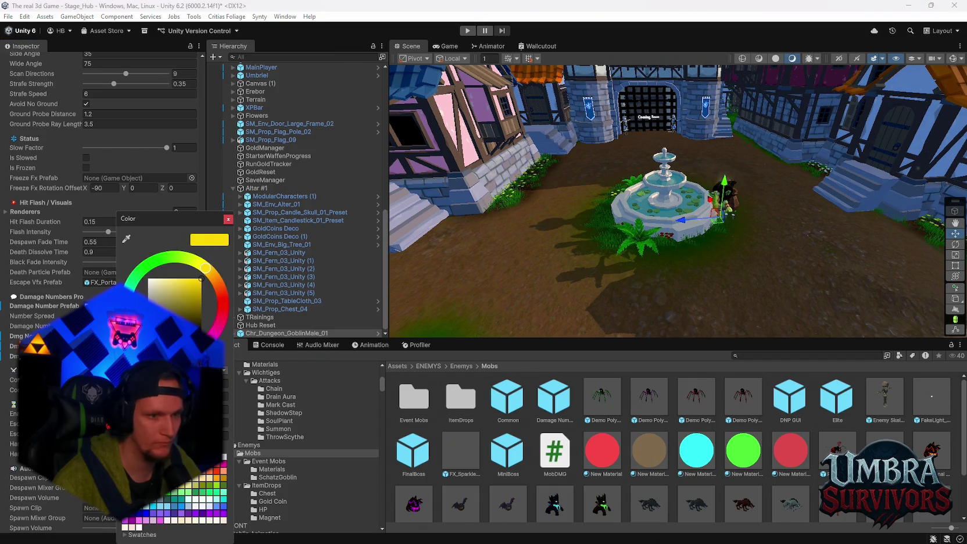
left_click(227, 219)
scroll(116, 233, "down", 2)
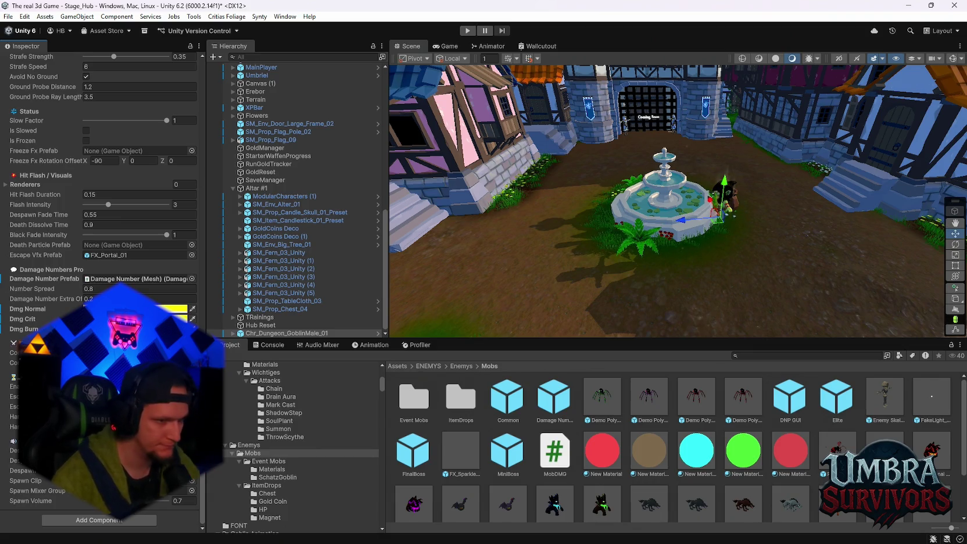
Set both the Obstacle Mask and Ground Mask of Smart Flee AI to Terrain.
scroll(101, 174, "up", 5)
scroll(102, 174, "up", 3)
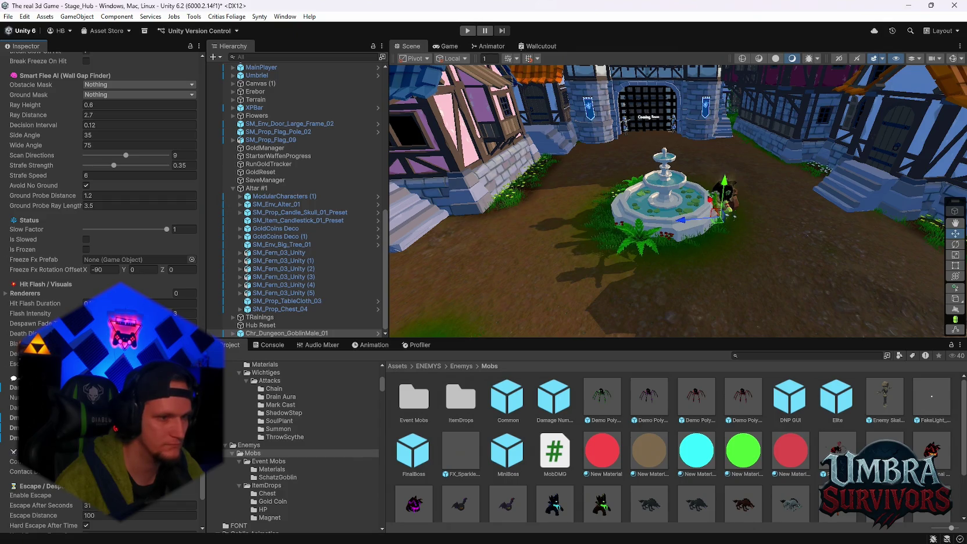
scroll(102, 174, "up", 3)
scroll(102, 175, "up", 3)
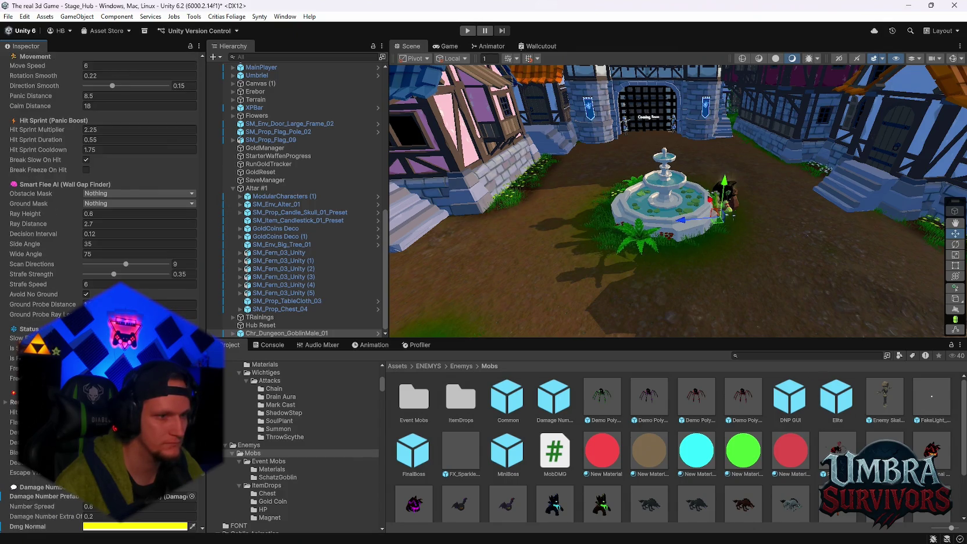
scroll(102, 174, "up", 3)
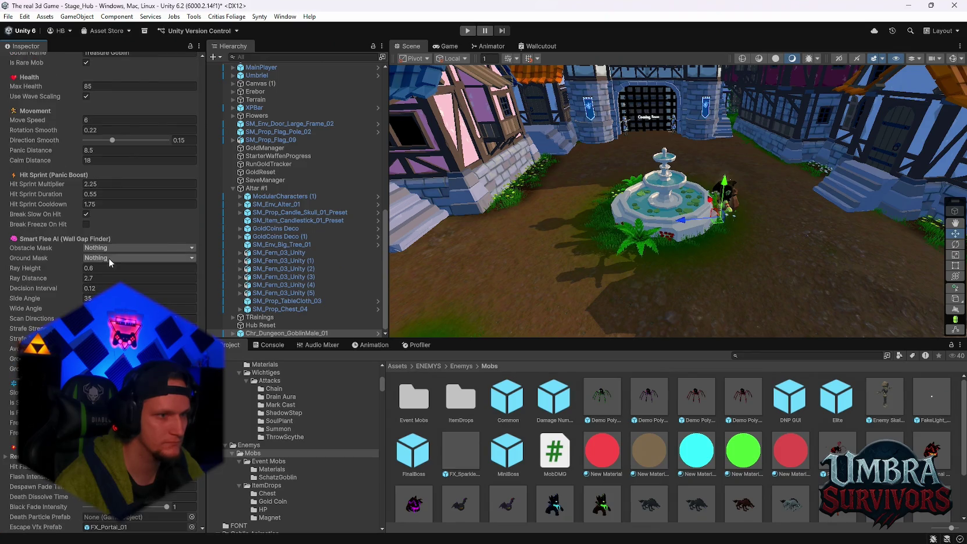
left_click(133, 247)
left_click(116, 327)
left_click(113, 253)
left_click(112, 258)
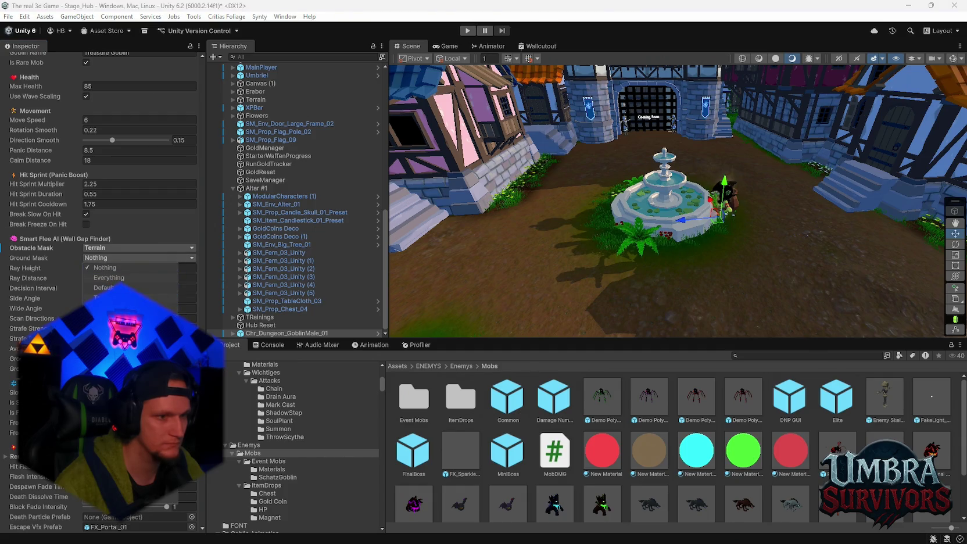
left_click(116, 336)
left_click(109, 257)
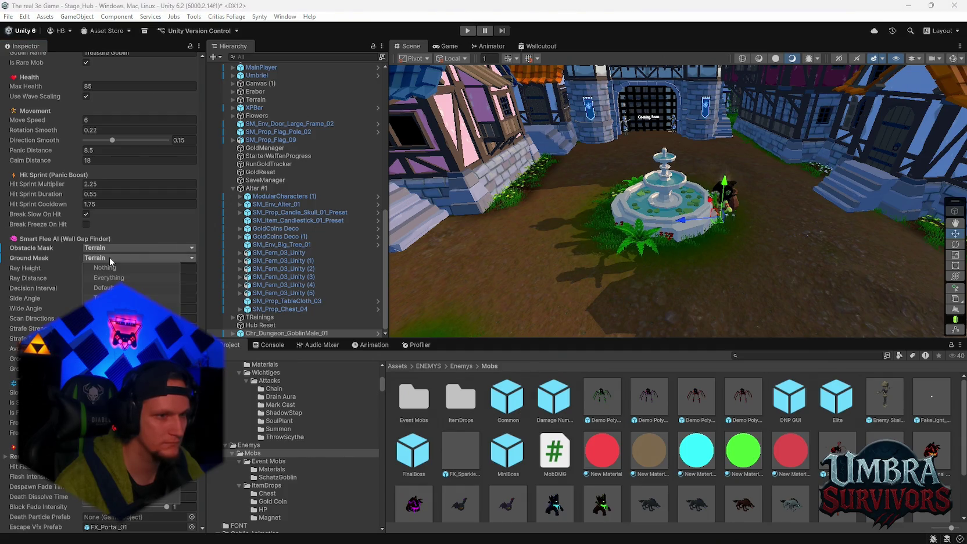
left_click(131, 233)
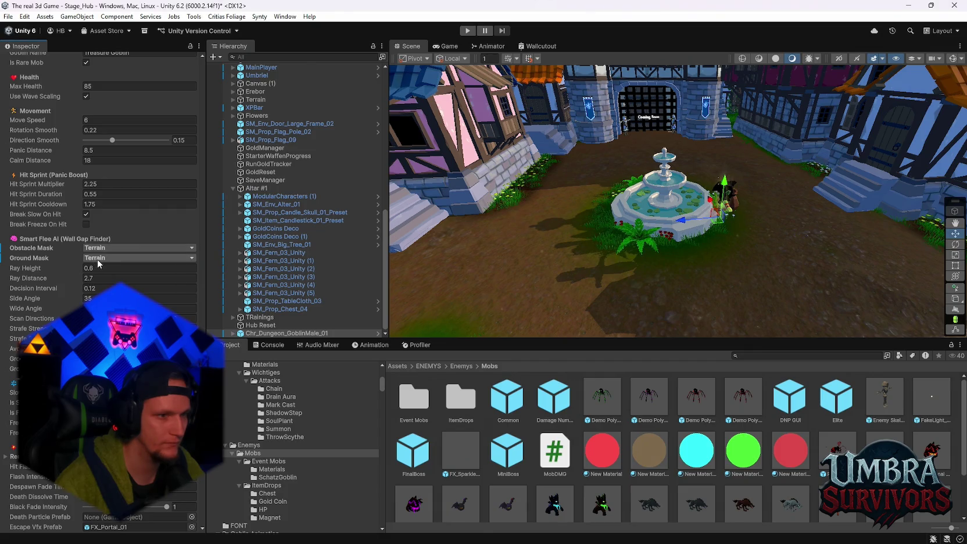
Add Default to the Obstacle Mask and Ground Mask layers.
left_click(102, 250)
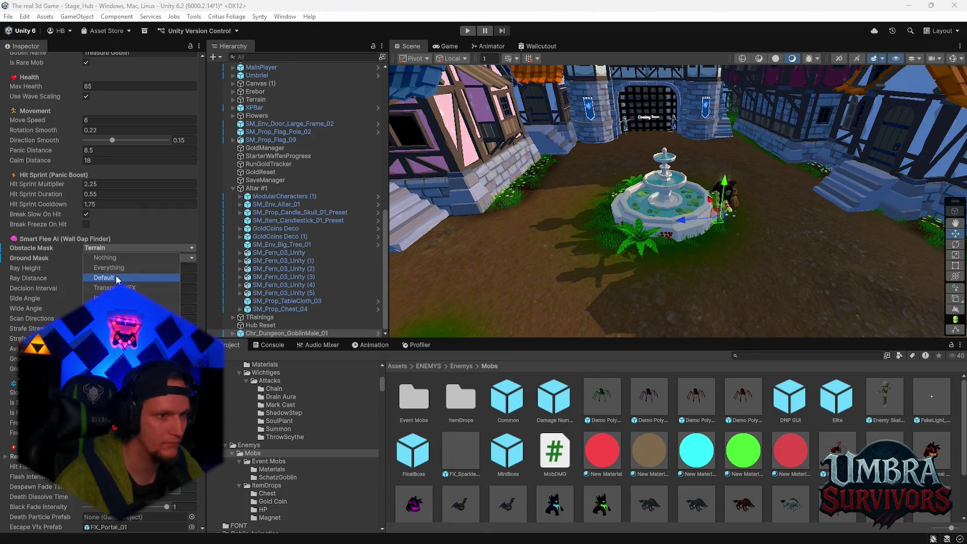
left_click(119, 277)
left_click(130, 235)
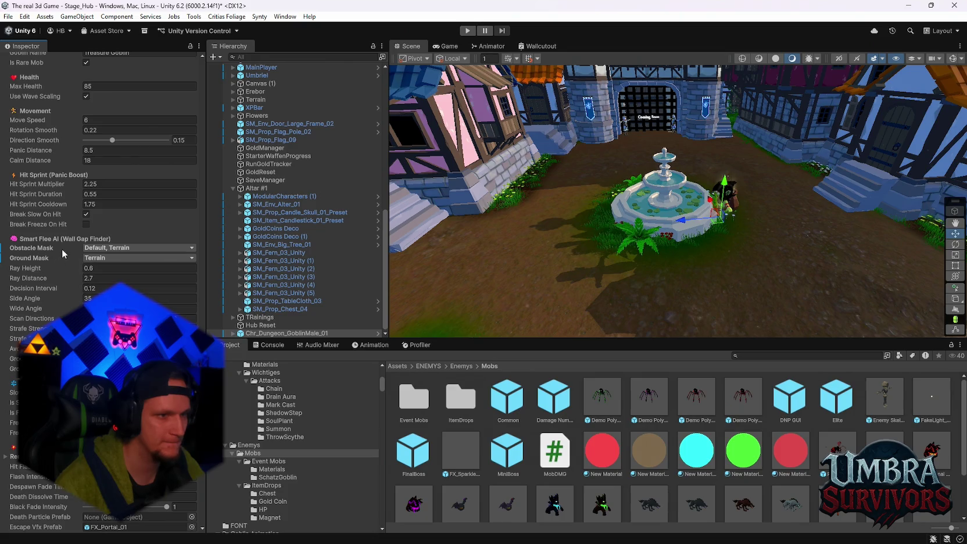
left_click(100, 259)
left_click(105, 288)
left_click(126, 228)
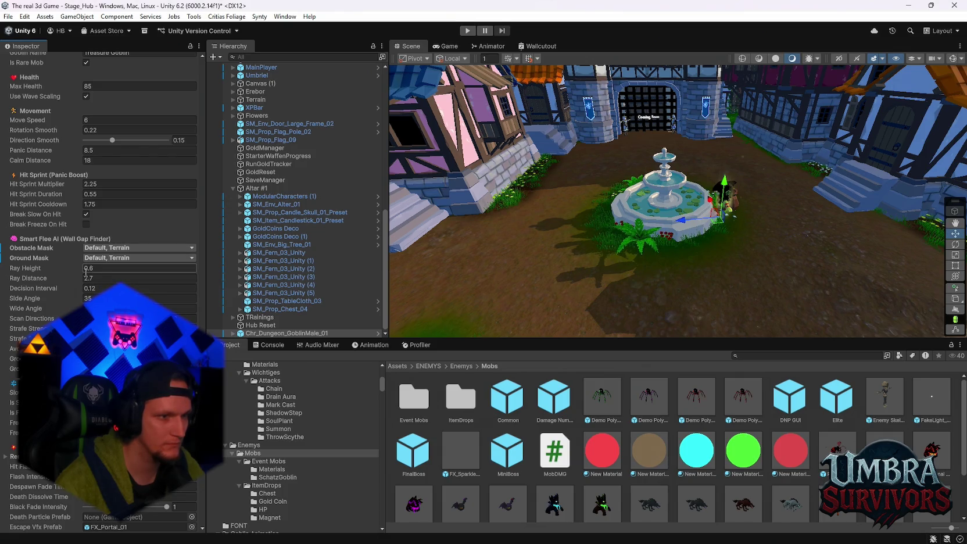
Set Ray Distance to 5 and frame the goblin by the fountain in the Scene view.
left_click(95, 277)
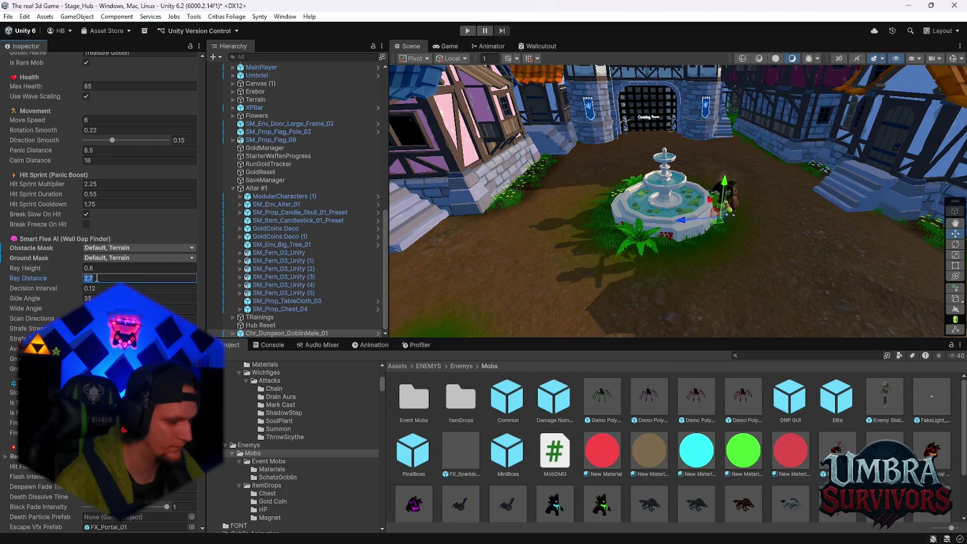
type("5")
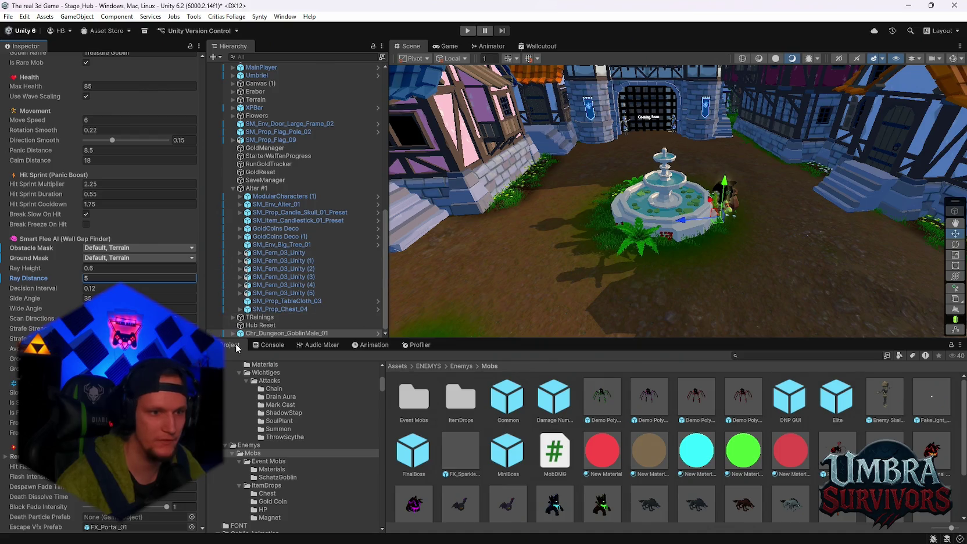
double_click(258, 334)
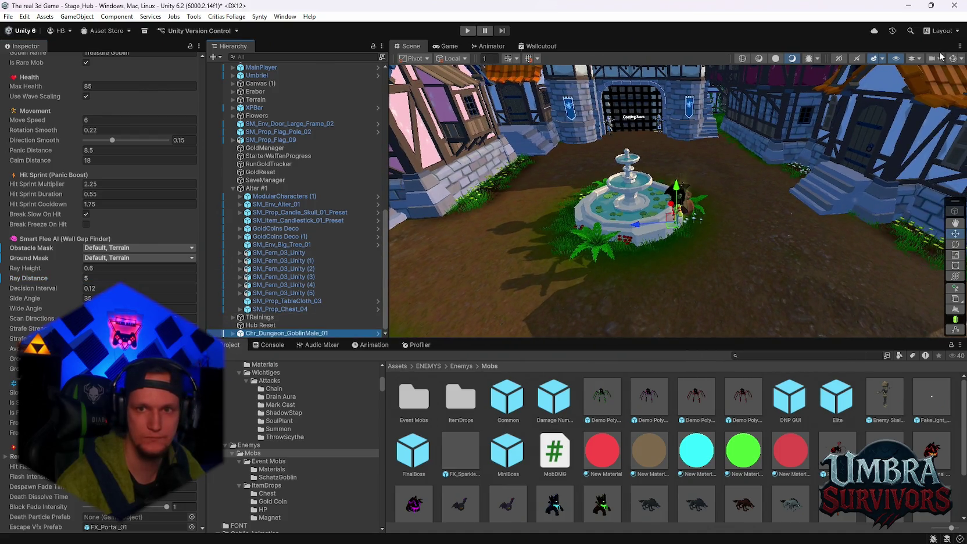
scroll(654, 220, "down", 2)
scroll(654, 219, "down", 5)
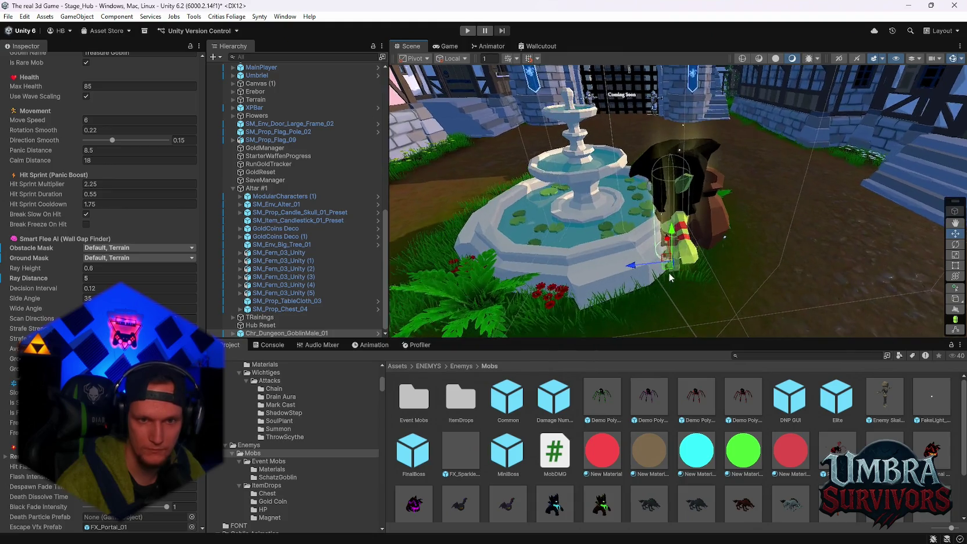
mouse_move(687, 250)
left_mouse_down()
mouse_move(681, 259)
mouse_move(809, 112)
left_mouse_up()
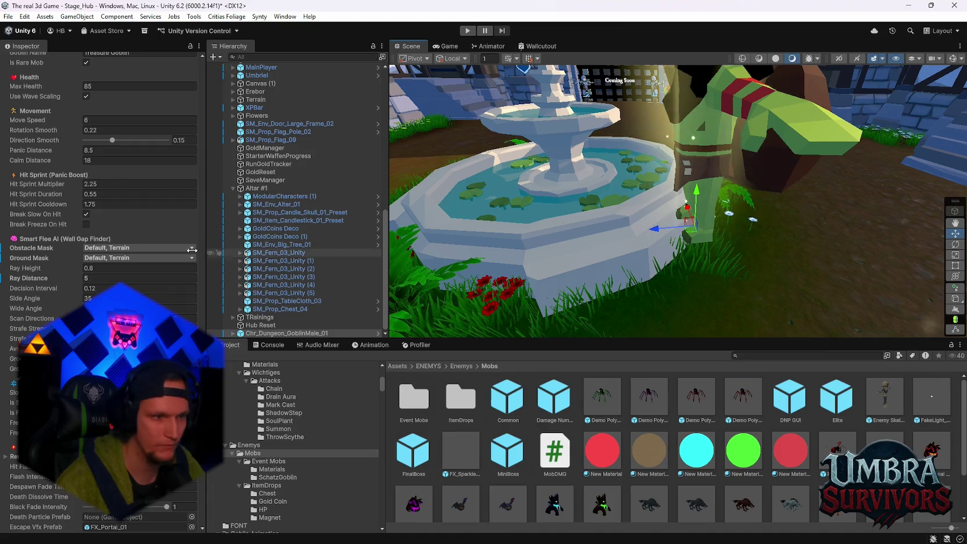
scroll(399, 252, "up", 6)
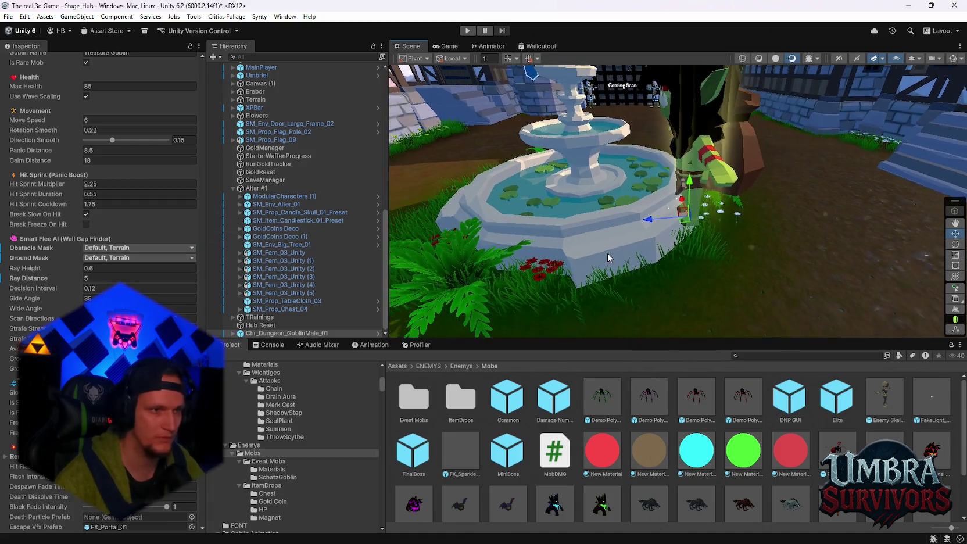
Set the goblin's Max Health to 10000.
scroll(109, 244, "up", 1)
scroll(108, 244, "up", 3)
left_click(111, 167)
type("1000")
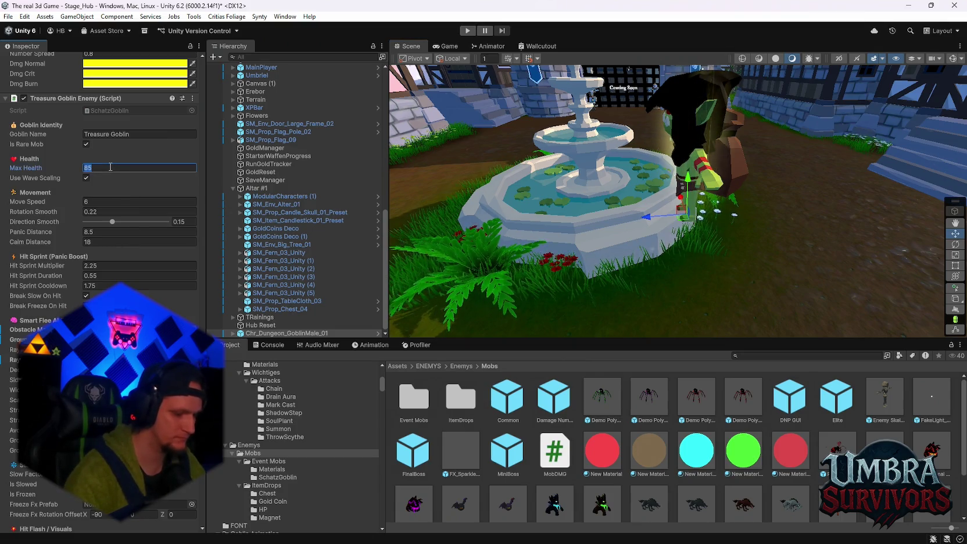
type("0")
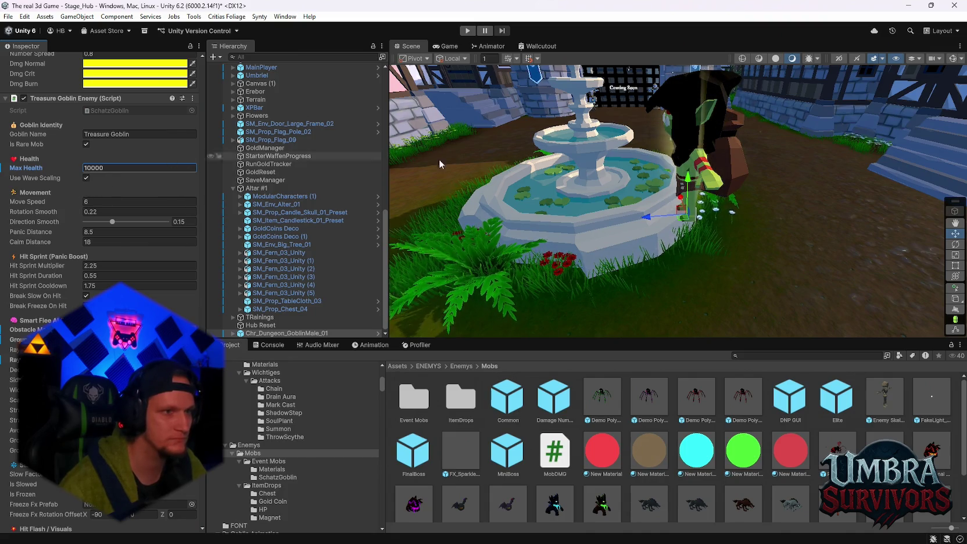
Enter Play mode to test the goblin.
scroll(582, 236, "down", 5)
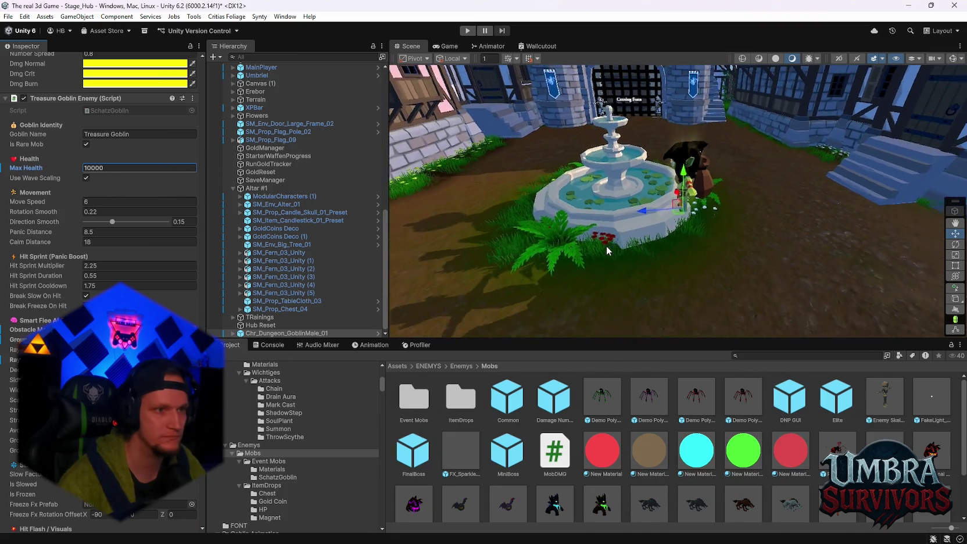
scroll(606, 246, "down", 5)
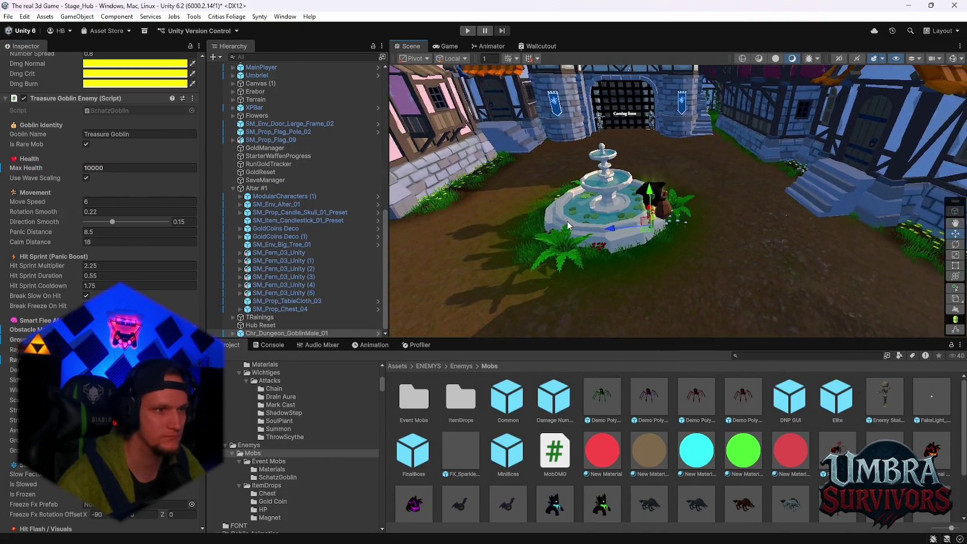
left_click(468, 31)
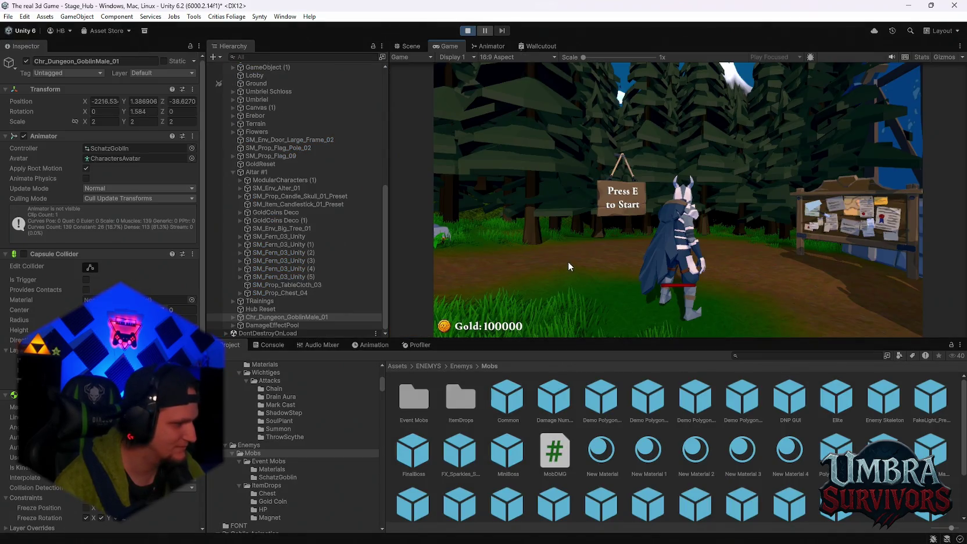
Move the player around near the fountain, pause the game, then exit Play mode.
left_click(583, 265)
key("w")
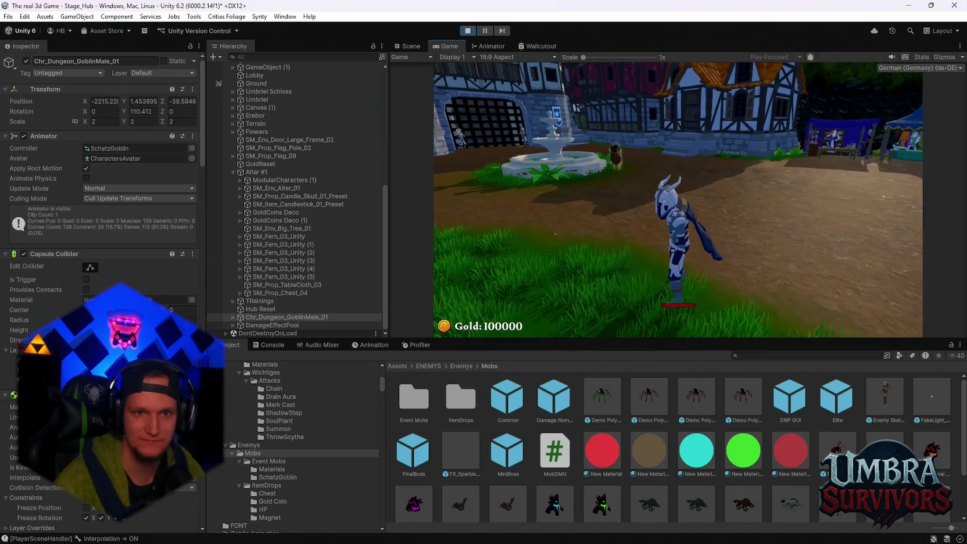
key("s")
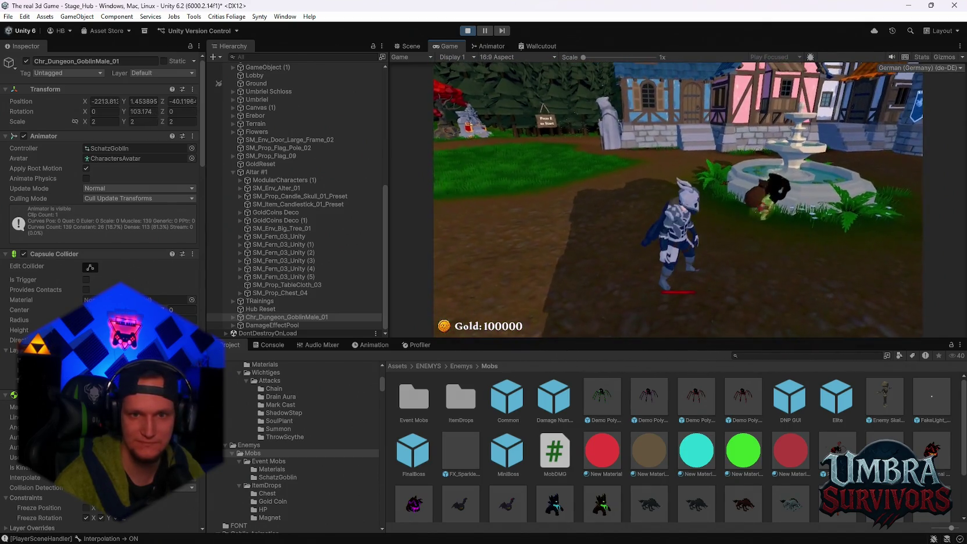
key("Escape")
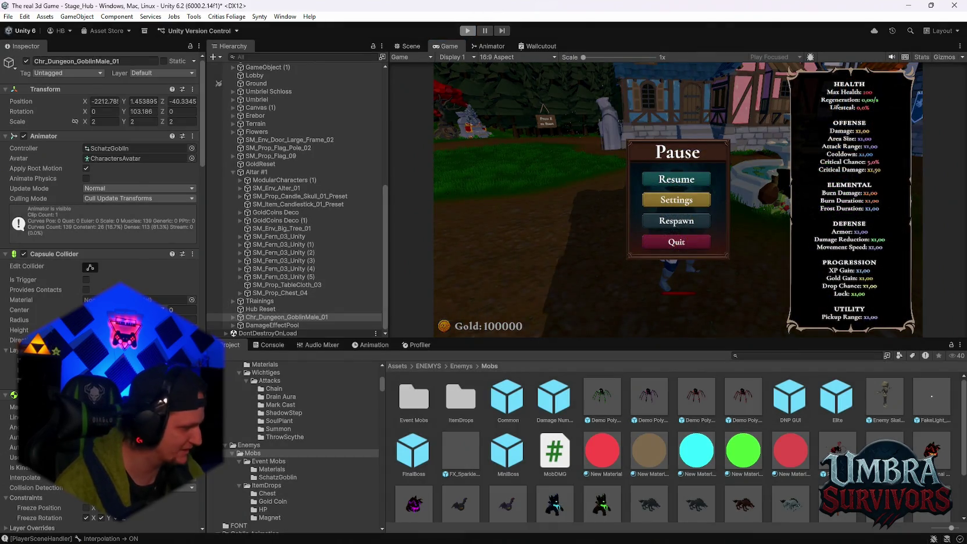
key("ctrl+p")
scroll(99, 175, "down", 15)
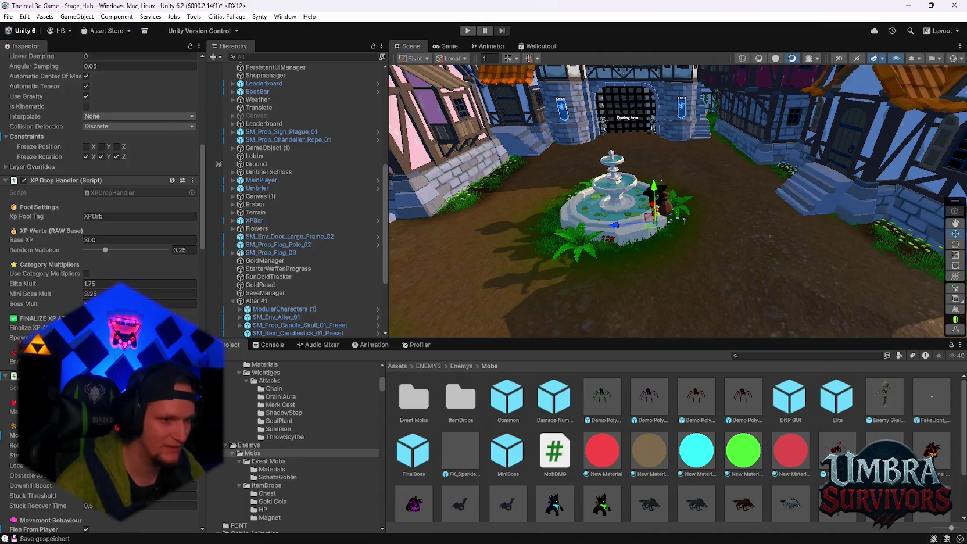
Enter Play mode with Ctrl+P to start the playtest at the 'Press E to Start' sign.
scroll(99, 175, "down", 15)
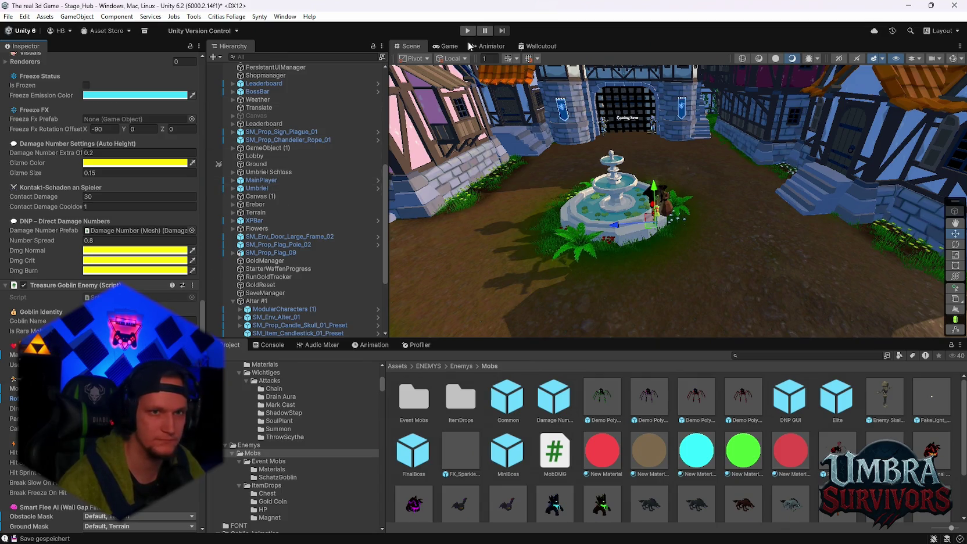
key("ctrl+p")
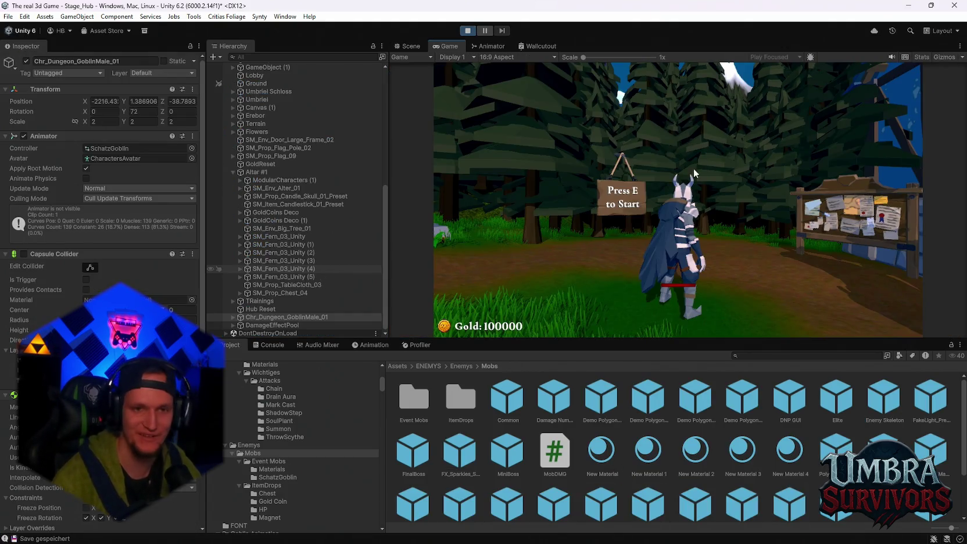
Run the character from the forest through the town and along the fence up the wooden stairs.
key("e")
key("w")
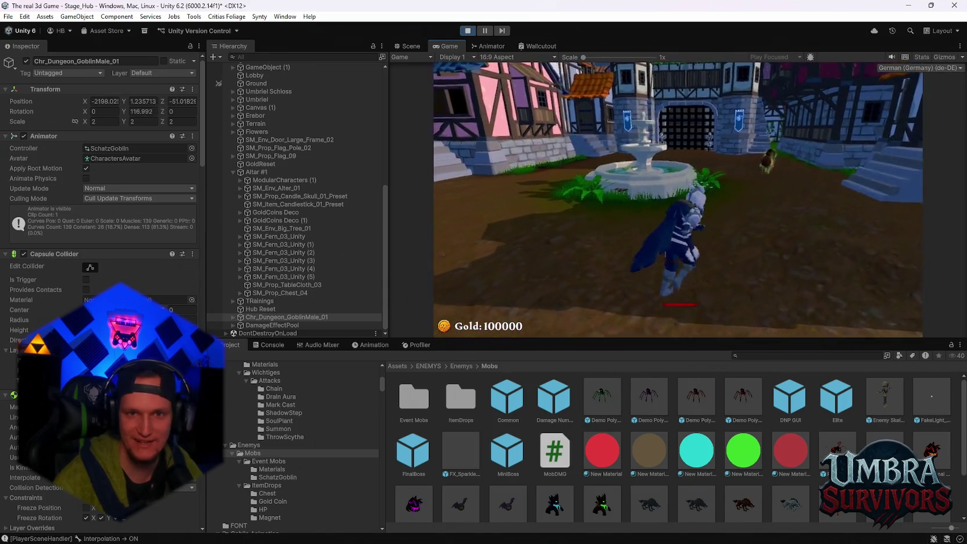
key("w")
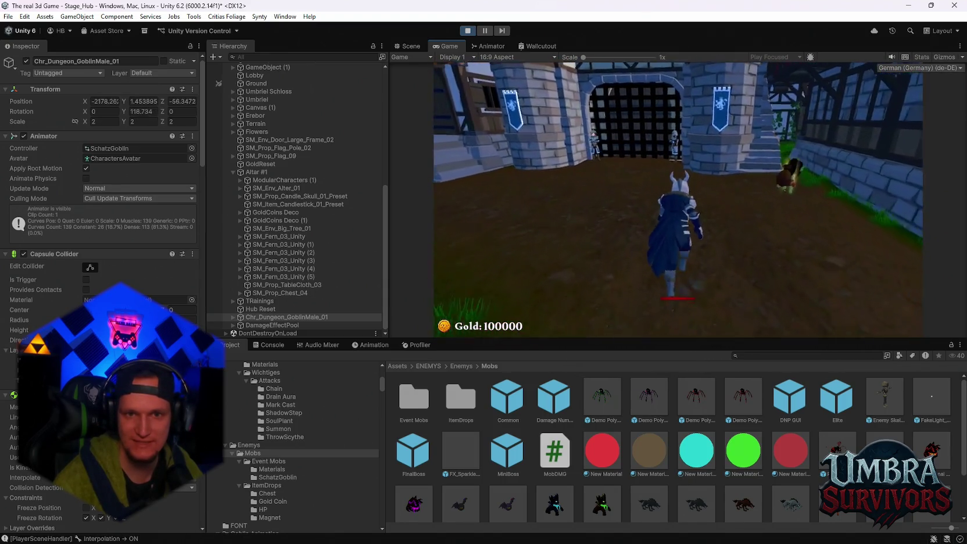
key("w")
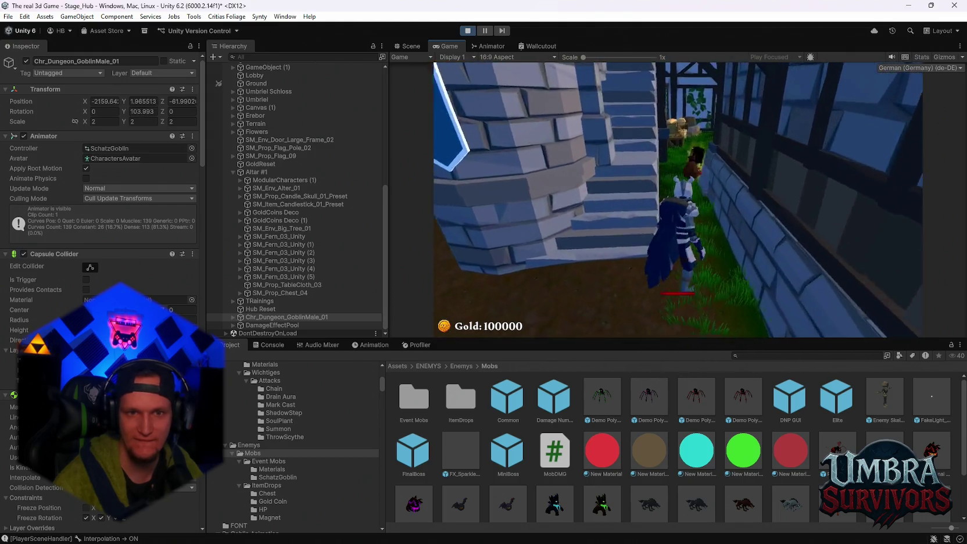
key("w")
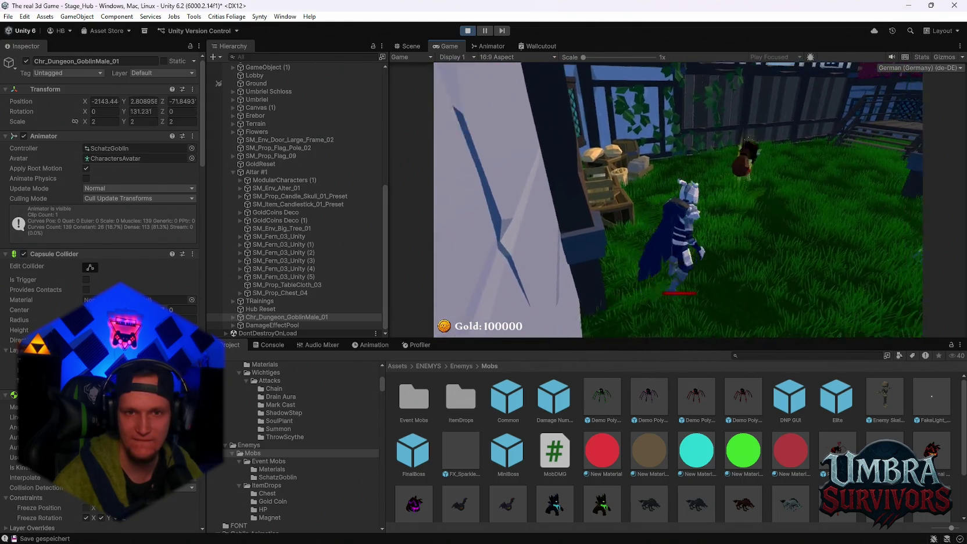
key("w")
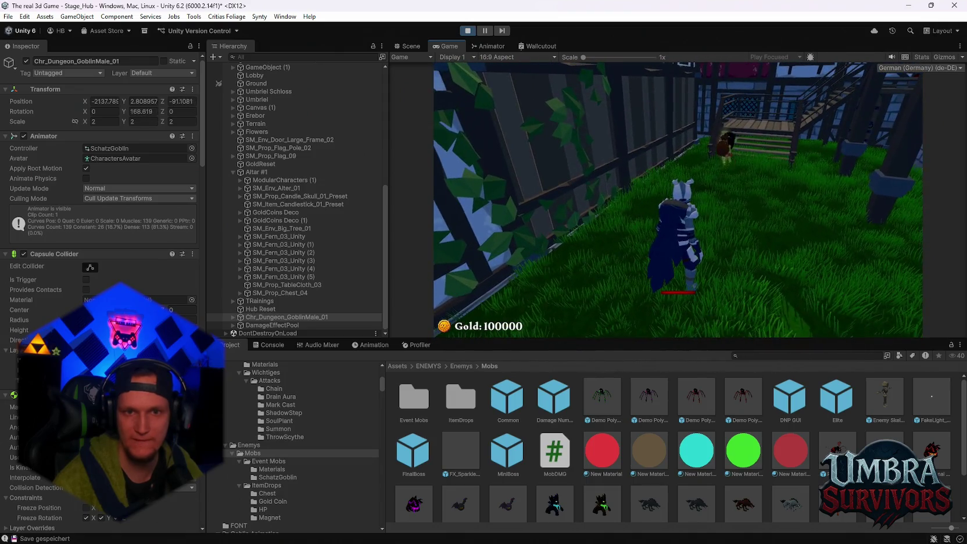
key("w")
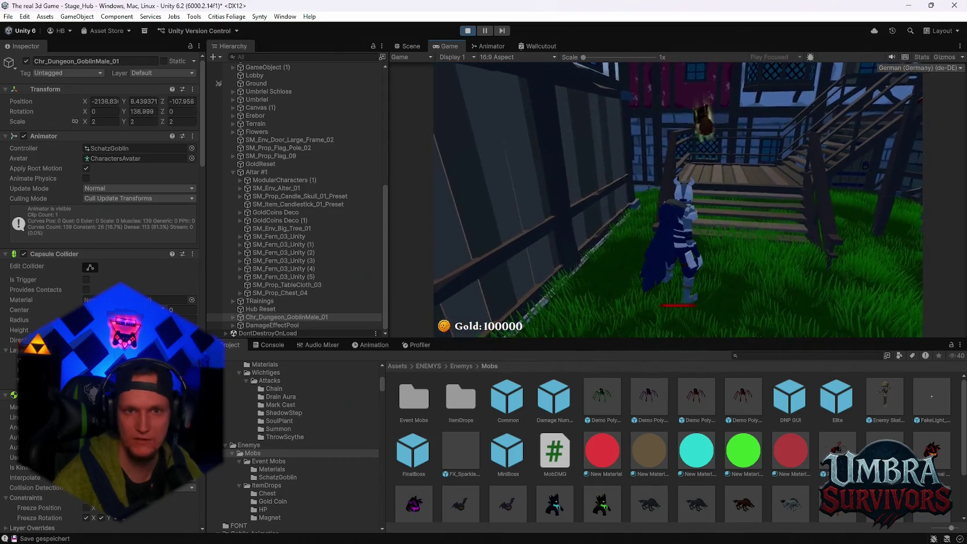
key("w")
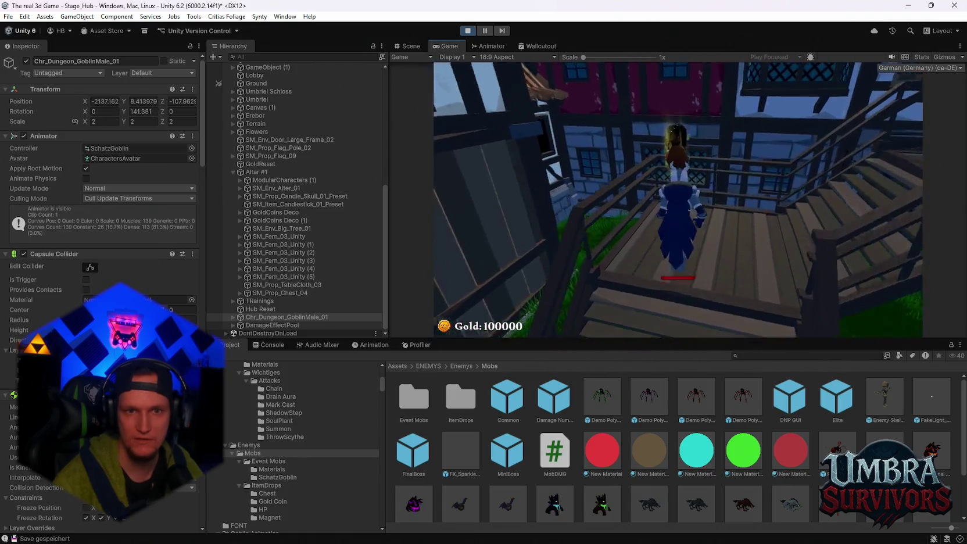
Come back down the stairs, head into the garden toward the crates, then pause and stop the playtest.
key("space")
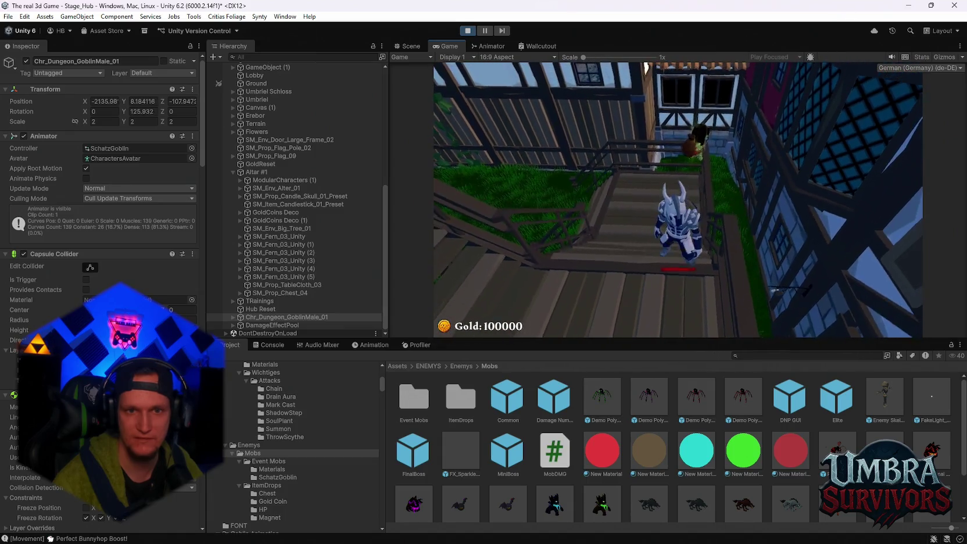
key("s")
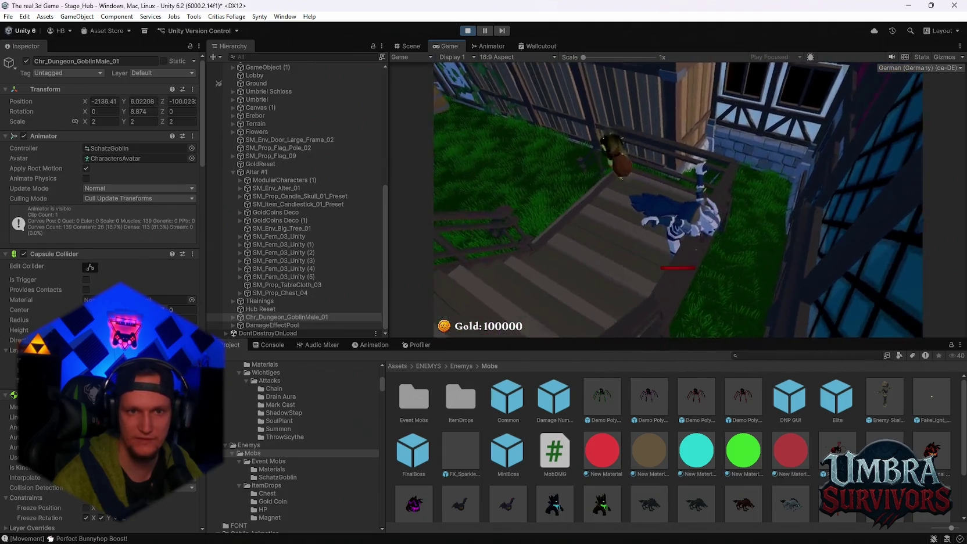
key("w")
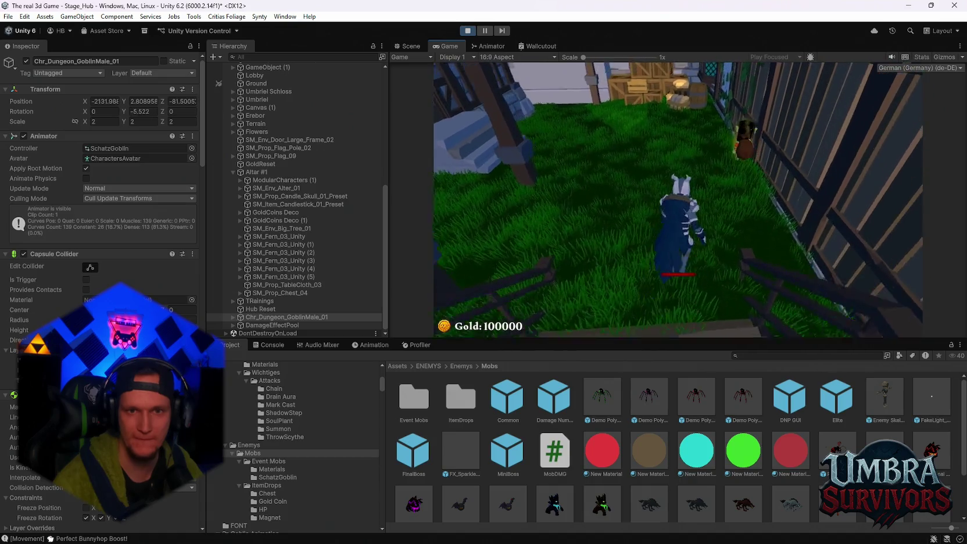
key("w")
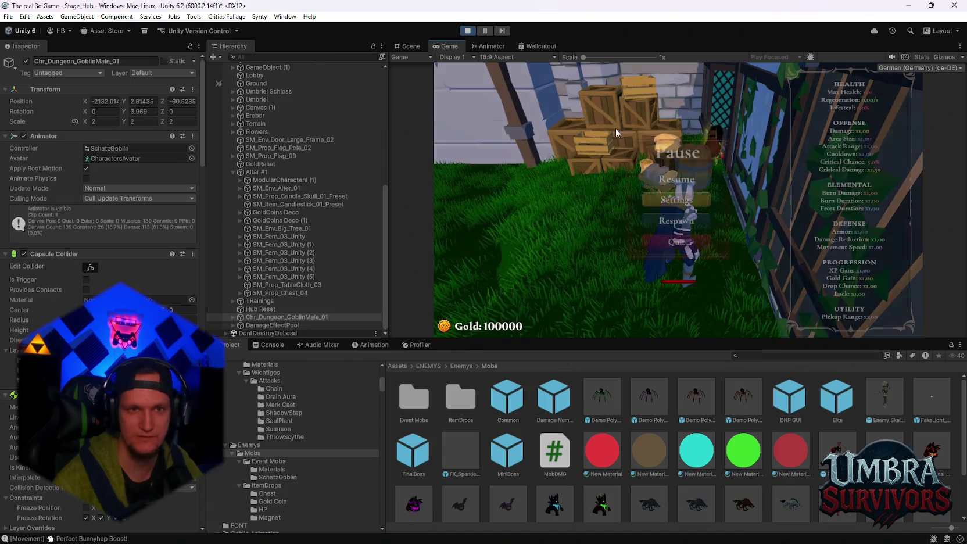
key("Escape")
key("ctrl+p")
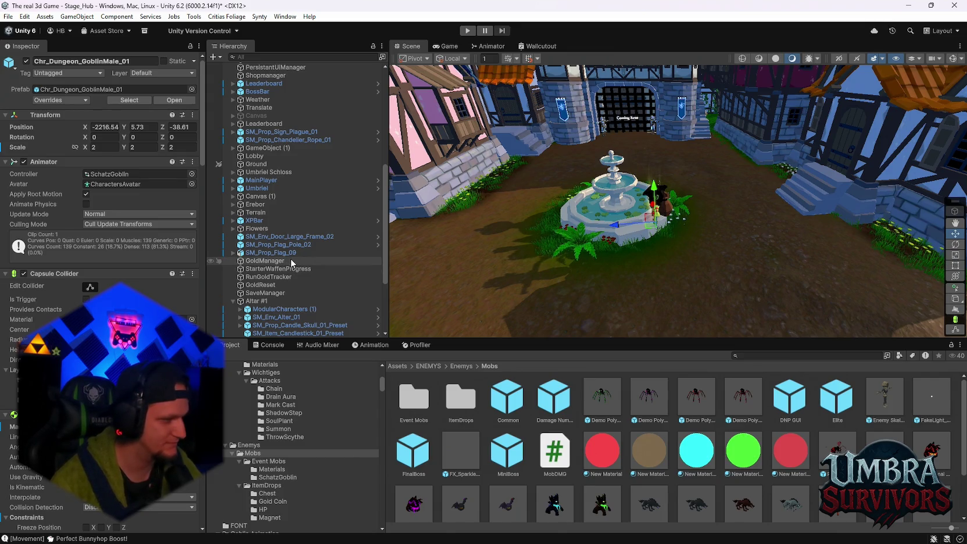
Scroll to Treasure Goblin Enemy's Movement section and select the Move Speed field showing 70.
scroll(297, 273, "down", 5)
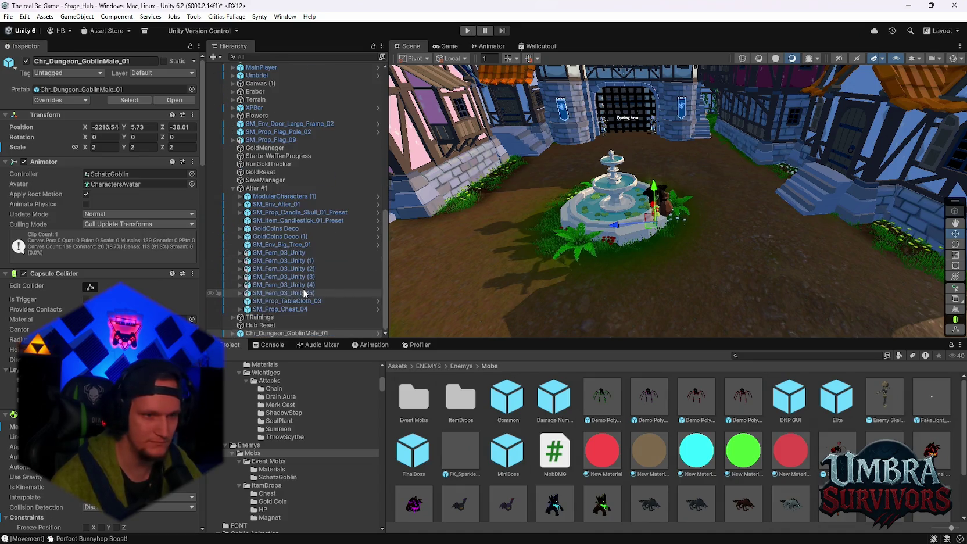
scroll(145, 378, "down", 5)
scroll(101, 290, "down", 5)
scroll(101, 290, "down", 3)
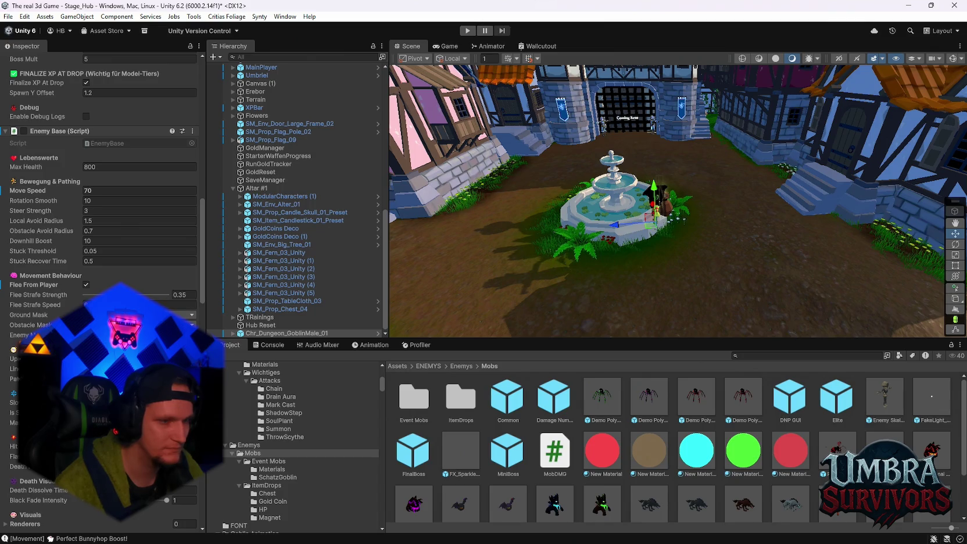
scroll(102, 290, "down", 15)
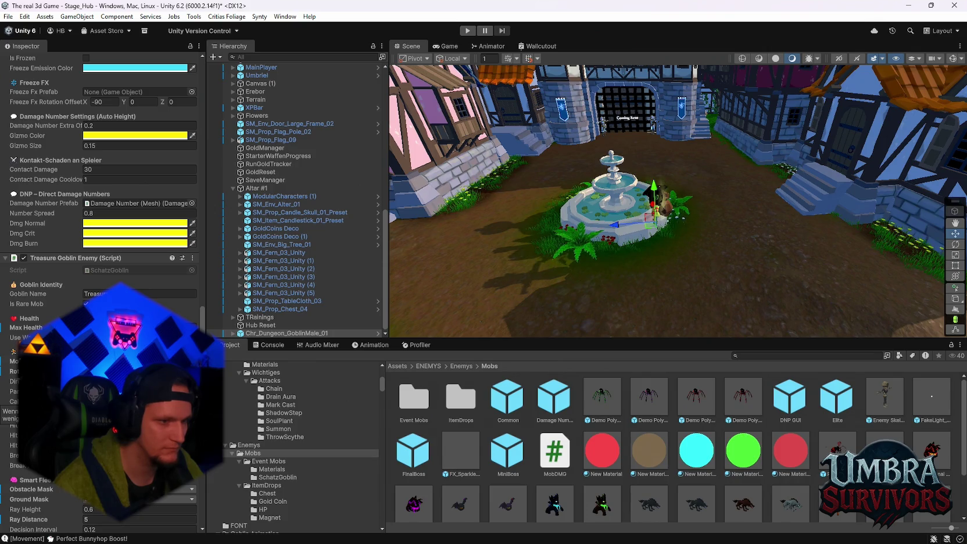
scroll(99, 290, "down", 2)
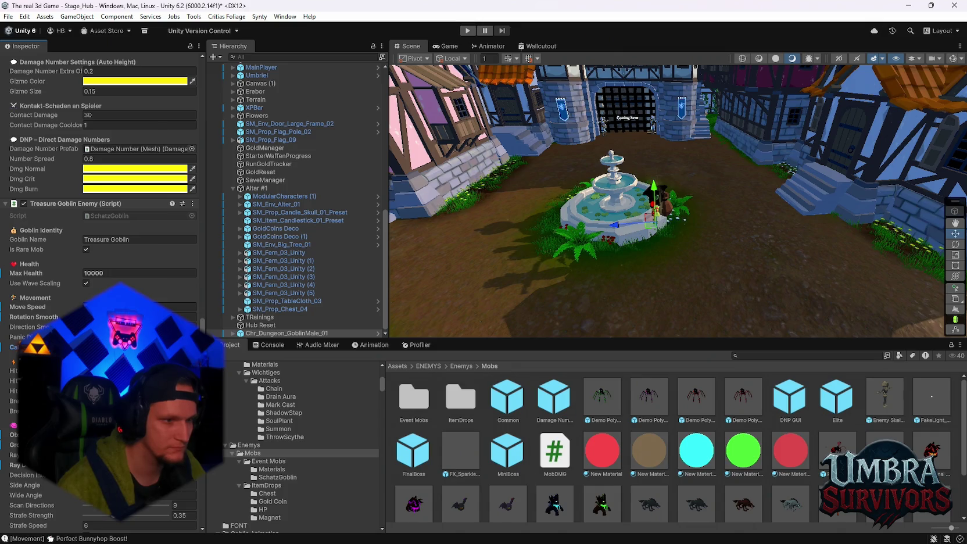
scroll(99, 290, "down", 1)
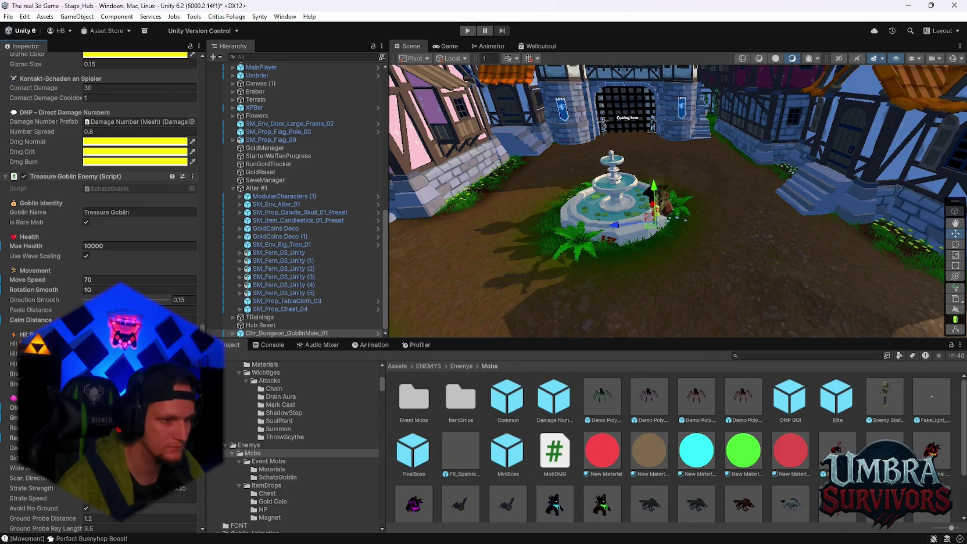
left_click(99, 281)
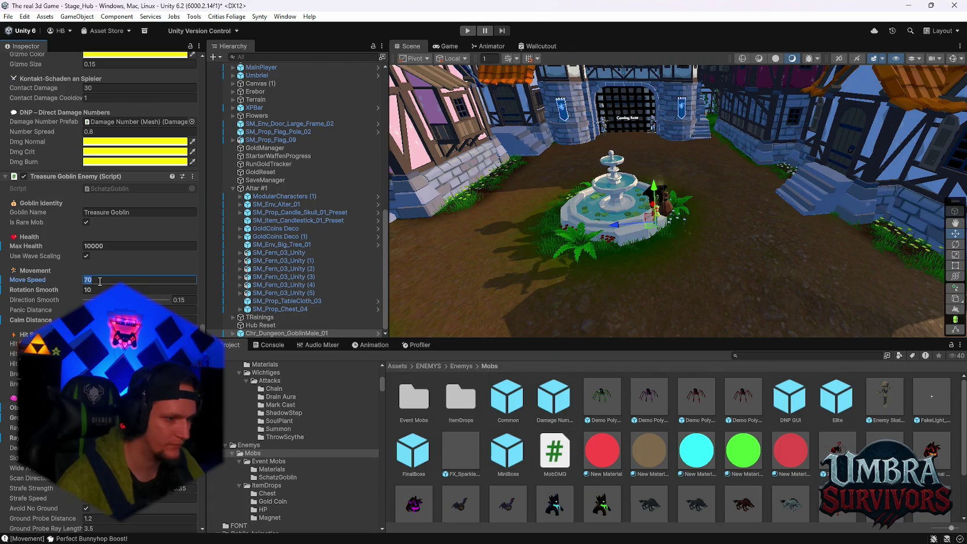
Enter 80 as the Treasure Goblin's Move Speed, keeping Max Health at 10000.
type("80")
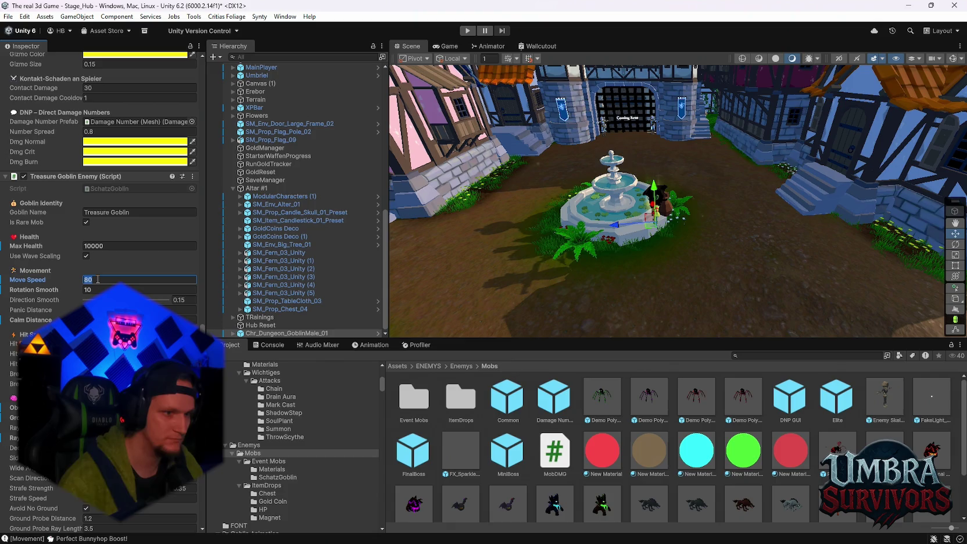
key("Return")
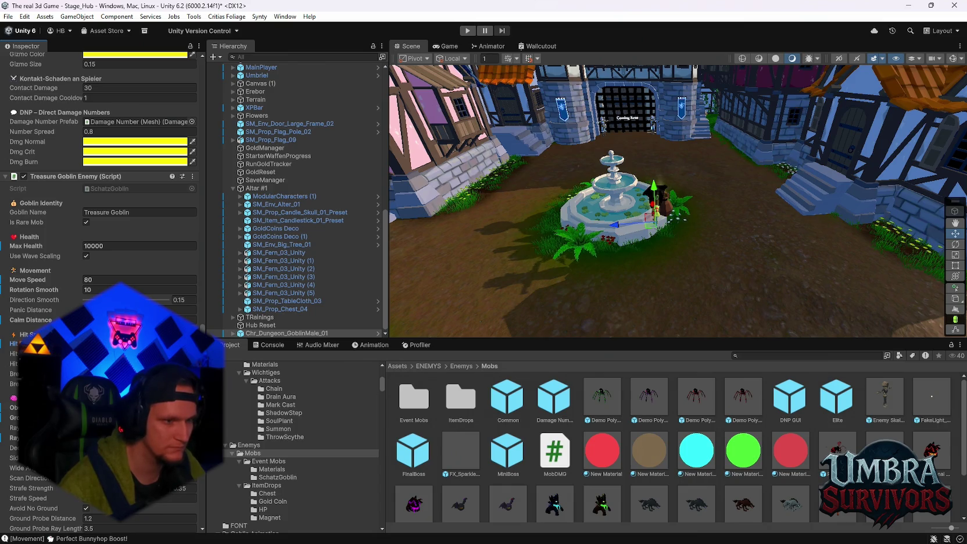
scroll(103, 290, "down", 3)
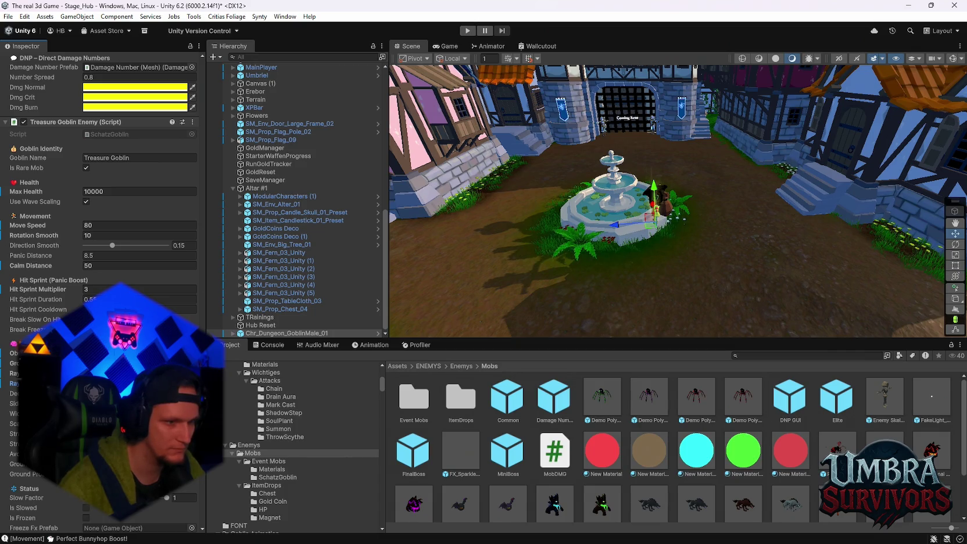
scroll(101, 174, "down", 1)
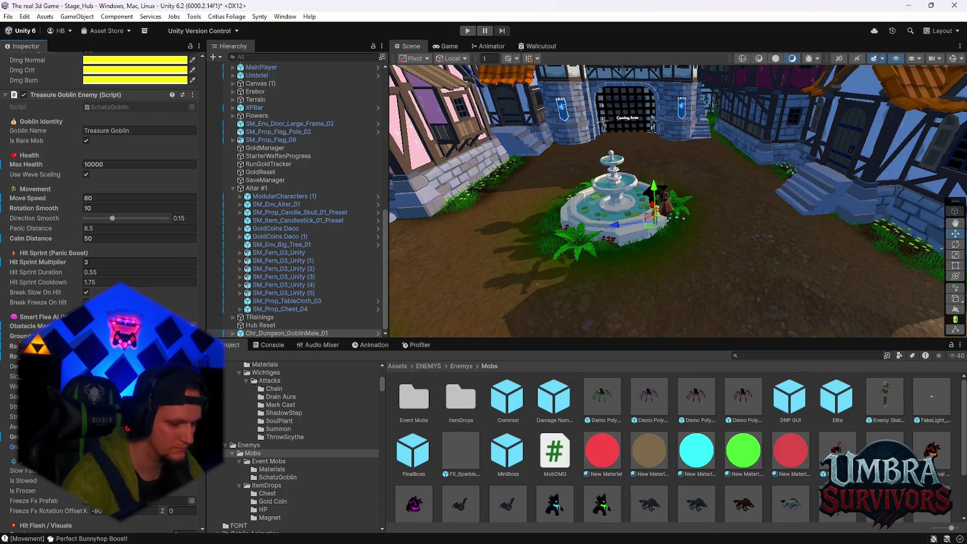
scroll(102, 174, "down", 5)
scroll(102, 291, "down", 4)
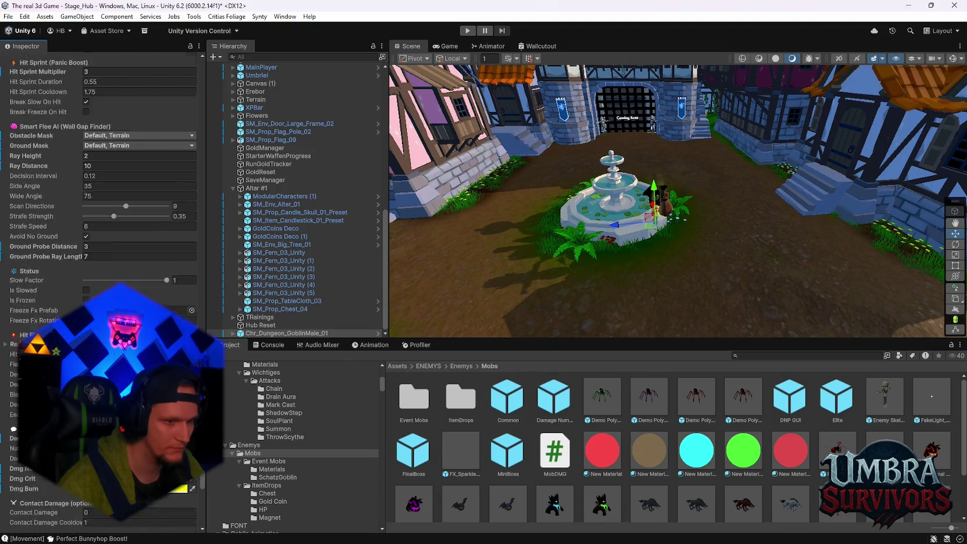
scroll(102, 291, "down", 2)
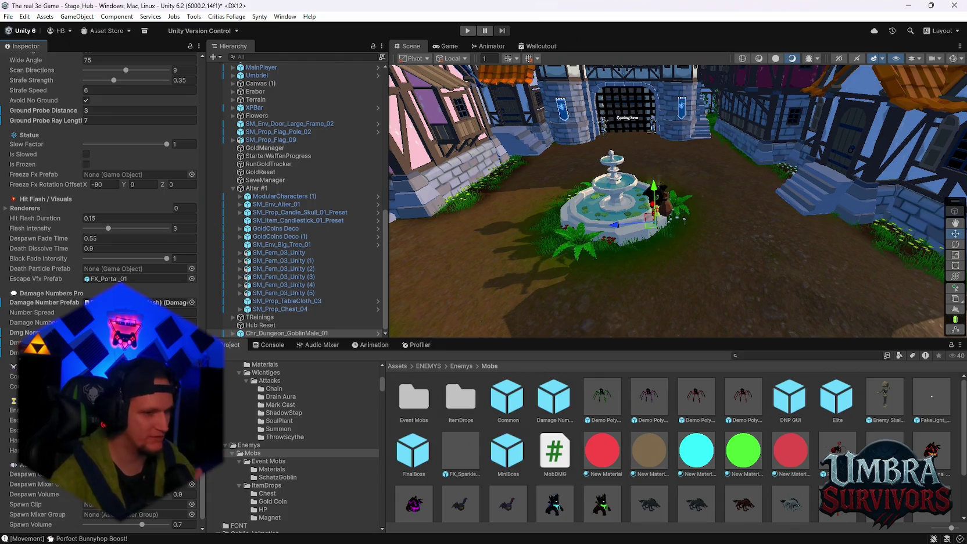
scroll(101, 290, "down", 1)
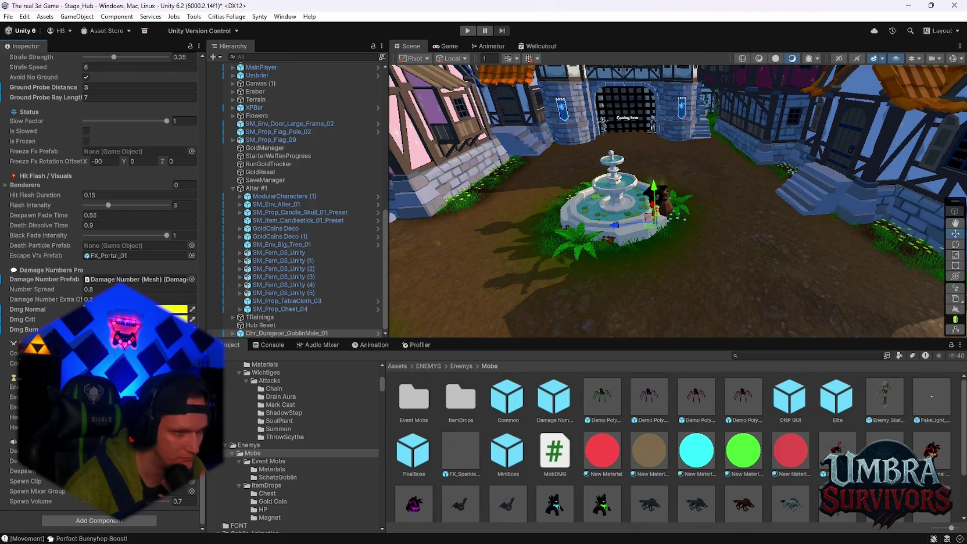
scroll(101, 174, "up", 1)
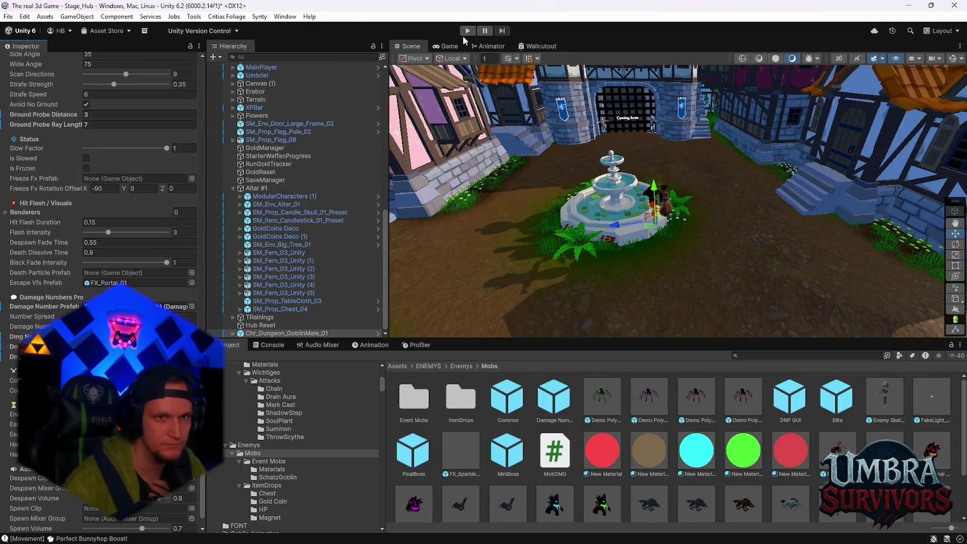
Playtest by running from the forest sign through the town square, up the alley and along the fence, then pause and stop.
left_click(467, 31)
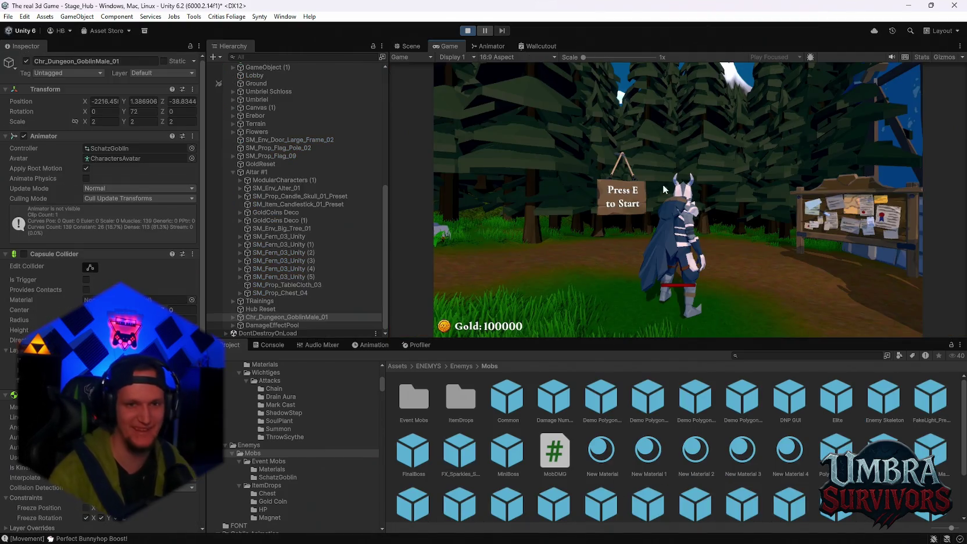
key("w")
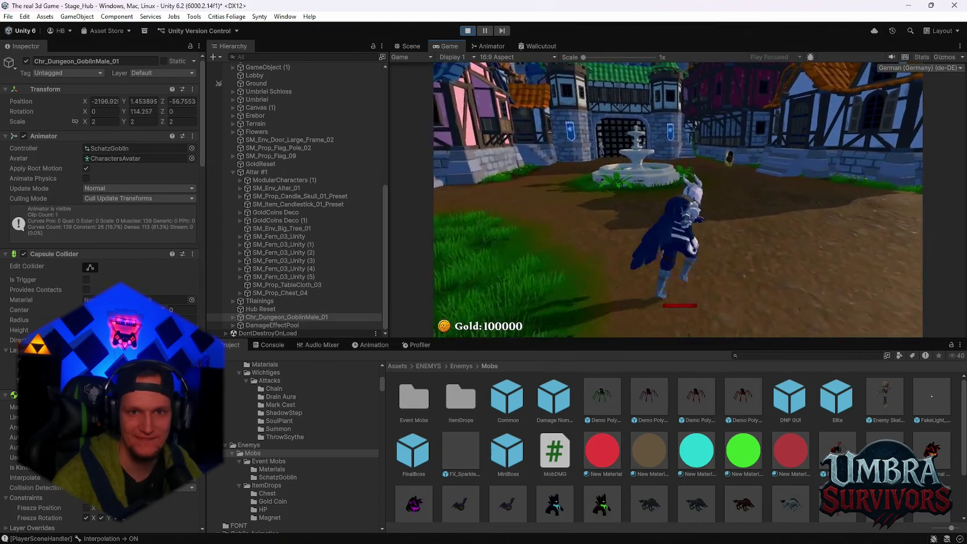
key("w")
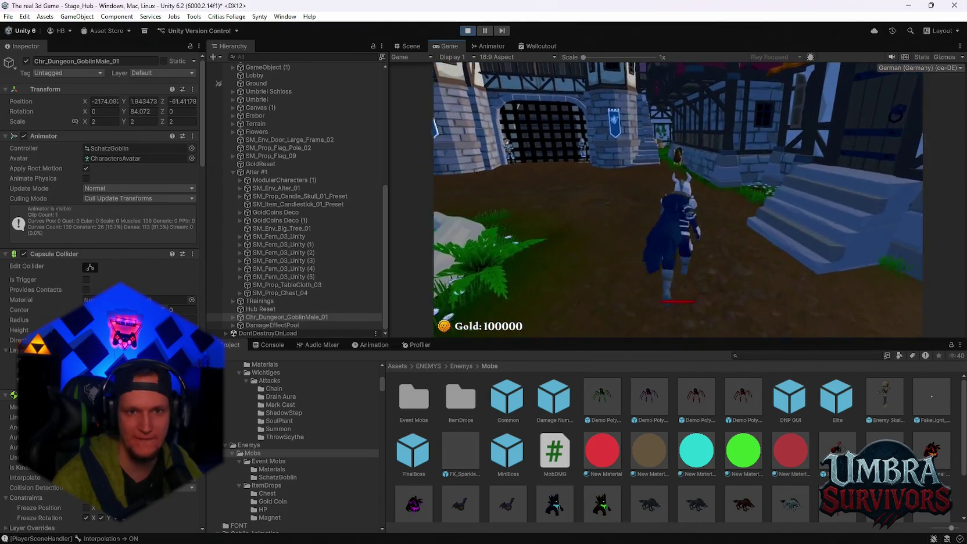
key("w")
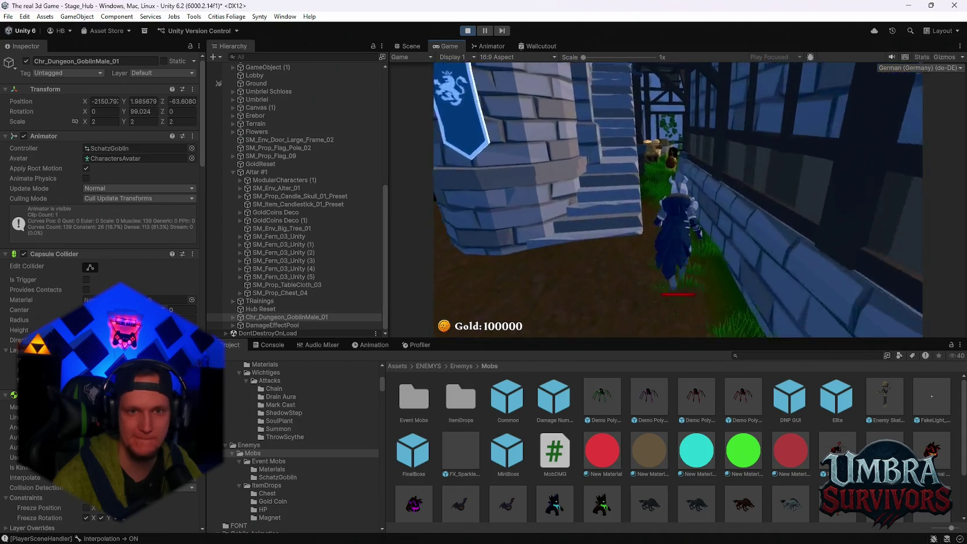
key("w")
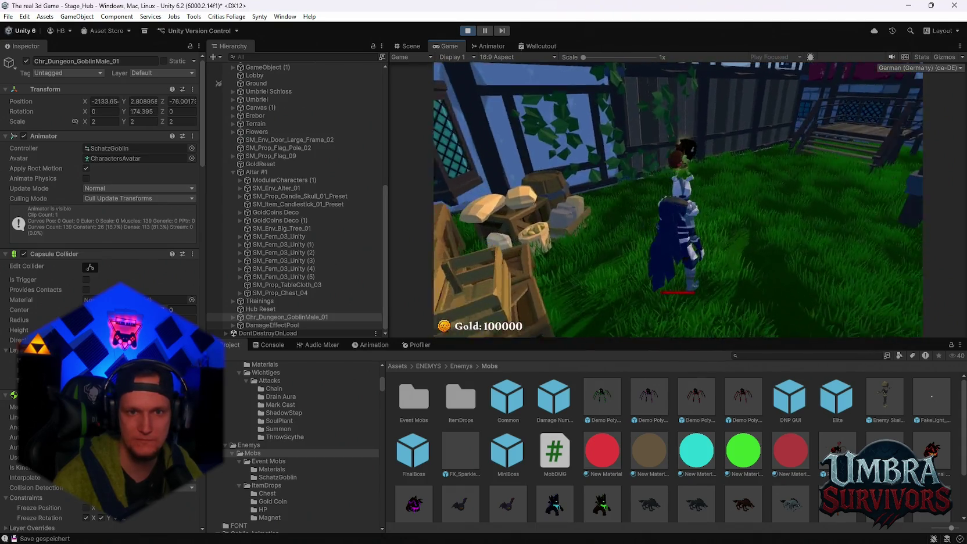
key("w")
key("w")
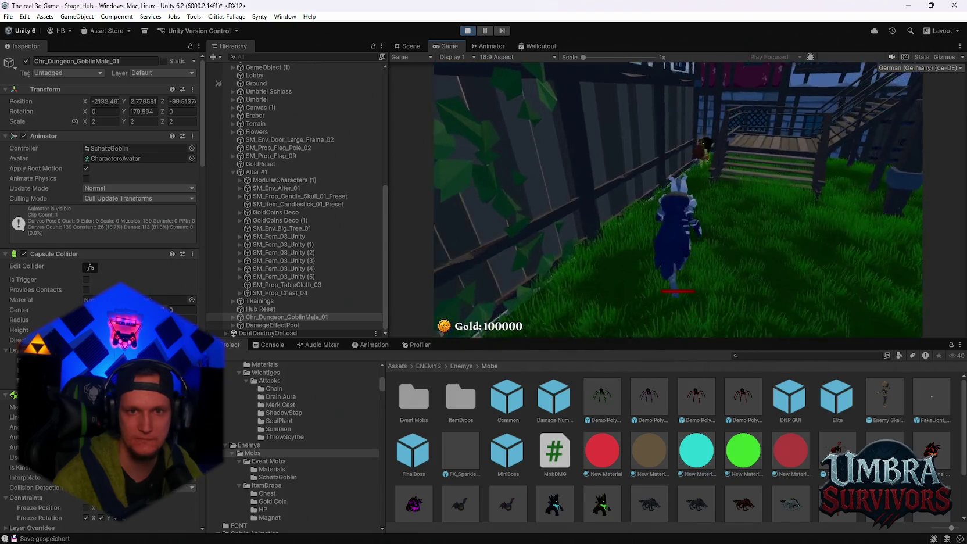
key("w")
key("w")
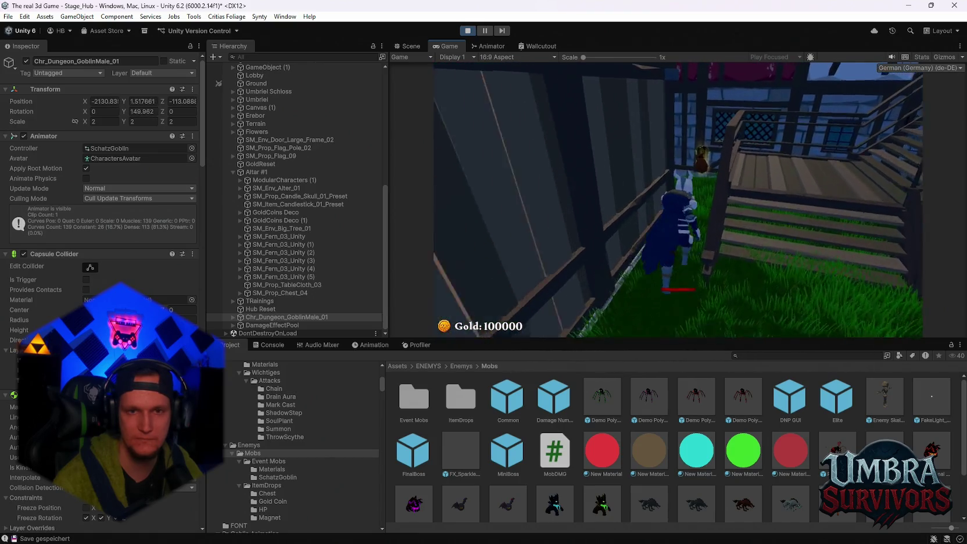
key("Escape")
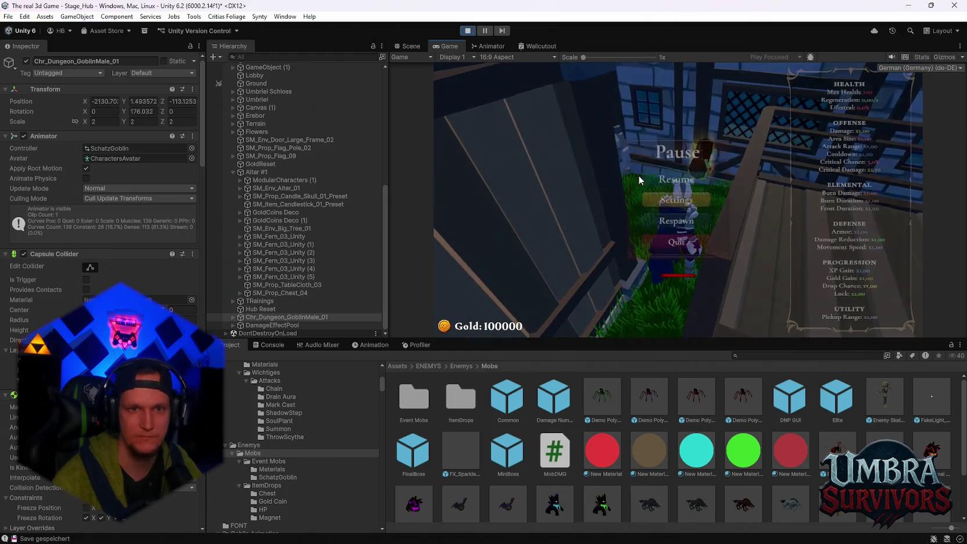
left_click(469, 31)
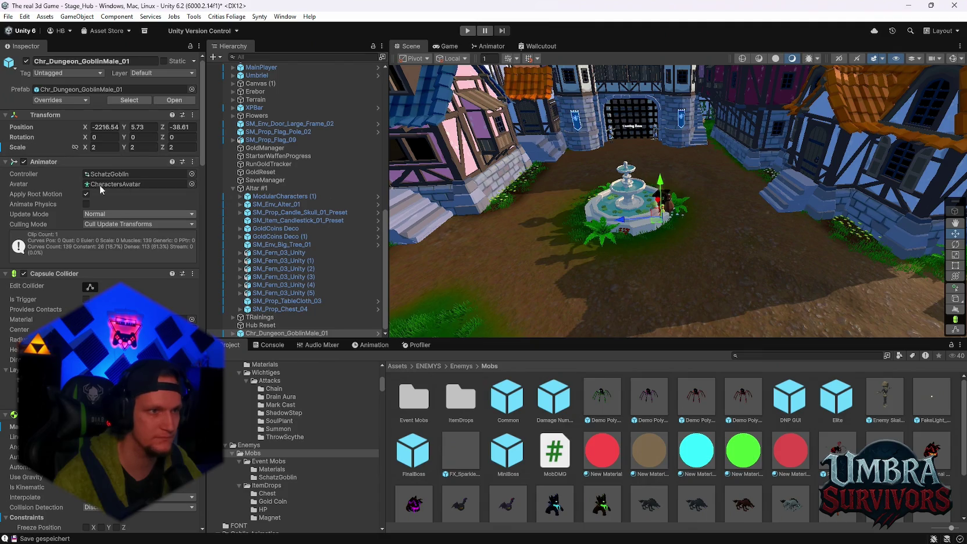
Review the goblin's prefab overrides and apply all of them to the prefab.
left_click(69, 100)
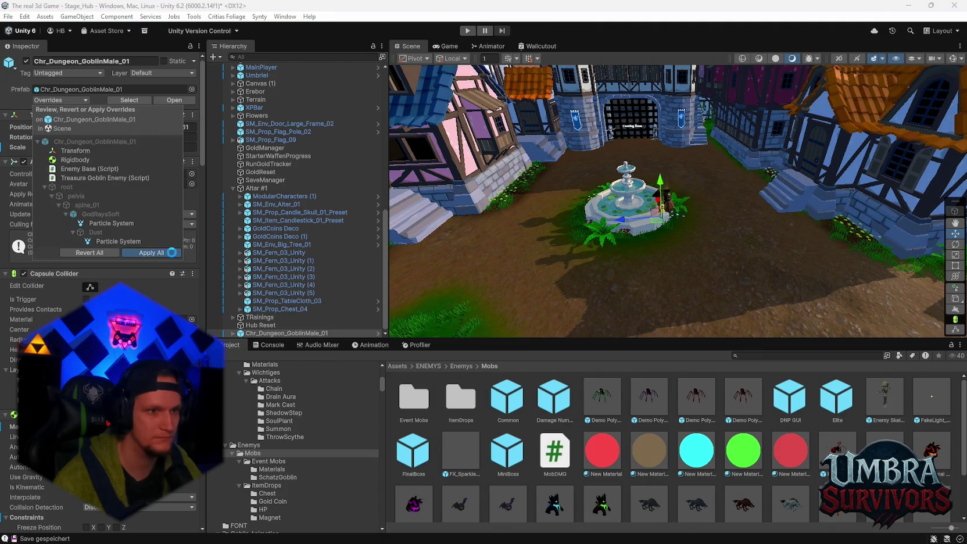
left_click(167, 254)
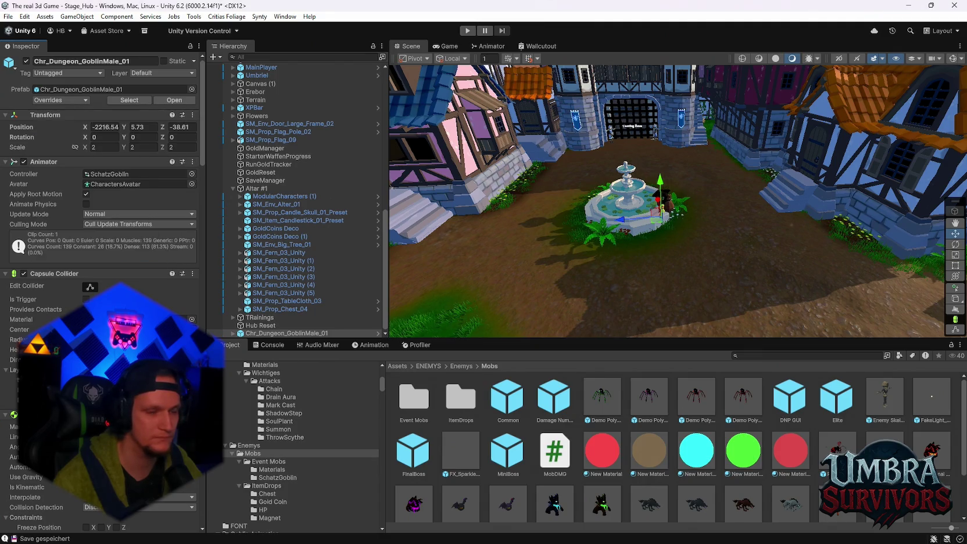
Open the Stage_Forest scene from recent scenes, saving Stage_Hub first.
left_click(7, 16)
mouse_move(81, 50)
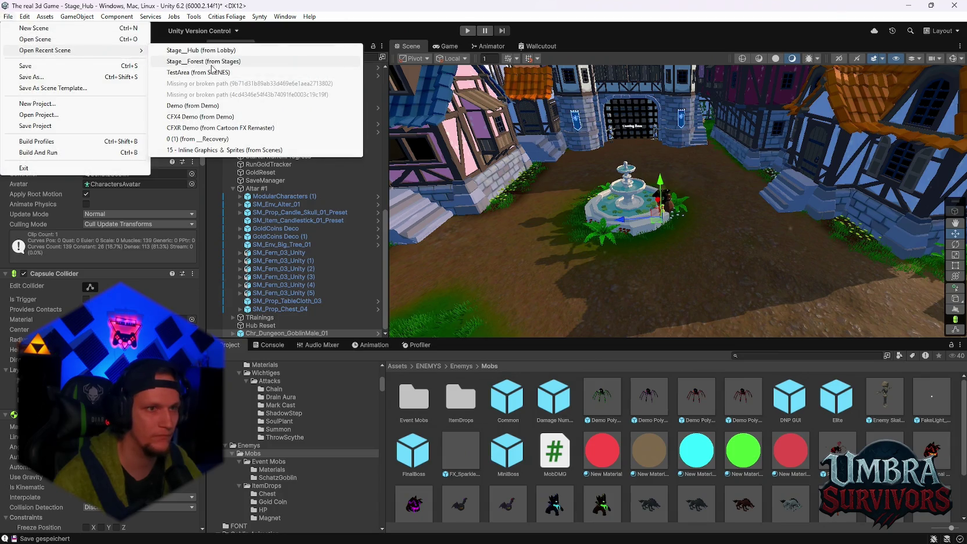
left_click(211, 64)
left_click(472, 297)
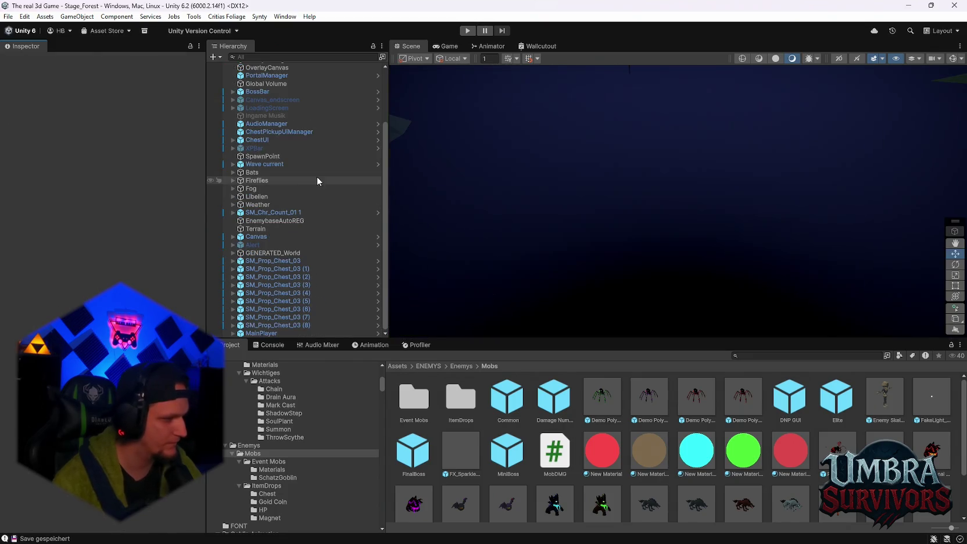
Delete the MainPlayer object from the Stage_Forest Hierarchy.
double_click(262, 87)
scroll(311, 221, "down", 3)
left_click(270, 333)
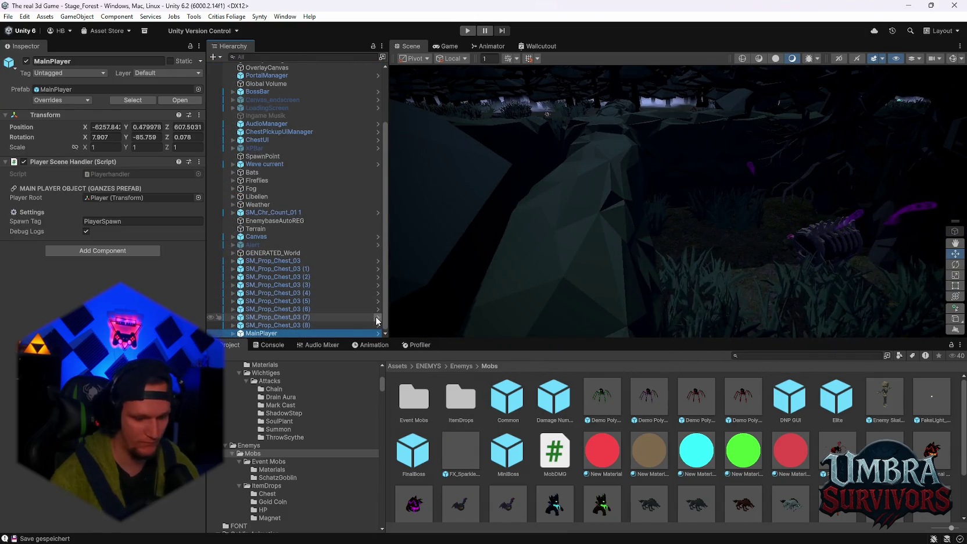
key("Delete")
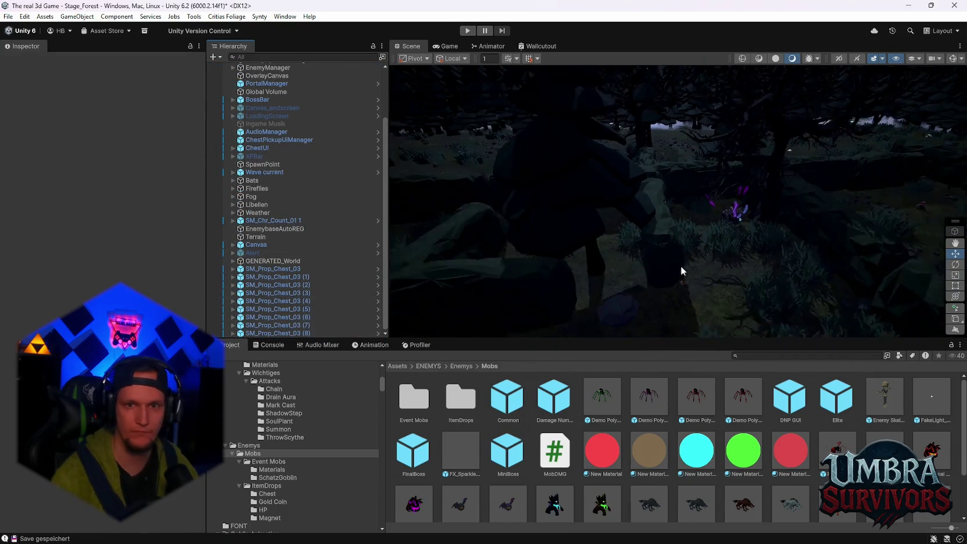
scroll(266, 228, "up", 4)
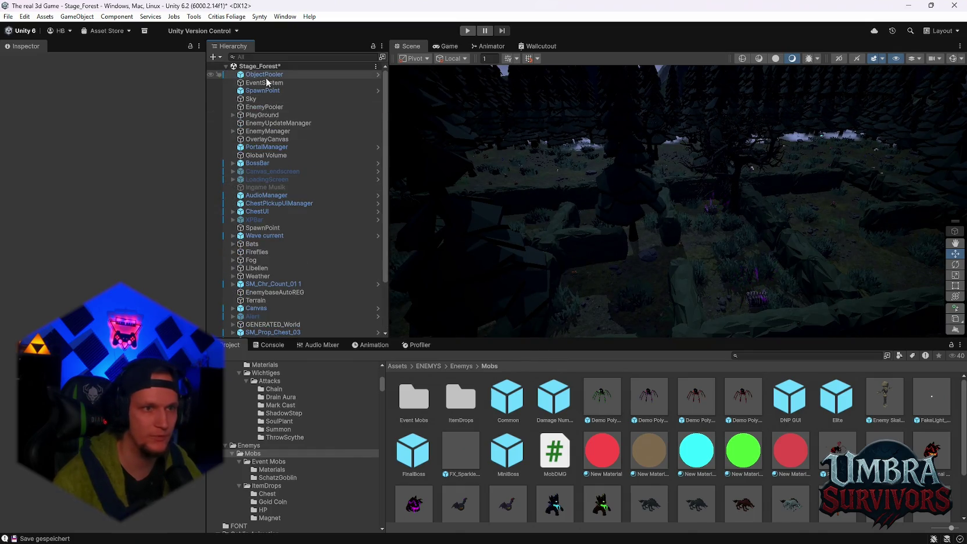
Frame the SpawnPoint and drag it across the forest floor to about X -6367.1, Z 776.3.
double_click(263, 90)
scroll(741, 241, "down", 10)
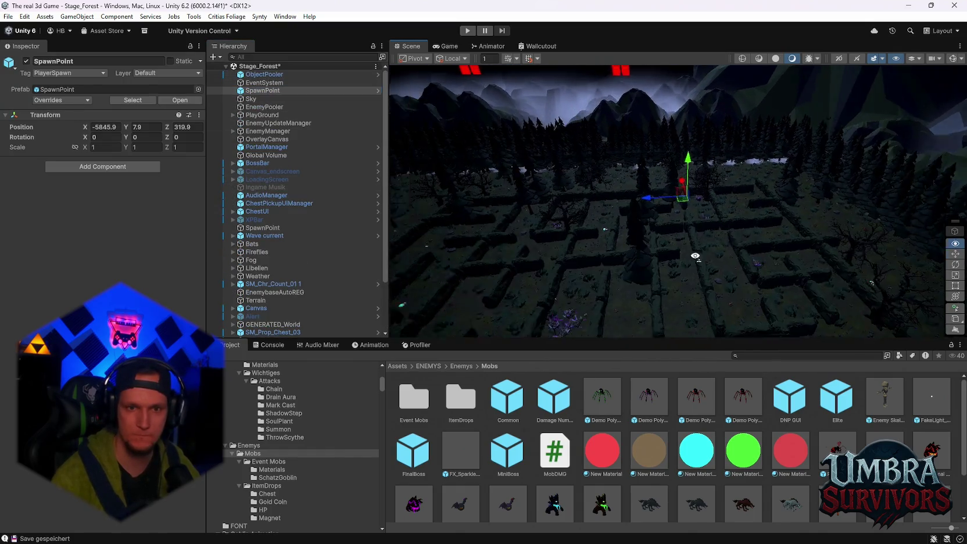
mouse_move(864, 269)
left_mouse_down()
mouse_move(507, 172)
mouse_move(774, 264)
left_mouse_up()
scroll(779, 291, "up", 5)
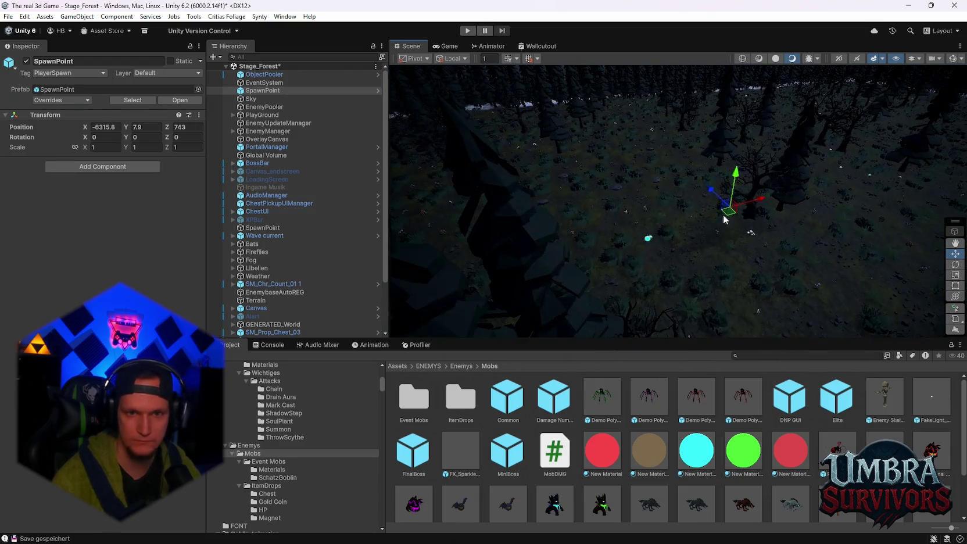
mouse_move(698, 208)
left_mouse_down()
mouse_move(639, 208)
mouse_move(572, 233)
mouse_move(616, 233)
left_mouse_up()
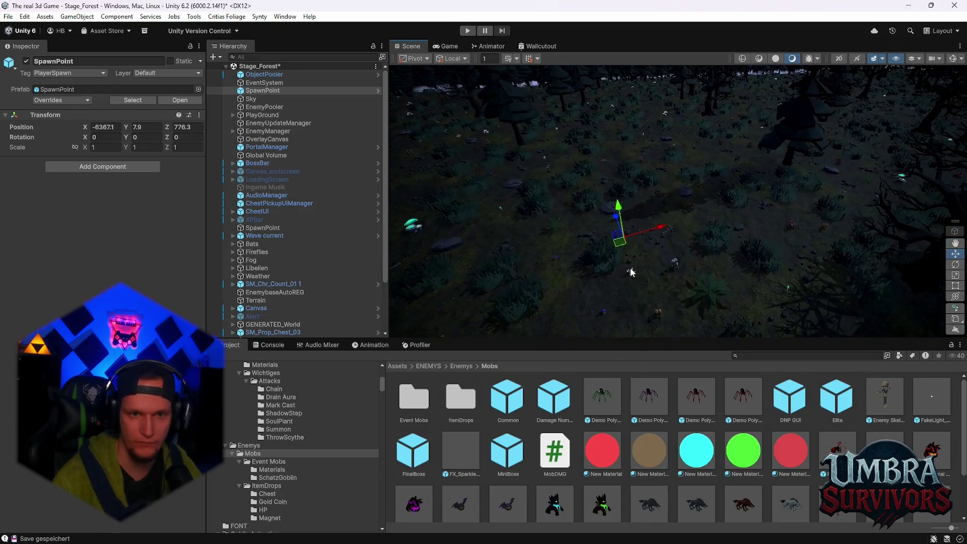
scroll(638, 269, "up", 3)
mouse_move(638, 269)
left_mouse_down()
mouse_move(642, 221)
mouse_move(682, 223)
mouse_move(704, 263)
mouse_move(697, 279)
left_mouse_up()
Show the SchatzGoblin folder's assets in the Project window.
scroll(627, 448, "down", 2)
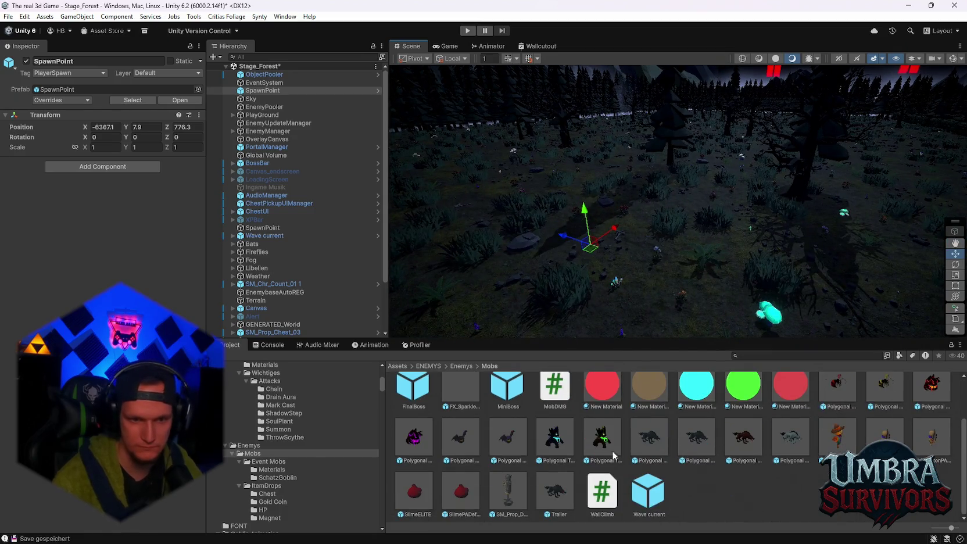
scroll(768, 467, "up", 1)
scroll(768, 466, "up", 1)
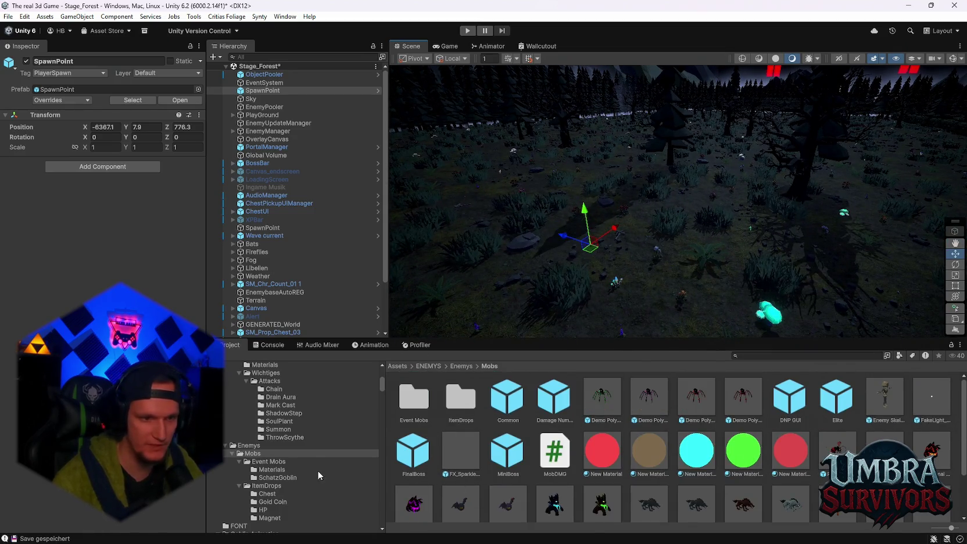
left_click(262, 477)
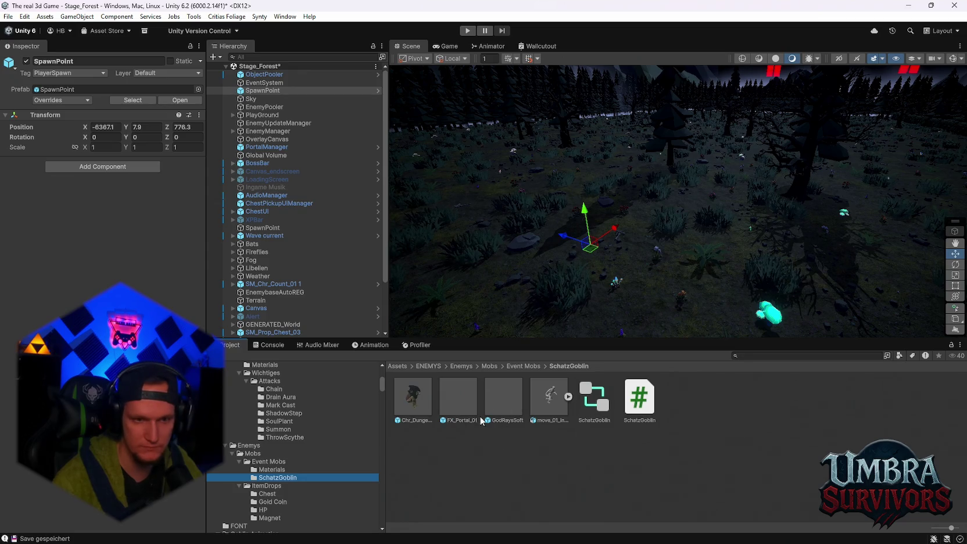
Place the Chr_Dungeon_GoblinMale_01 prefab near the SpawnPoint, frame it, and briefly inspect its prefab.
mouse_move(414, 410)
left_mouse_down()
mouse_move(657, 279)
mouse_move(674, 292)
left_mouse_up()
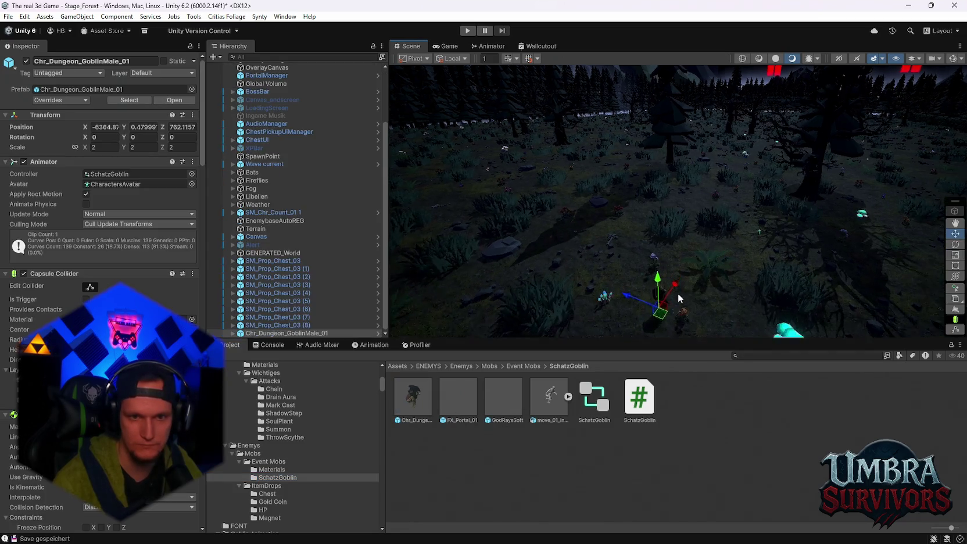
key("f")
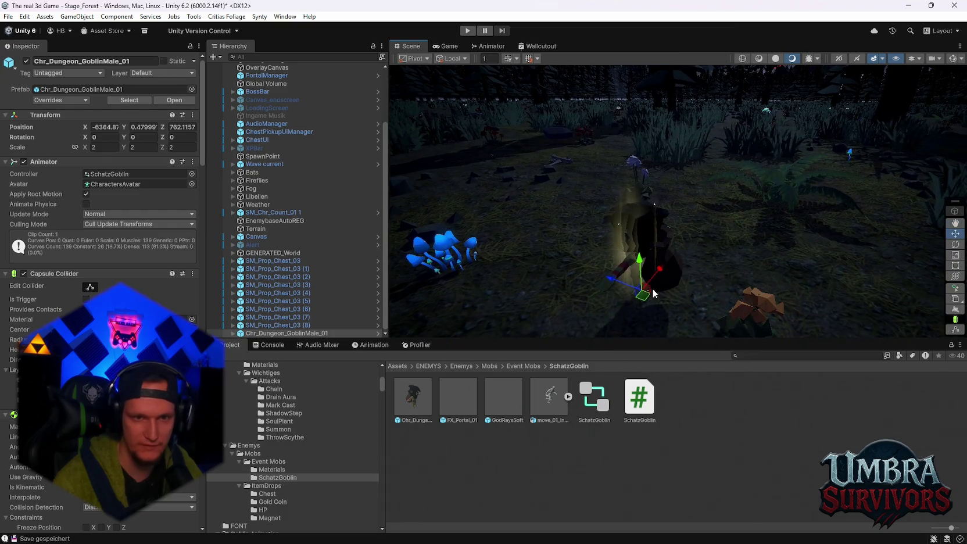
double_click(412, 401)
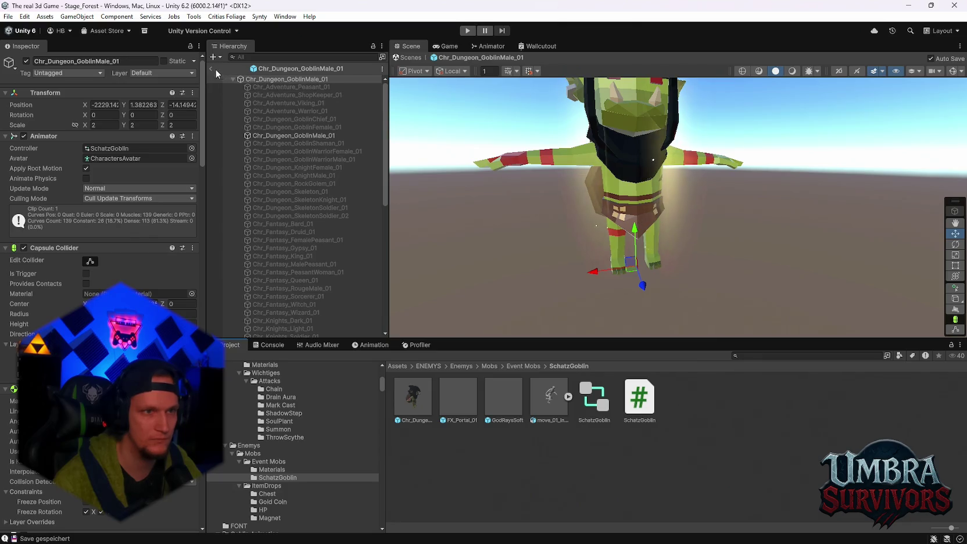
left_click(213, 68)
Expand the placed goblin's child objects in the Hierarchy.
left_click(273, 325)
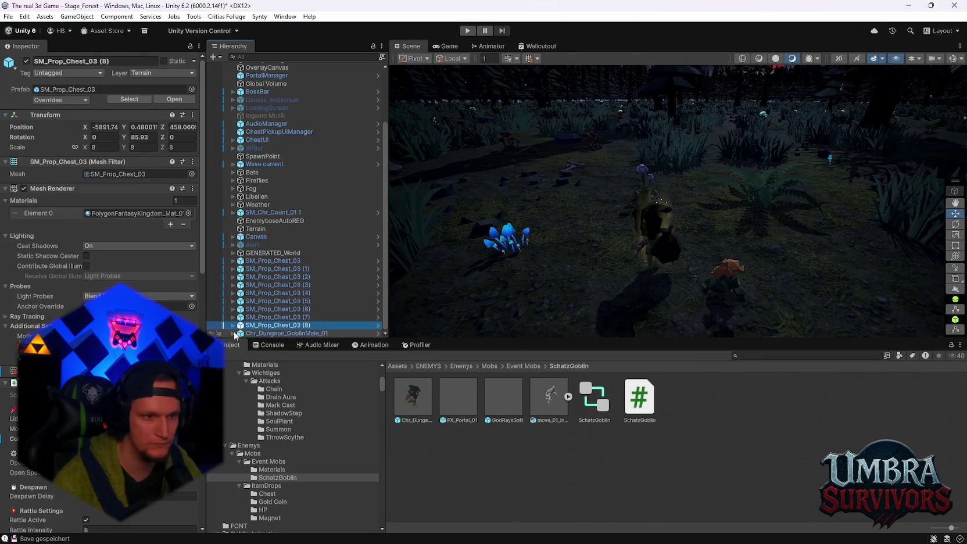
scroll(288, 307, "down", 5)
scroll(282, 273, "down", 4)
scroll(300, 236, "down", 5)
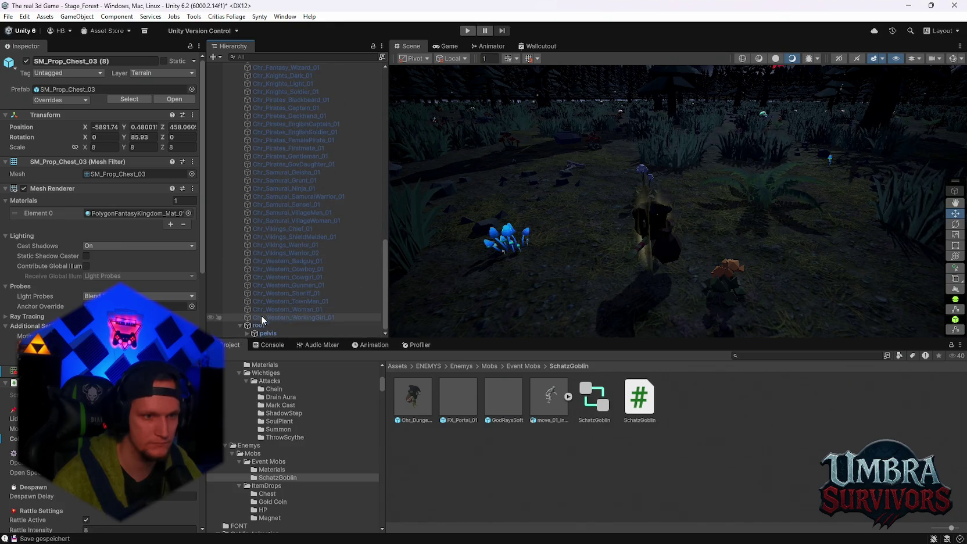
left_click(246, 332)
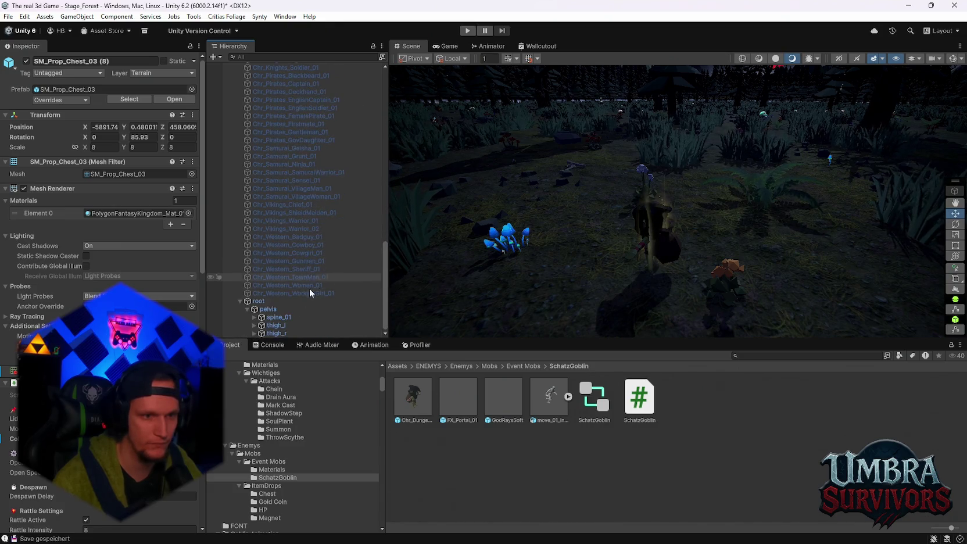
left_click(254, 324)
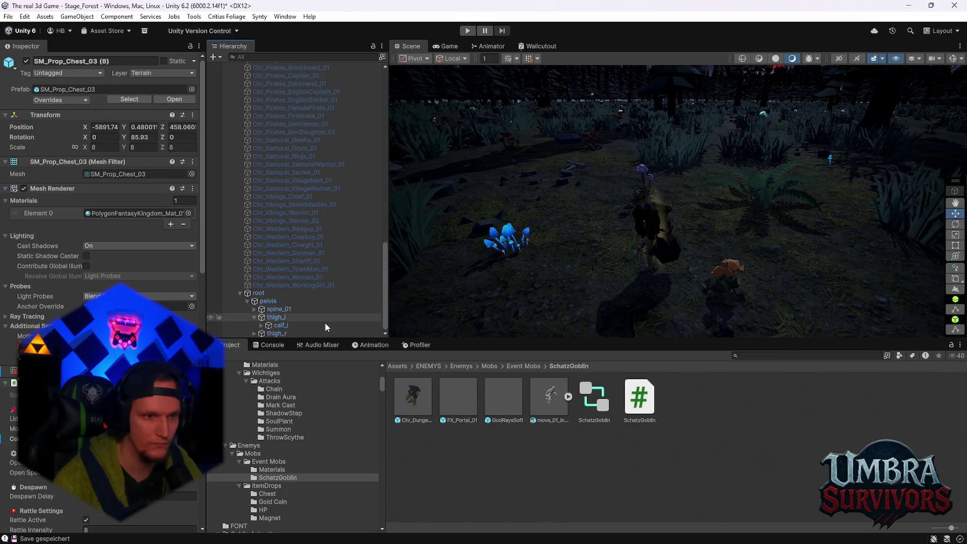
left_click(291, 325)
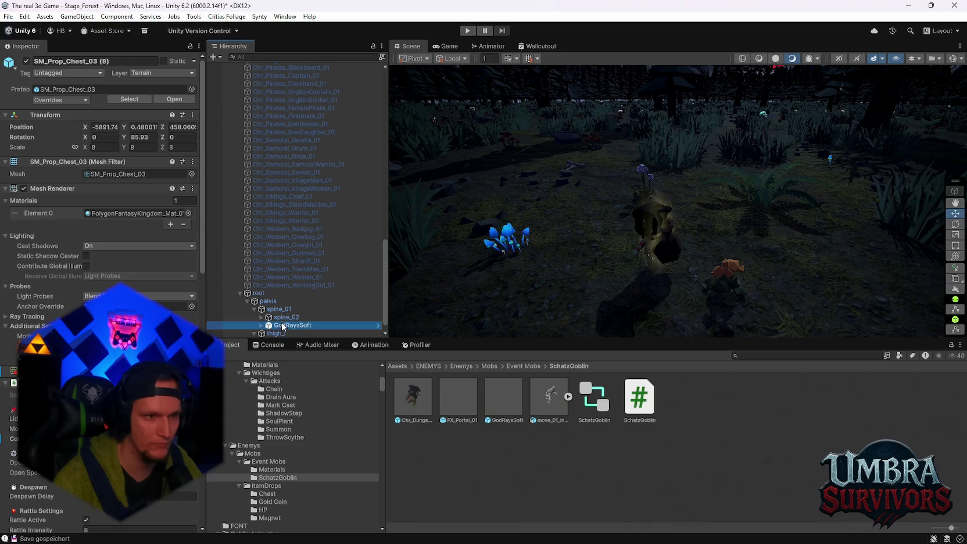
left_click_drag(86, 149, 115, 148)
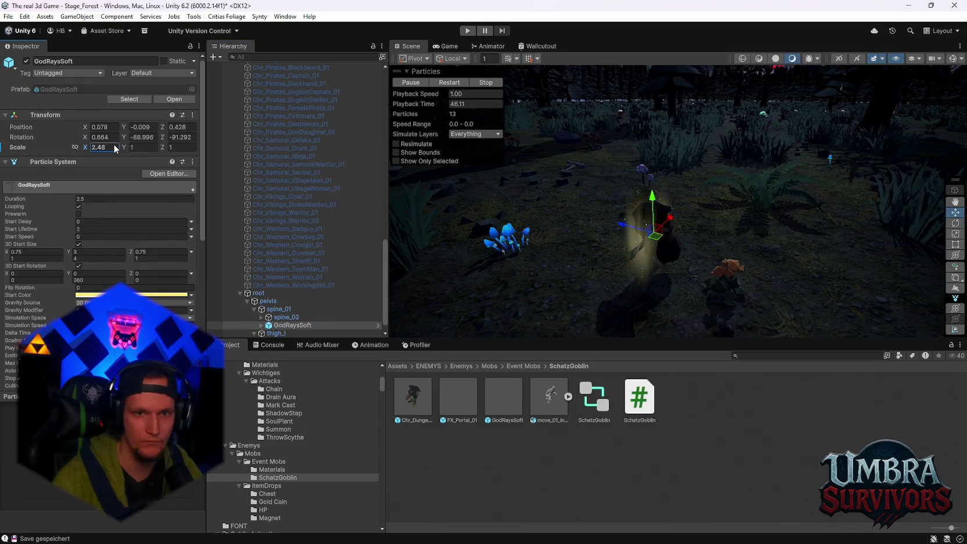
type("2")
key("Tab")
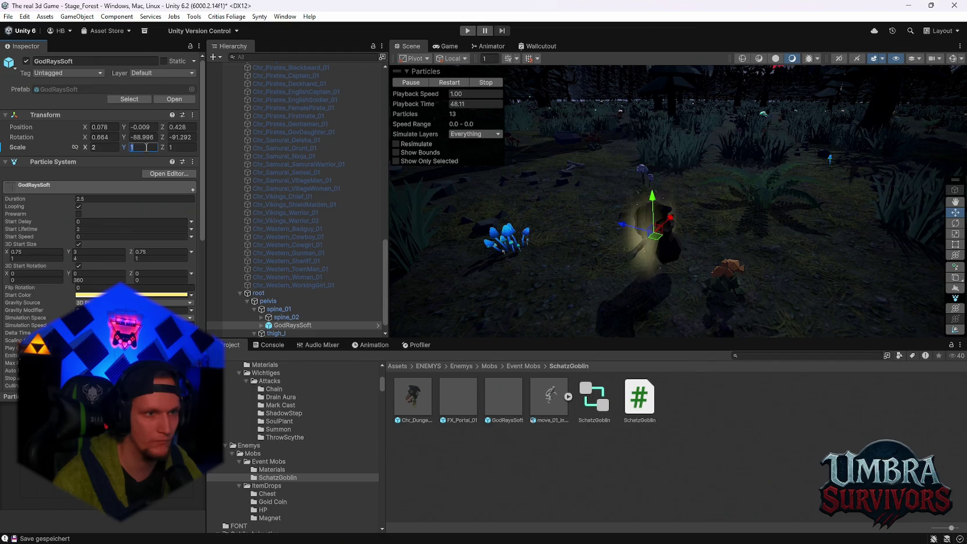
type("2")
key("Tab")
type("2")
mouse_move(567, 251)
left_mouse_down()
mouse_move(556, 208)
mouse_move(676, 227)
mouse_move(775, 173)
mouse_move(749, 198)
left_mouse_up()
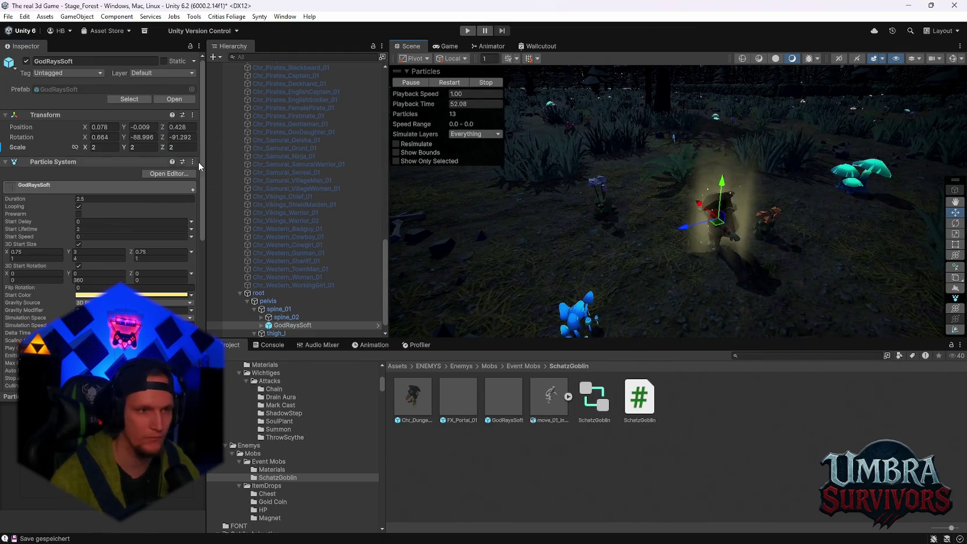
scroll(145, 209, "down", 10)
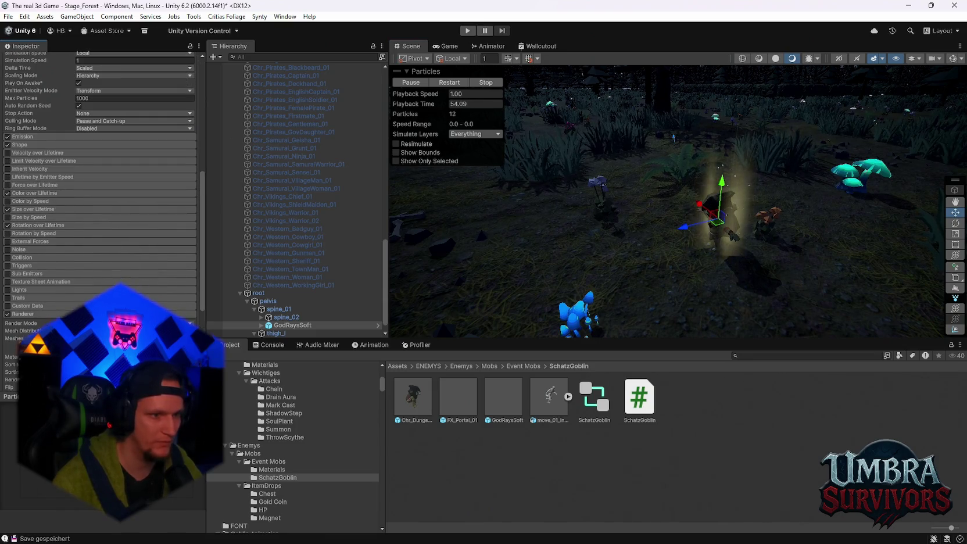
scroll(145, 209, "down", 5)
left_click(168, 303)
double_click(168, 303)
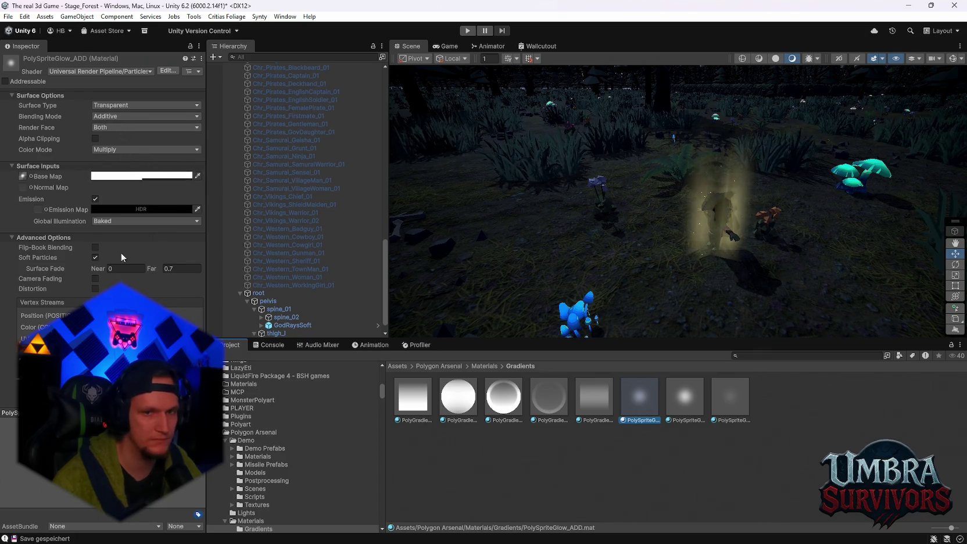
right_click(701, 253)
key("d")
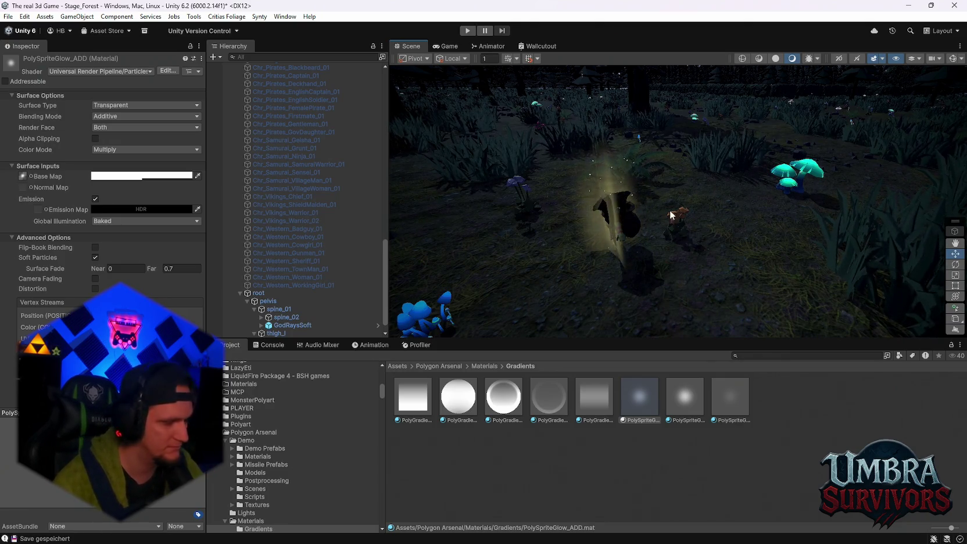
scroll(669, 193, "up", 5)
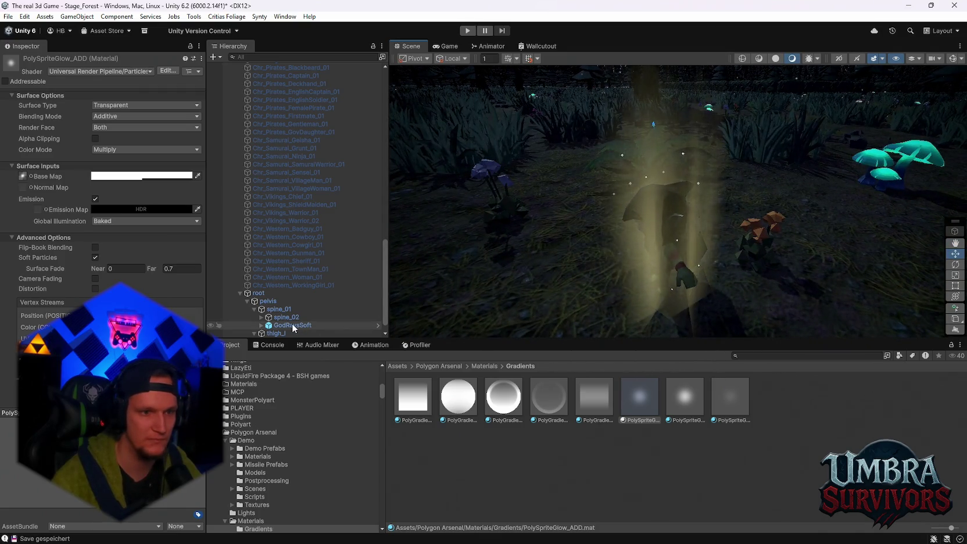
left_click(294, 325)
Set GodRaysSoft's Y and Z scale to 1 and pick a stronger gold start colour.
left_click(140, 147)
type("1")
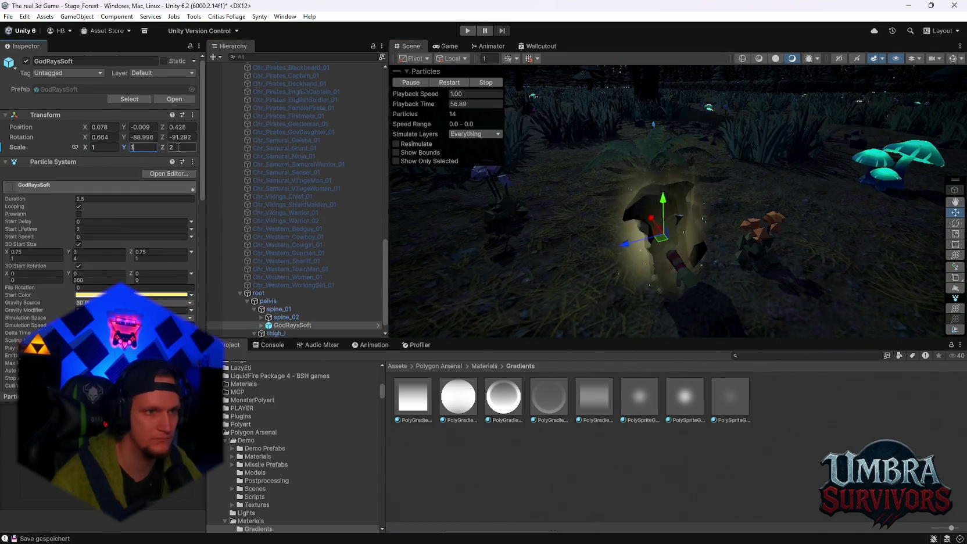
left_click(178, 147)
type("1")
left_click(183, 294)
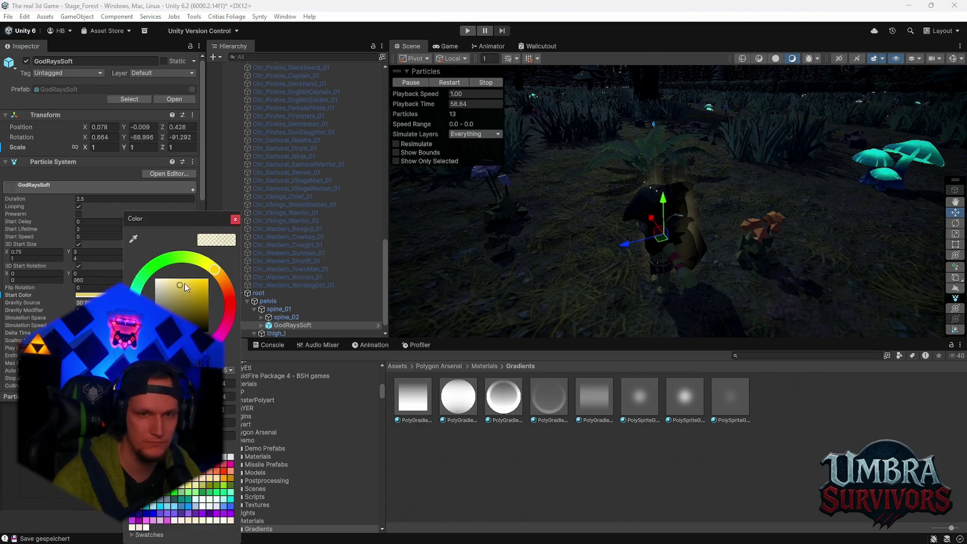
left_click(235, 219)
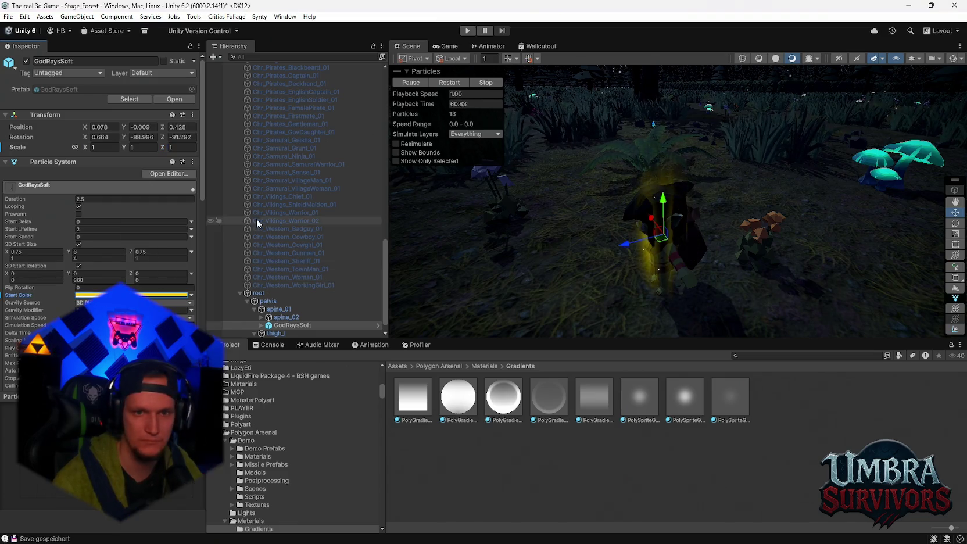
Orbit around the glowing goblin and open the Color over Lifetime gradient.
scroll(617, 271, "down", 2)
left_click_drag(617, 271, 718, 221)
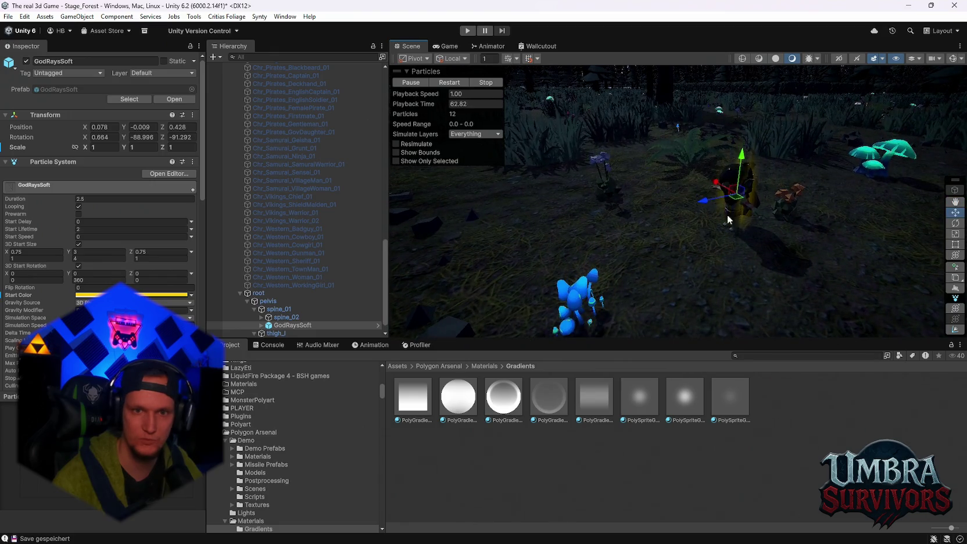
scroll(104, 291, "down", 6)
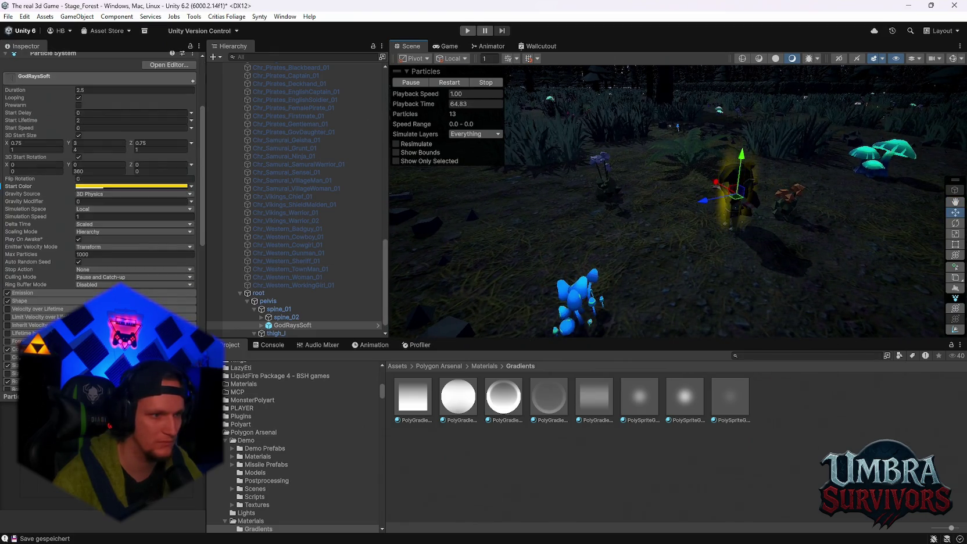
left_click(66, 269)
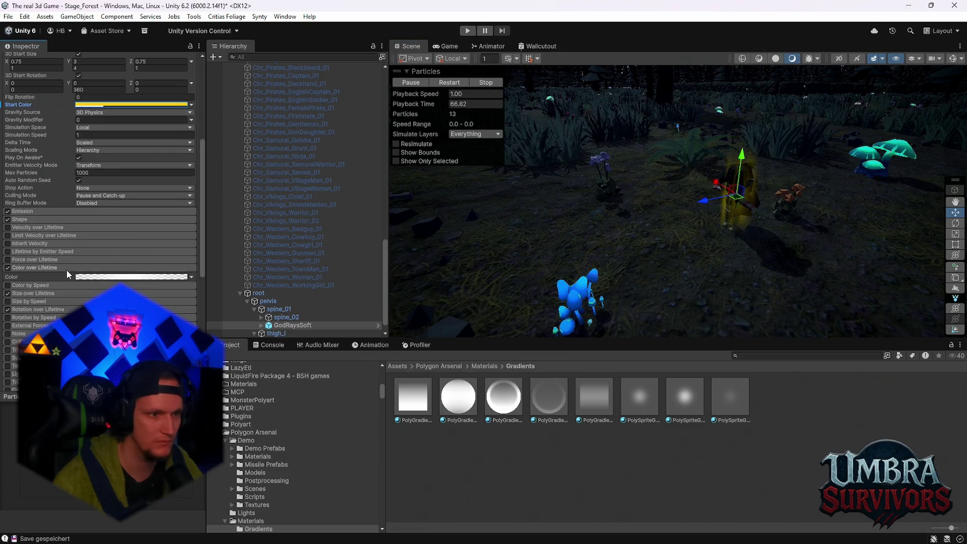
left_click(139, 278)
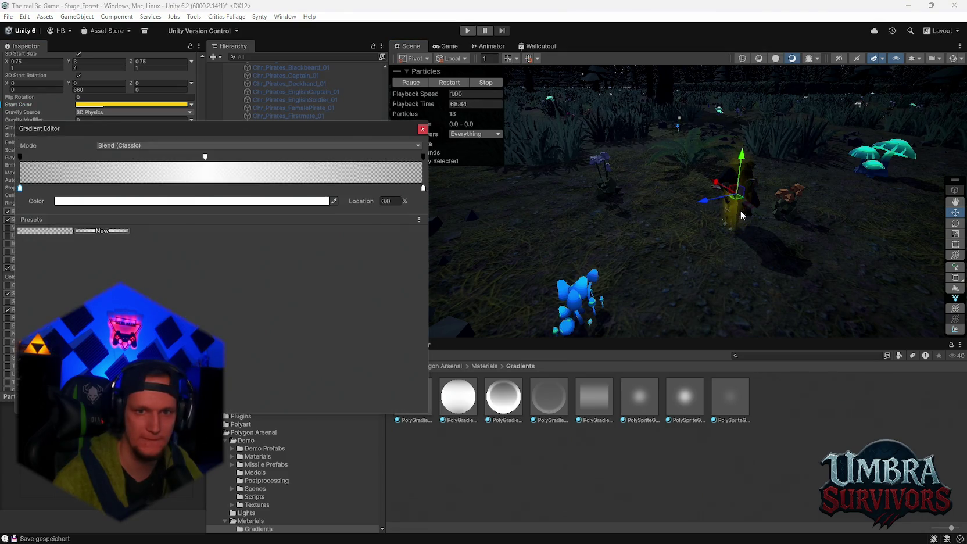
Pan the view across the forest and reselect the GodRaysSoft glow.
mouse_move(731, 218)
left_mouse_down()
mouse_move(695, 237)
mouse_move(668, 291)
left_mouse_up()
left_click(695, 150)
mouse_move(694, 150)
left_mouse_down()
mouse_move(713, 190)
mouse_move(701, 193)
mouse_move(701, 209)
mouse_move(686, 212)
mouse_move(695, 212)
left_mouse_up()
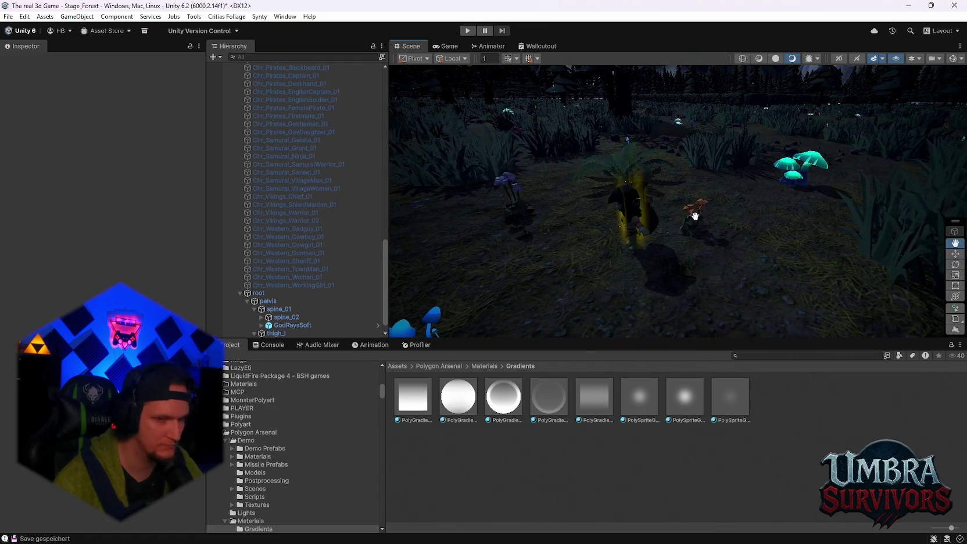
scroll(292, 310, "down", 1)
left_click(291, 309)
scroll(281, 474, "down", 5)
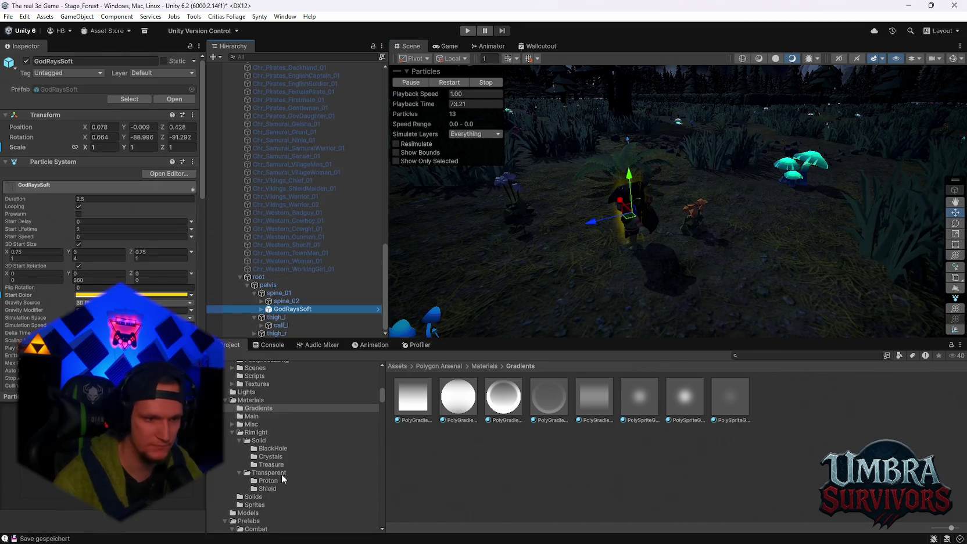
scroll(297, 473, "down", 10)
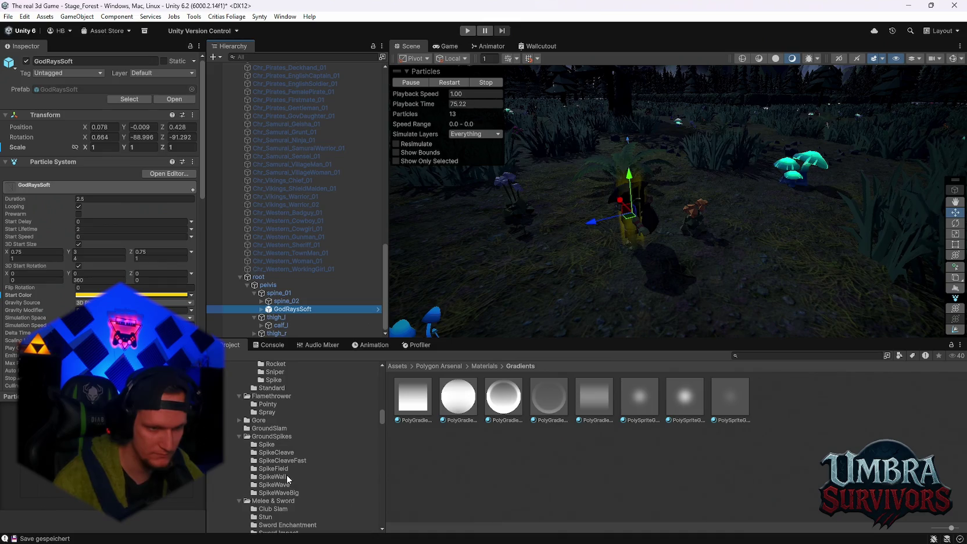
scroll(289, 447, "down", 5)
Search the project for 'treasure' and briefly inspect the CFXR4 effect prefab.
left_click(783, 356)
type("treas")
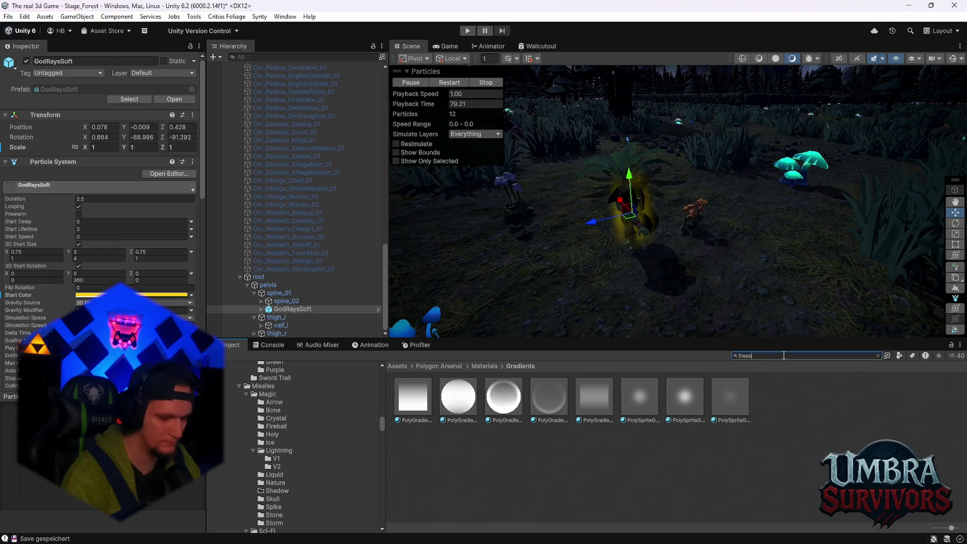
type("ure")
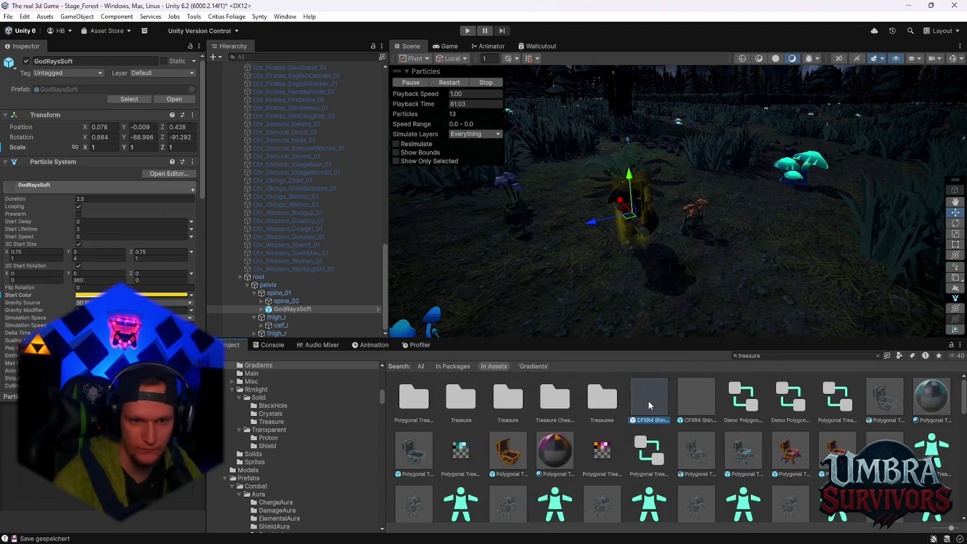
double_click(648, 400)
left_click(213, 70)
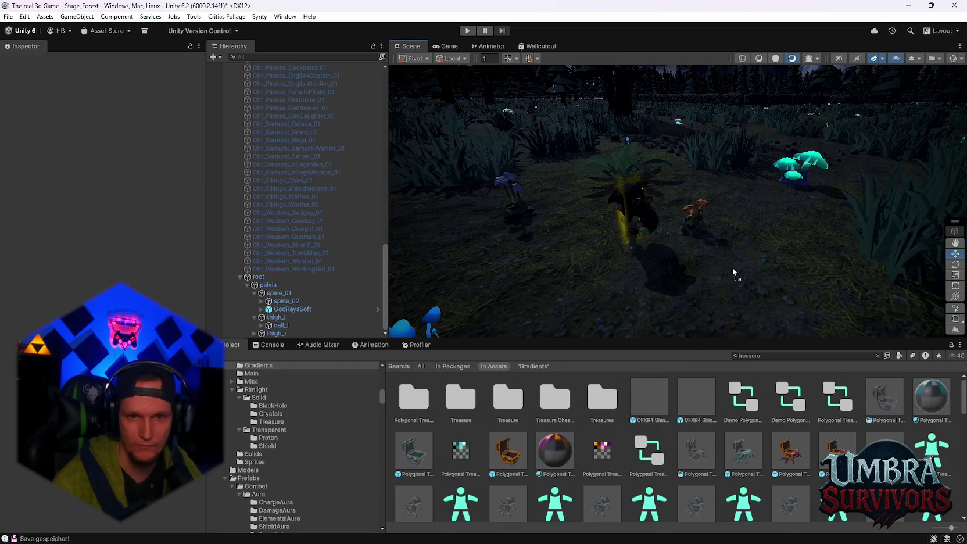
Drag the TreasureTrail prefab onto GodRaysSoft in the Hierarchy as its child.
scroll(671, 423, "down", 1)
scroll(680, 424, "down", 10)
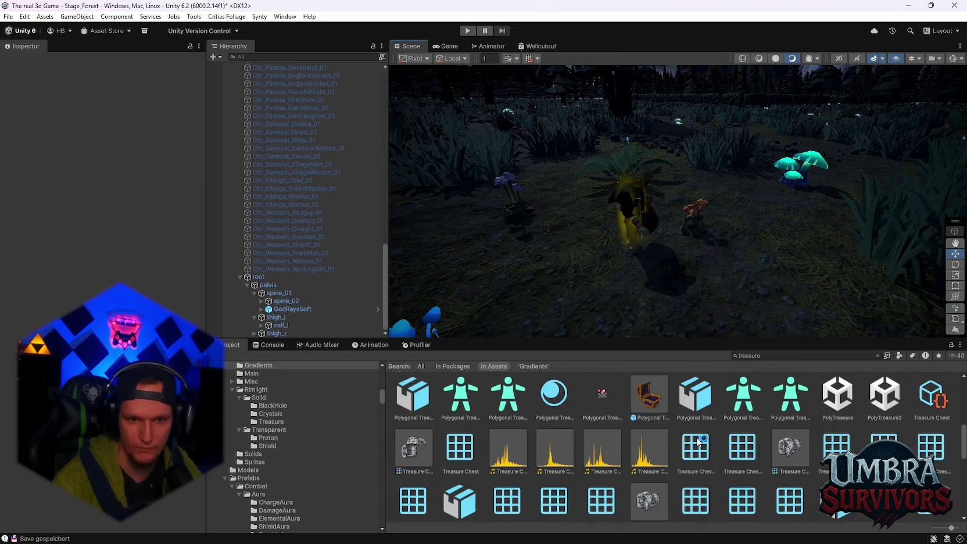
scroll(703, 452, "down", 3)
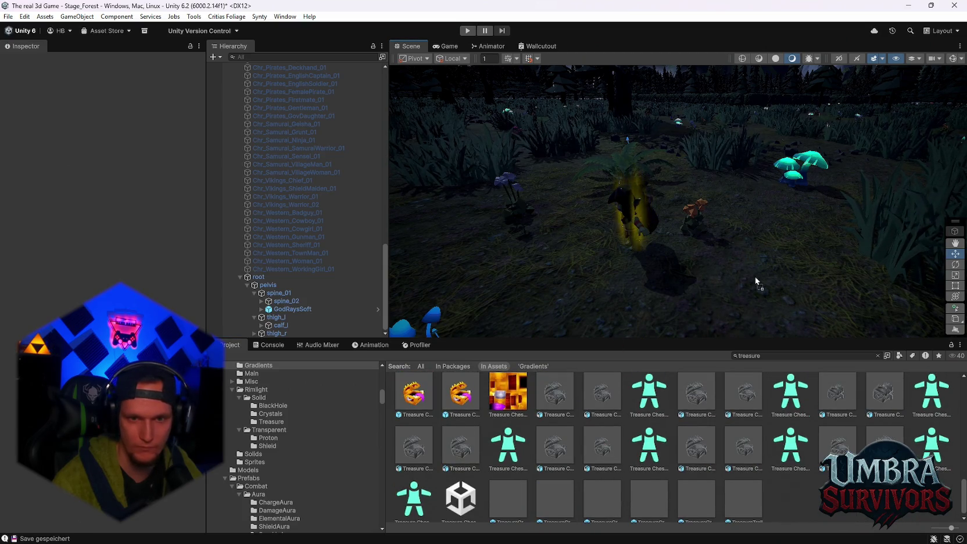
left_click_drag(641, 482, 784, 264)
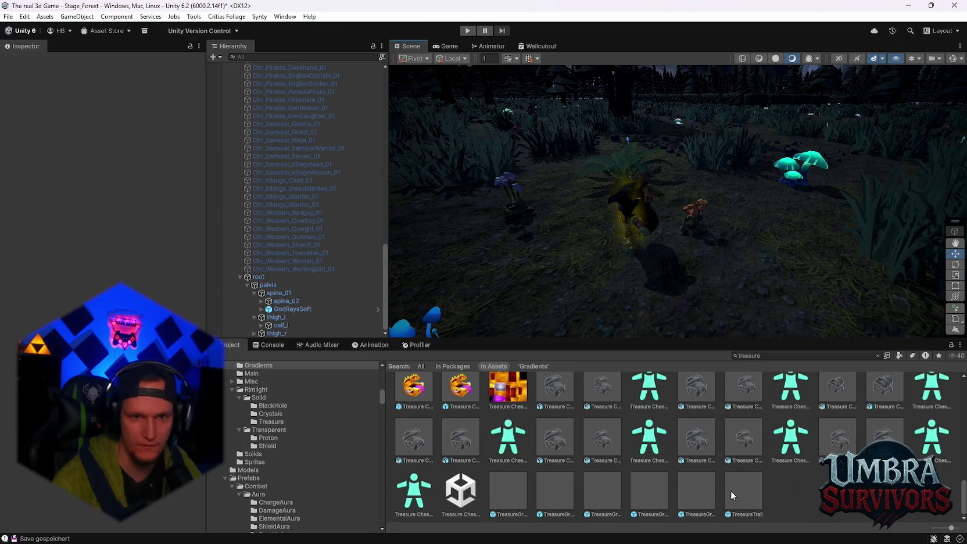
mouse_move(422, 299)
left_mouse_down()
mouse_move(279, 296)
mouse_move(287, 312)
left_mouse_up()
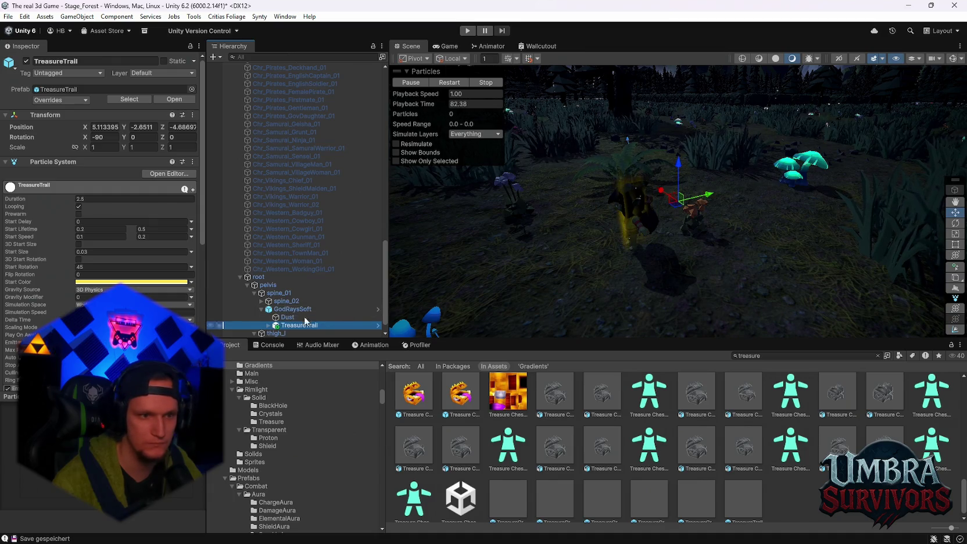
Set TreasureTrail's Transform position to 0, 0, 0.
left_click(109, 128)
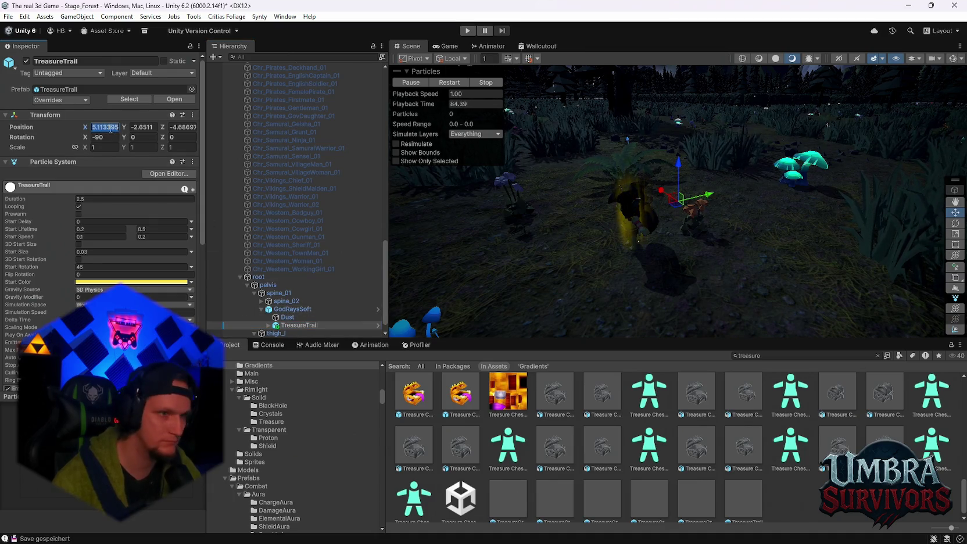
type("0")
key("Tab")
type("0")
key("Tab")
type("0")
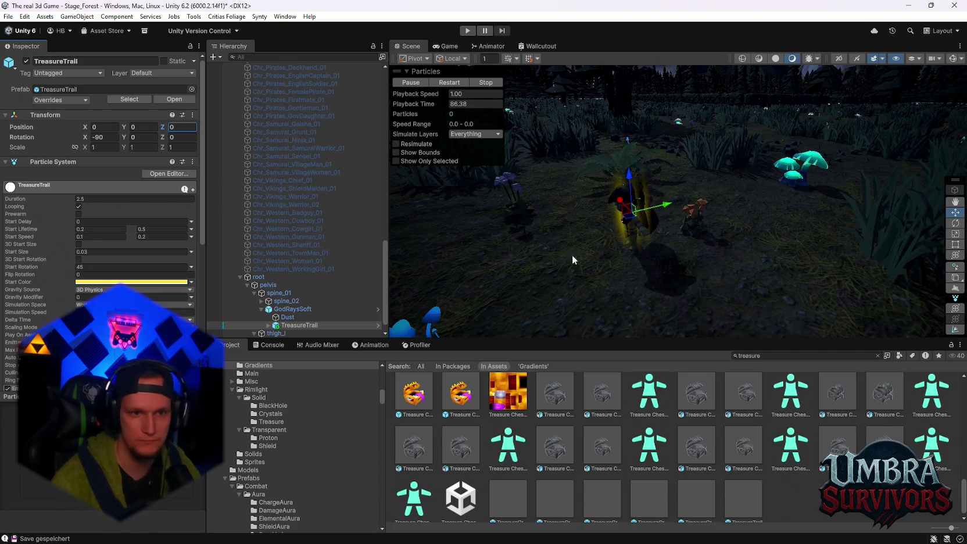
Select Chr_Dungeon_GoblinMale_01 and drag it slightly to test the trail.
scroll(274, 250, "up", 10)
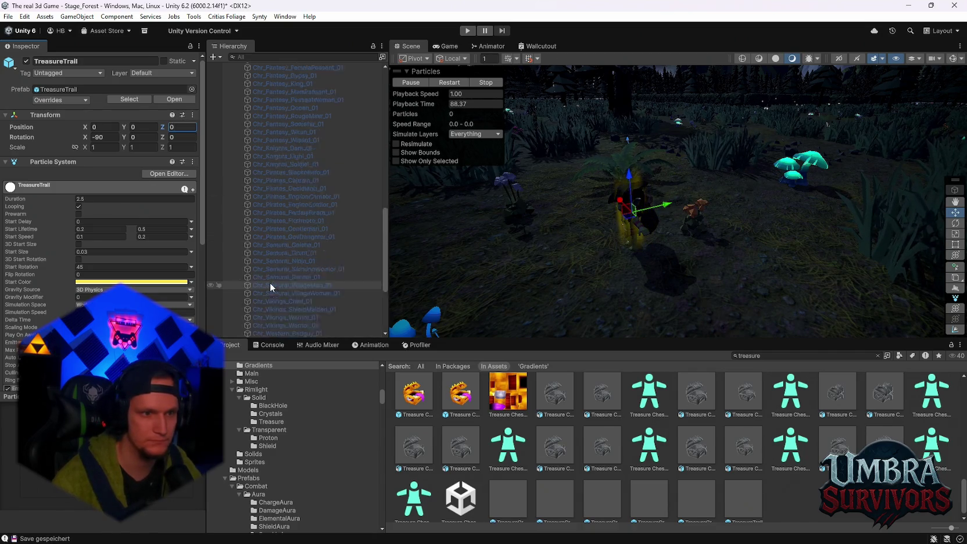
scroll(280, 270, "up", 3)
left_click(266, 239)
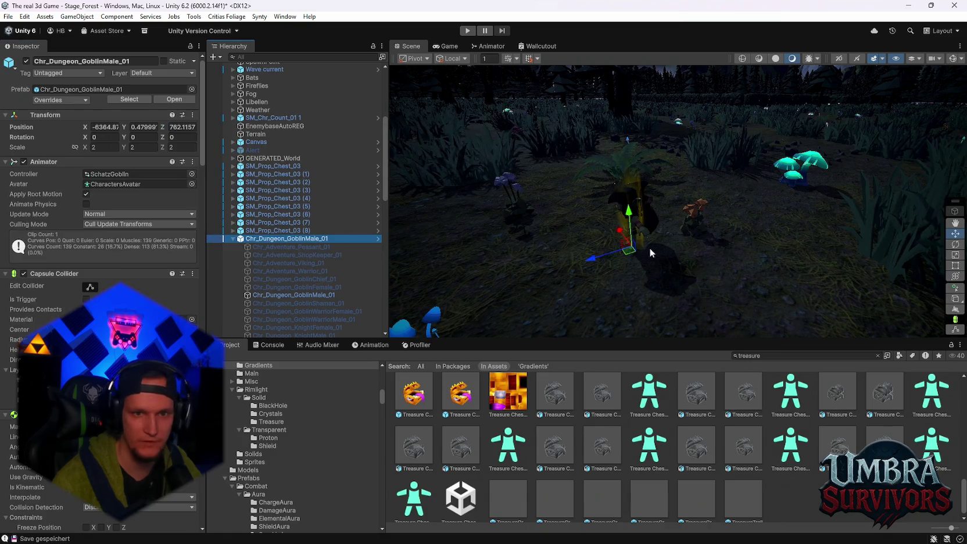
mouse_move(625, 253)
left_mouse_down()
mouse_move(523, 197)
mouse_move(631, 203)
mouse_move(761, 171)
mouse_move(539, 290)
mouse_move(514, 256)
mouse_move(700, 235)
mouse_move(576, 273)
mouse_move(691, 269)
mouse_move(646, 299)
mouse_move(688, 266)
mouse_move(465, 250)
mouse_move(518, 202)
mouse_move(631, 196)
mouse_move(684, 215)
mouse_move(574, 219)
mouse_move(750, 191)
mouse_move(668, 253)
mouse_move(684, 268)
mouse_move(837, 264)
mouse_move(599, 255)
mouse_move(616, 244)
left_mouse_up()
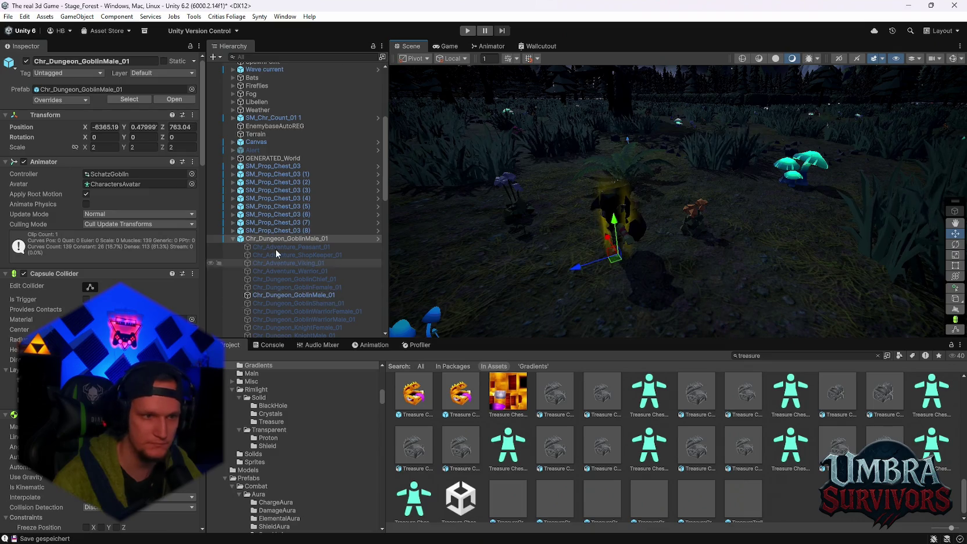
Apply all overrides to the goblin prefab and frame the goblin.
left_click(60, 100)
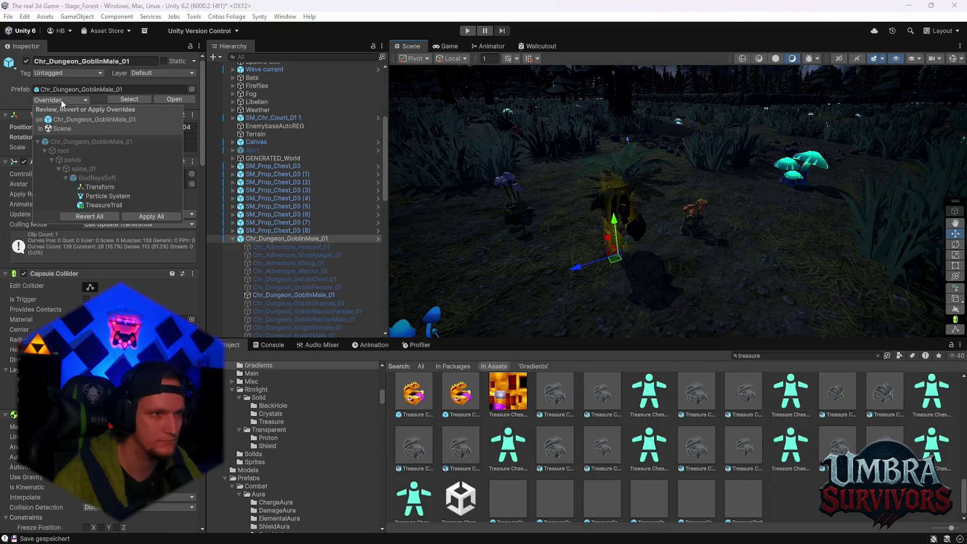
left_click(142, 216)
scroll(350, 239, "down", 5)
key("f")
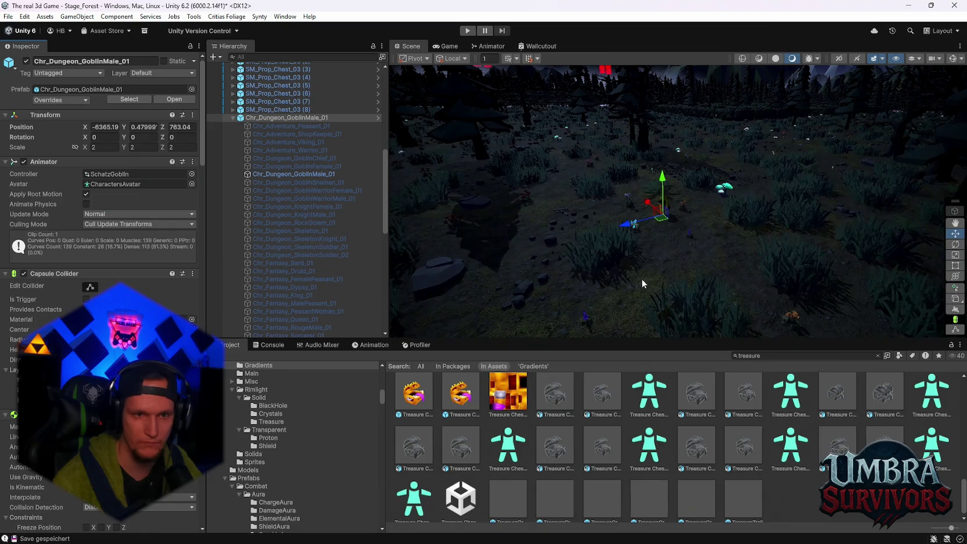
scroll(323, 288, "down", 7)
left_click(777, 356)
type("player")
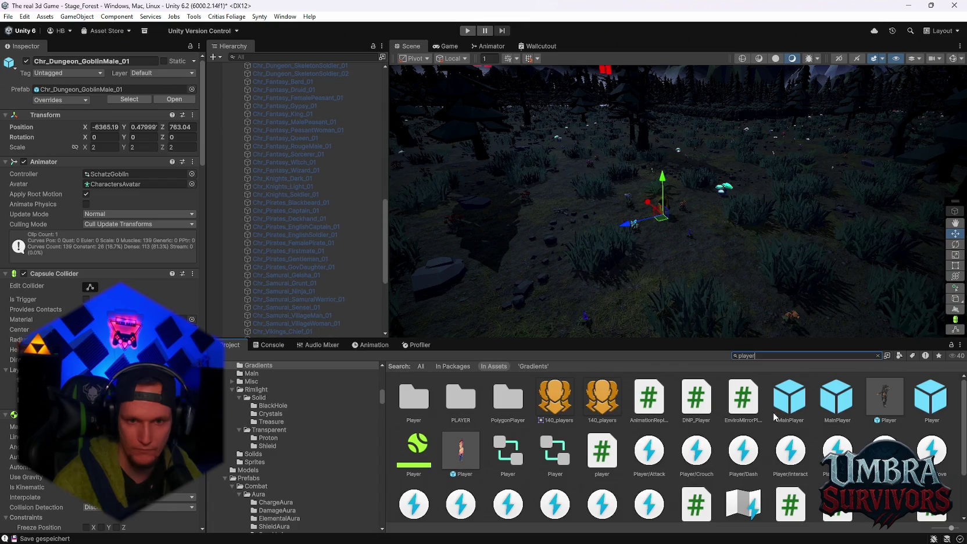
Drag the MainPlayer prefab from the Project window into the forest scene.
left_click(837, 401)
mouse_move(838, 417)
left_mouse_down()
mouse_move(561, 308)
mouse_move(540, 279)
mouse_move(580, 281)
left_mouse_up()
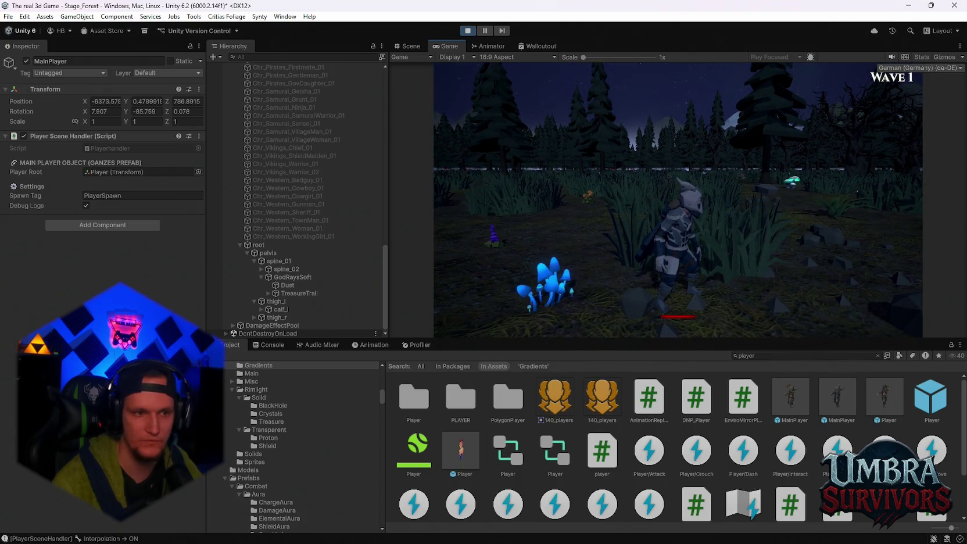
Return to the Scene view during play, then select and frame the GlowTrail particles.
left_click(411, 46)
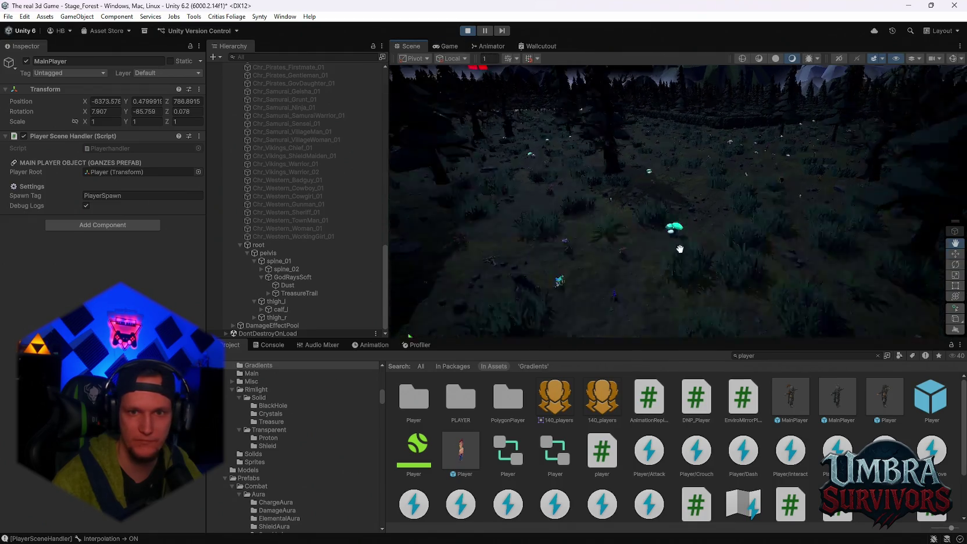
scroll(730, 192, "down", 5)
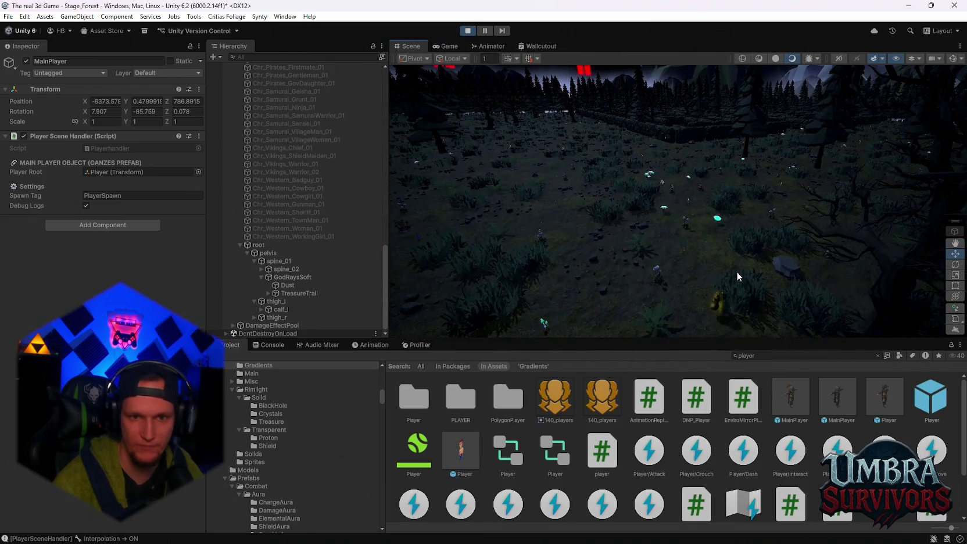
left_click_drag(772, 285, 666, 229)
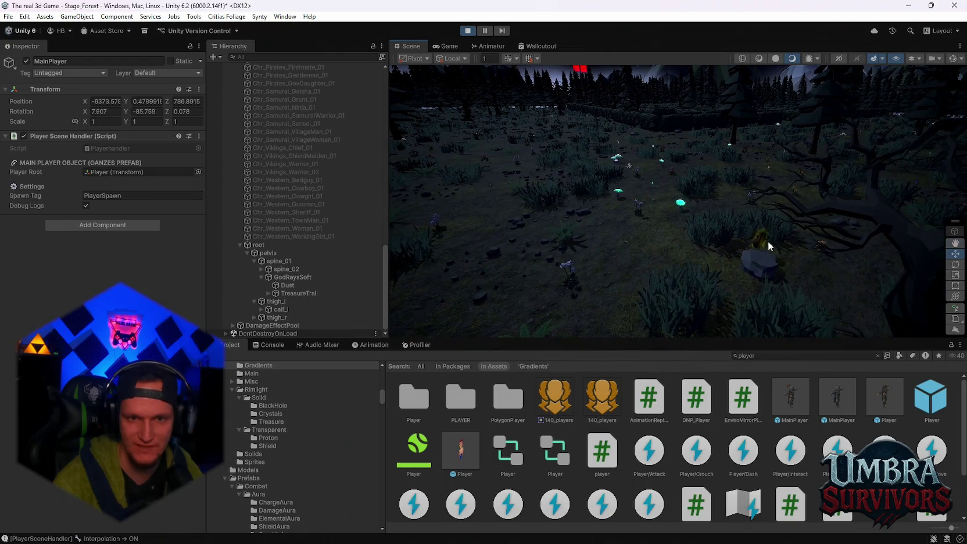
scroll(668, 226, "up", 5)
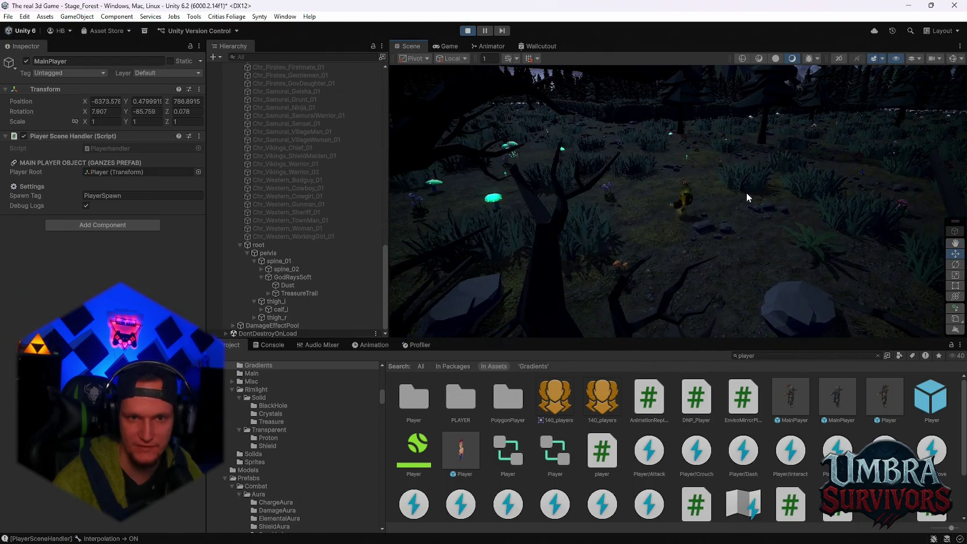
scroll(651, 245, "down", 3)
left_click(693, 221)
key("f")
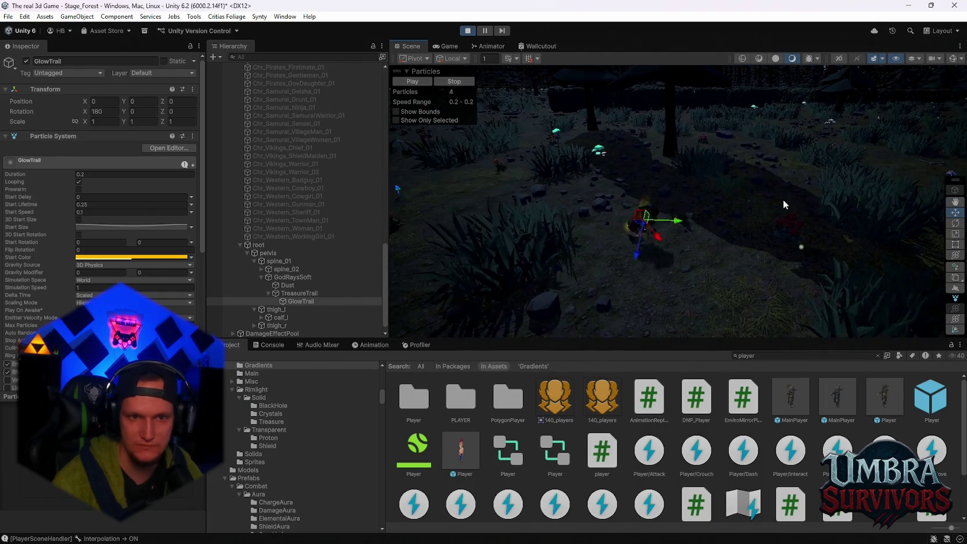
Pan and orbit the scene view around the forest and the yellow glow.
left_click_drag(496, 255, 613, 251)
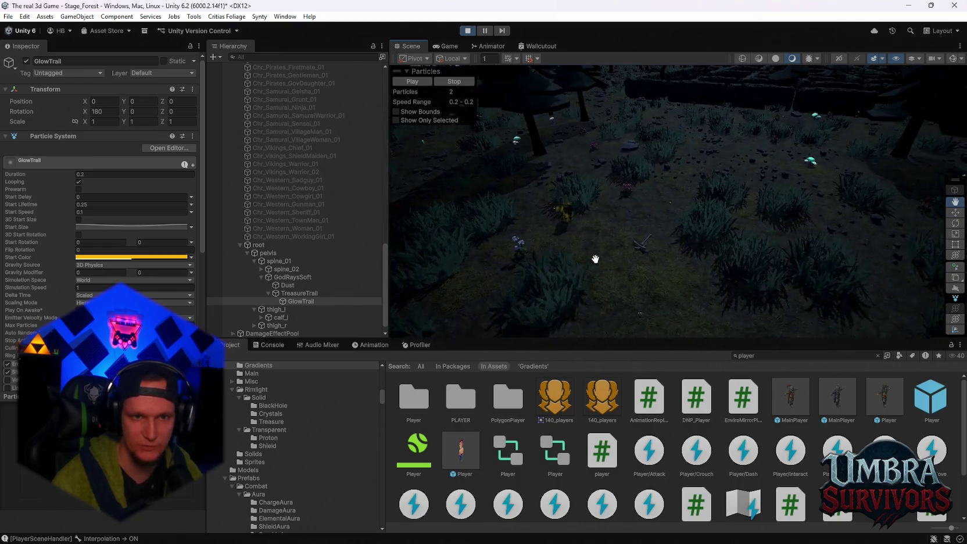
mouse_move(679, 215)
left_mouse_down()
mouse_move(518, 201)
mouse_move(550, 195)
mouse_move(502, 190)
left_mouse_up()
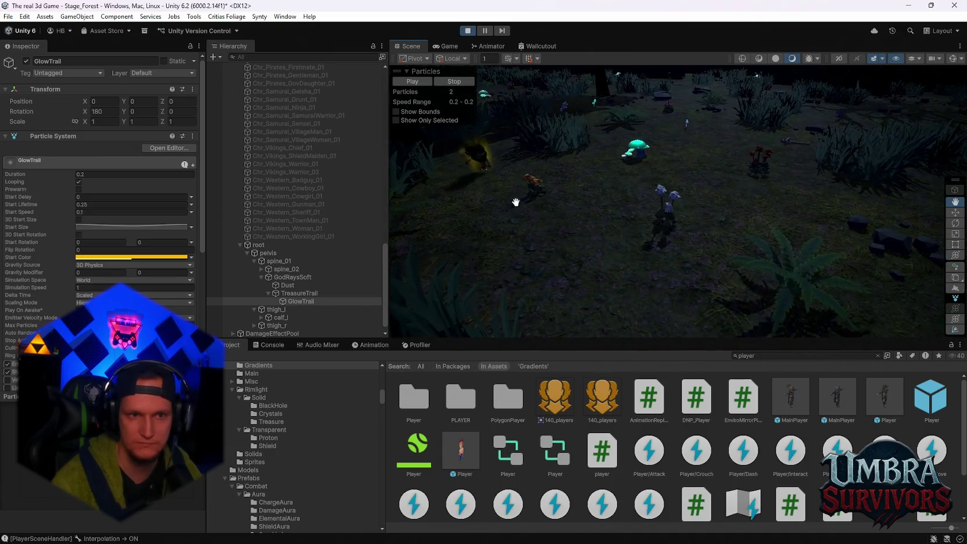
left_click_drag(740, 251, 800, 186)
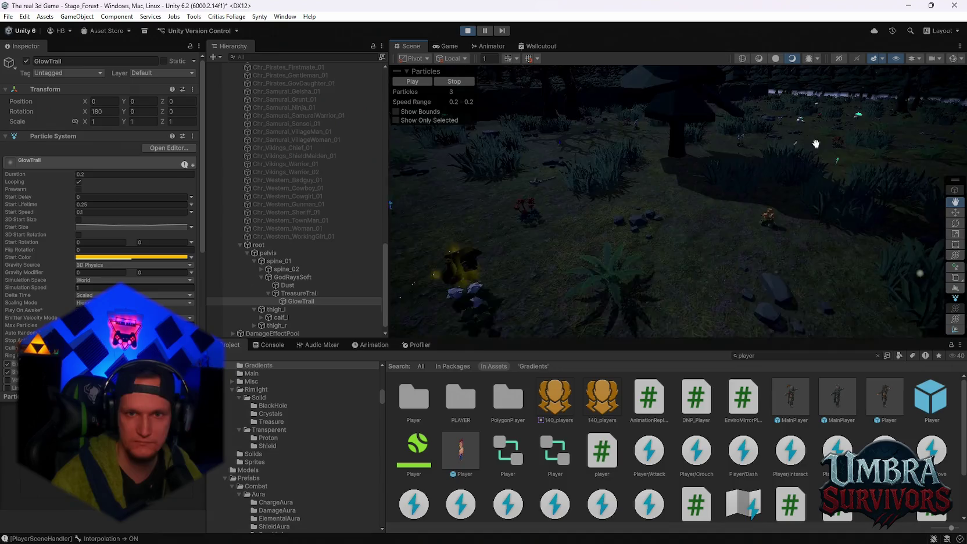
left_click_drag(819, 141, 642, 182)
left_click_drag(720, 180, 642, 184)
scroll(631, 194, "up", 8)
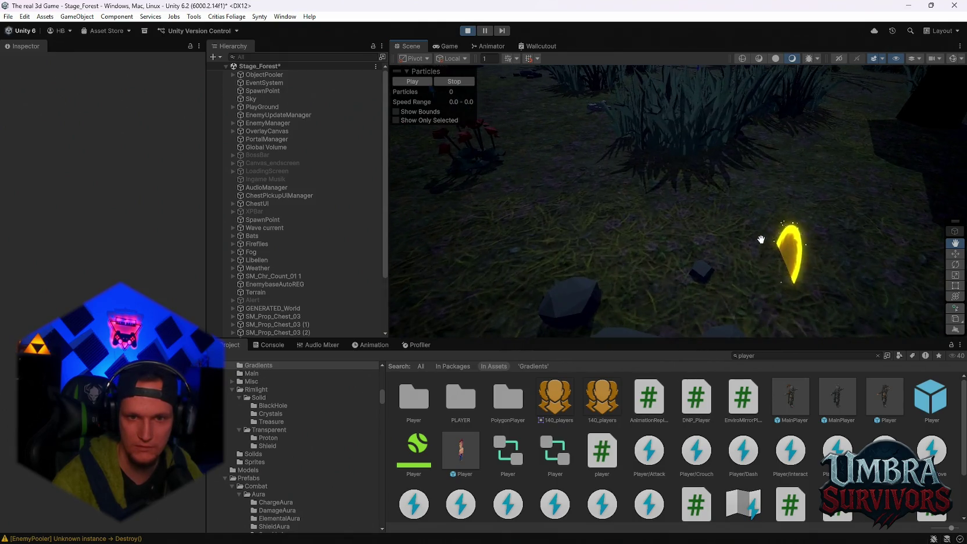
left_click_drag(761, 240, 695, 208)
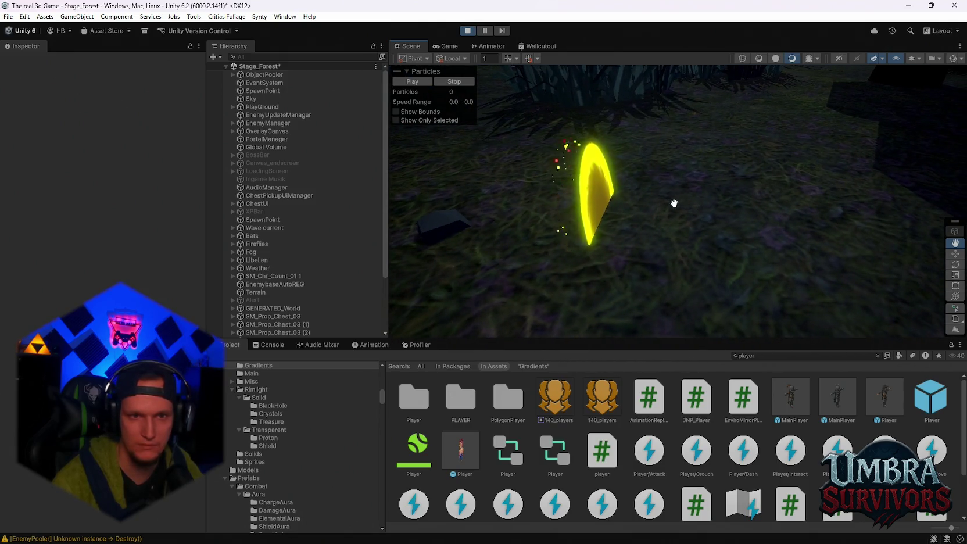
scroll(674, 203, "down", 5)
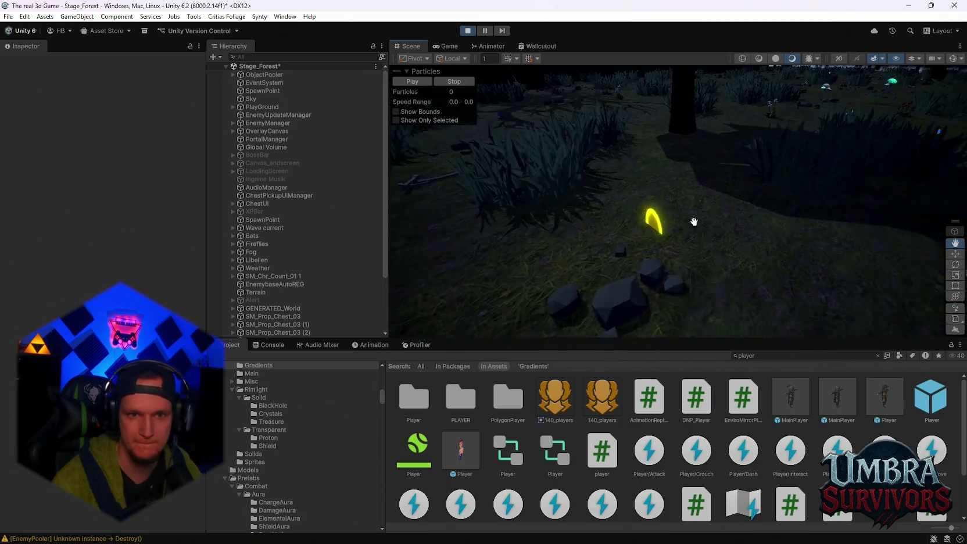
scroll(693, 222, "up", 3)
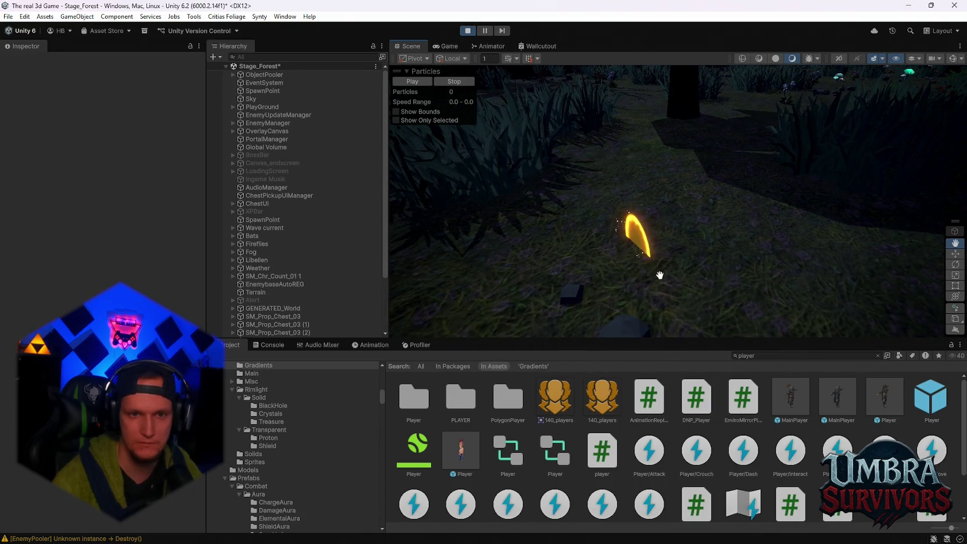
left_click_drag(660, 274, 671, 261)
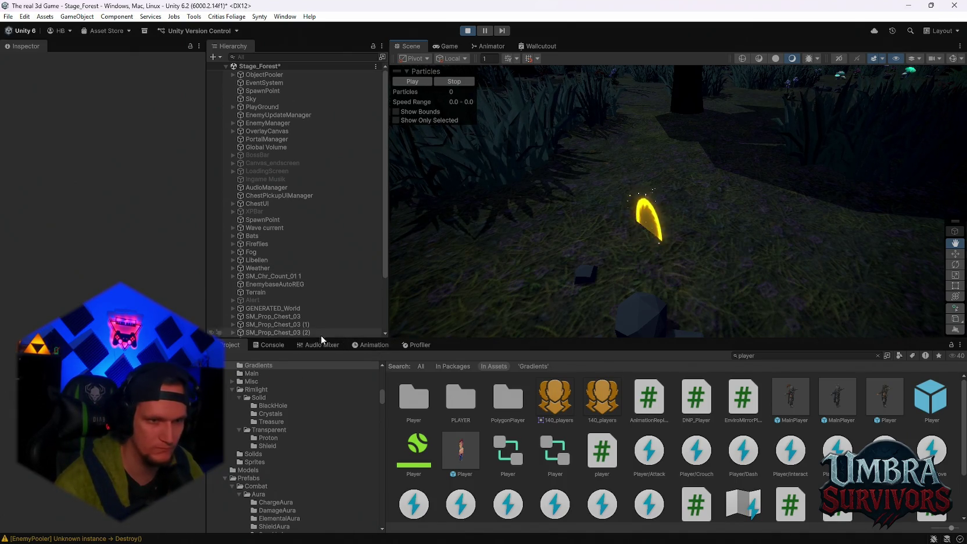
Open the Console and view the EnemyPooler 'Unknown instance → Destroy()' message.
left_click(272, 345)
left_click(351, 463)
mouse_move(517, 314)
left_mouse_down()
mouse_move(592, 257)
mouse_move(747, 181)
mouse_move(762, 188)
mouse_move(712, 190)
mouse_move(738, 233)
mouse_move(709, 217)
left_mouse_up()
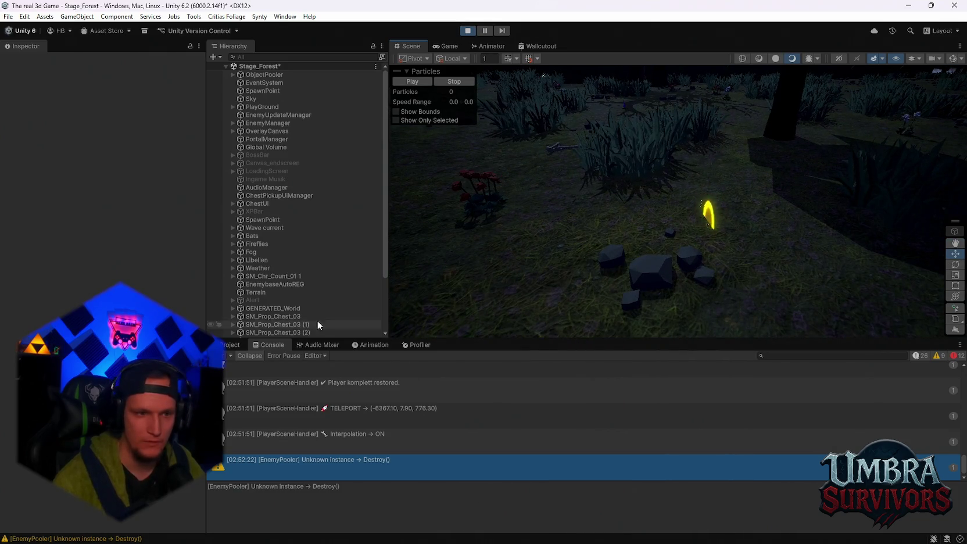
Select the yellow FX_Portal_01(Clone) portal effect in the scene and Hierarchy.
left_click(226, 344)
left_click(710, 219)
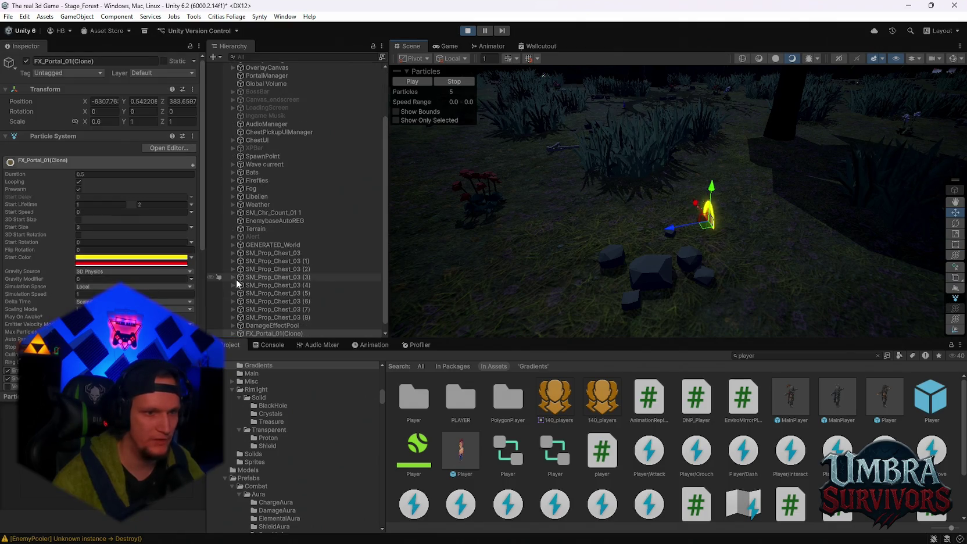
left_click(279, 318)
left_click(343, 326)
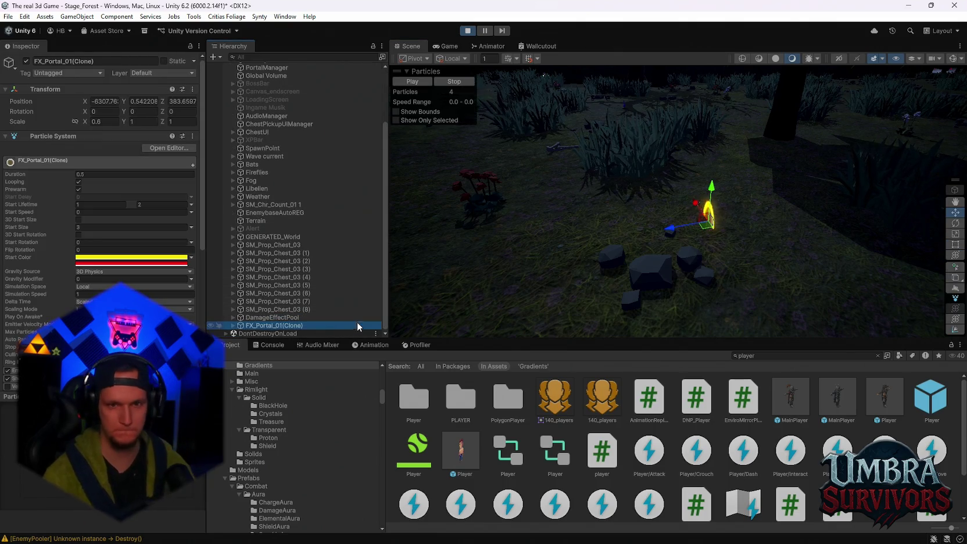
scroll(552, 450, "down", 2)
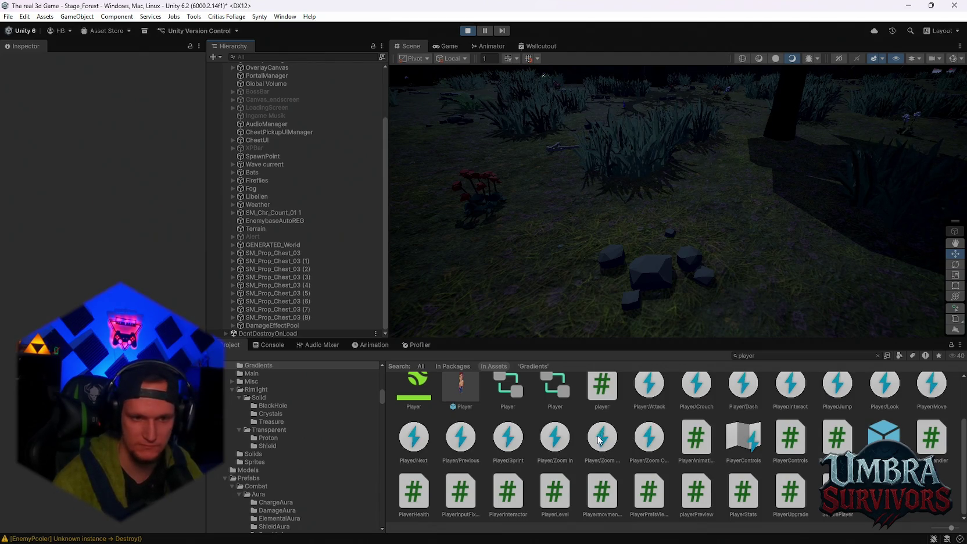
scroll(604, 450, "up", 2)
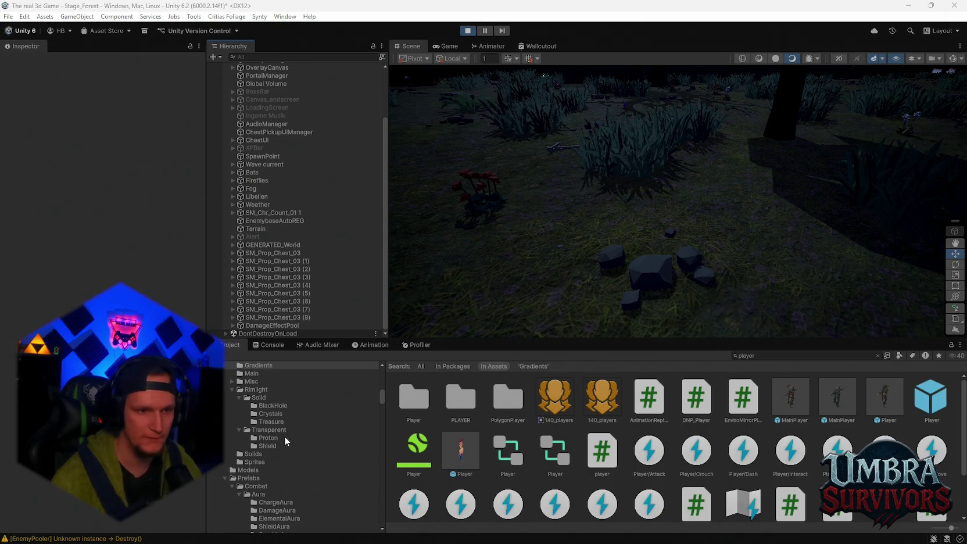
scroll(261, 388, "down", 2)
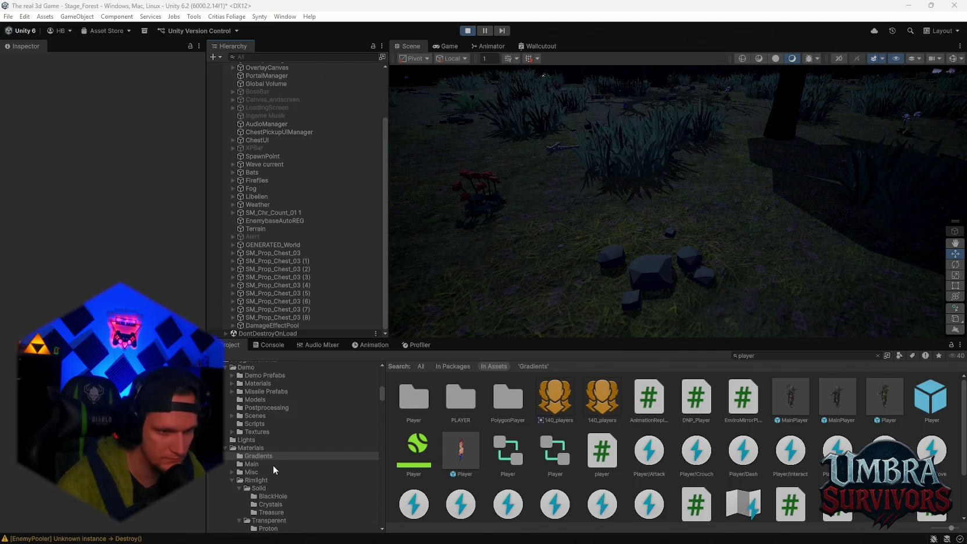
scroll(257, 453, "up", 5)
Browse to the SchatzGoblin folder, select the goblin prefab, and open FX_Portal_01 in Prefab Mode.
left_click(258, 452)
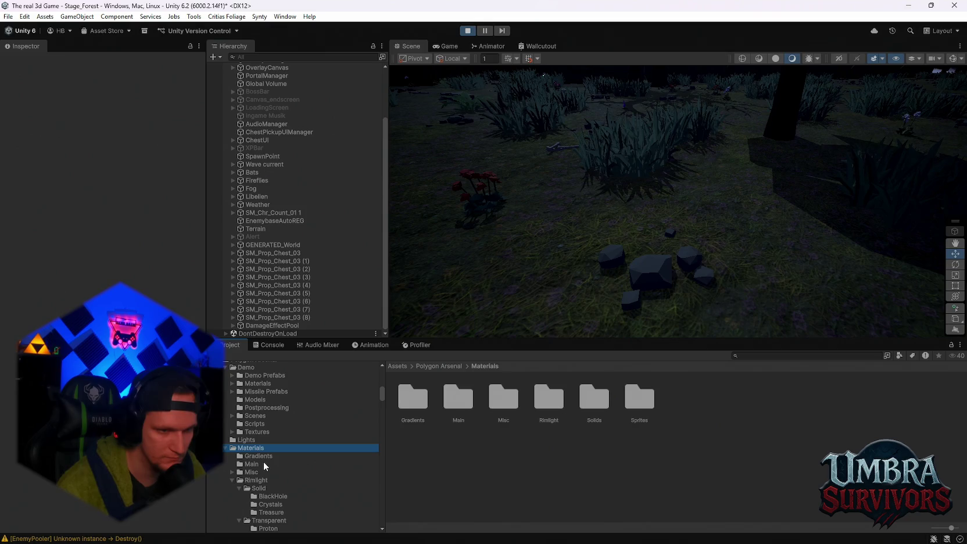
scroll(274, 459, "down", 10)
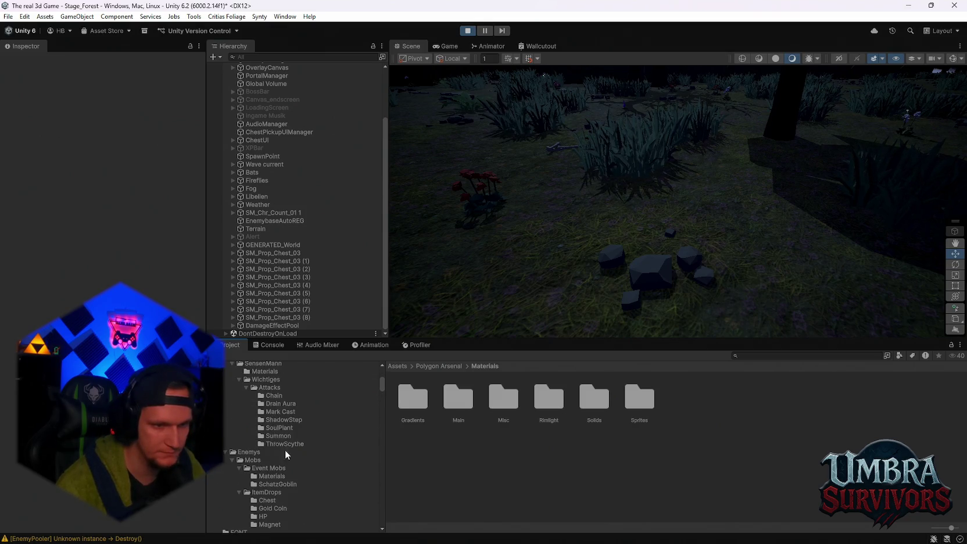
left_click(270, 483)
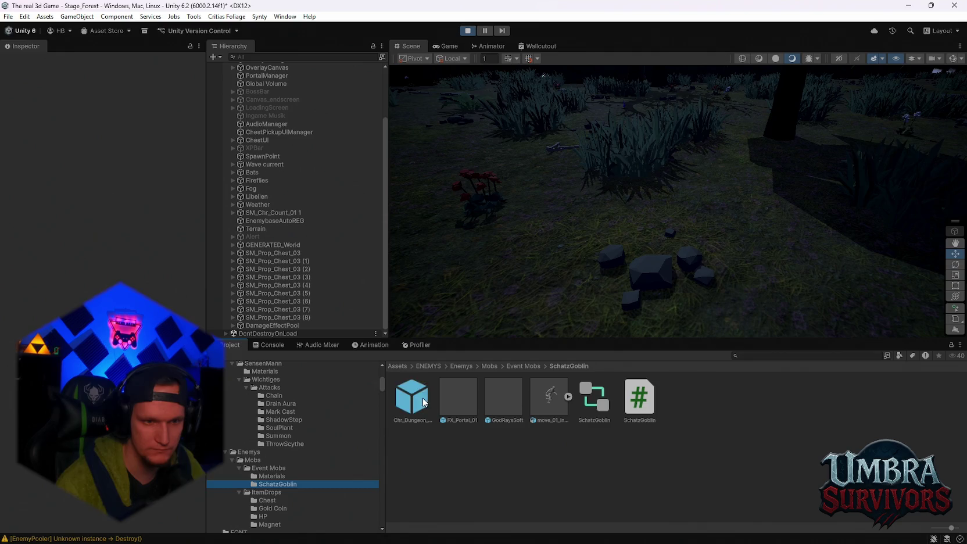
left_click(413, 398)
double_click(456, 396)
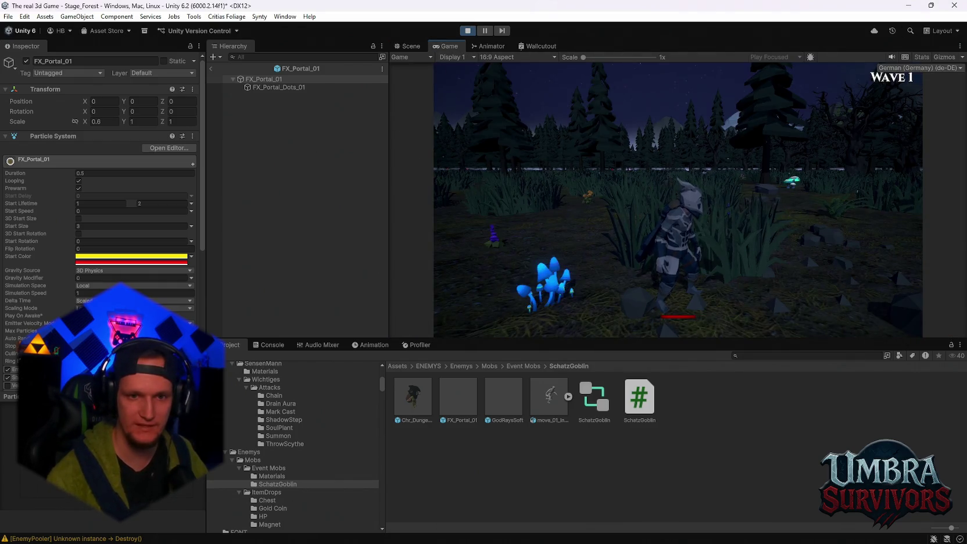
Leave FX_Portal_01 for Stage_Forest, select EventSystem, and stop Play mode with Ctrl+P.
left_click(211, 68)
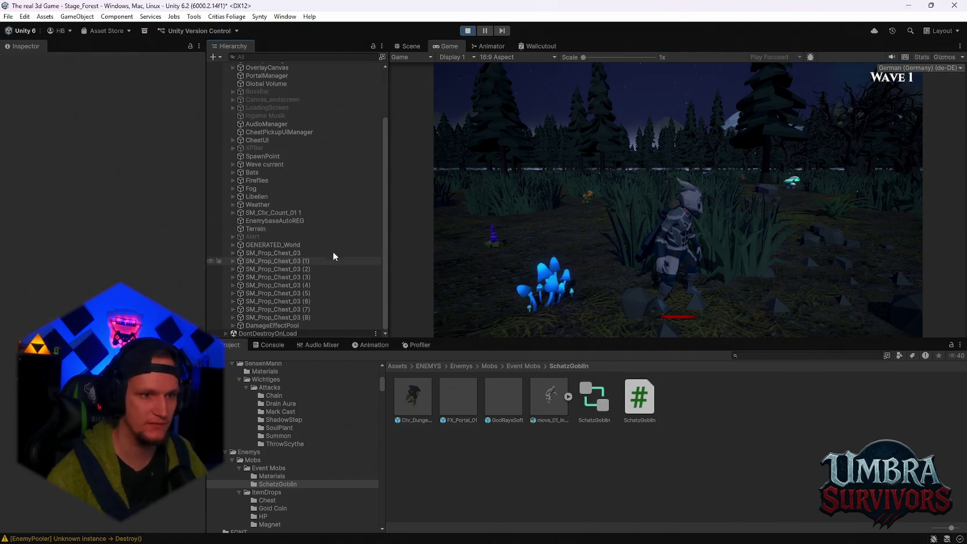
scroll(275, 293, "up", 5)
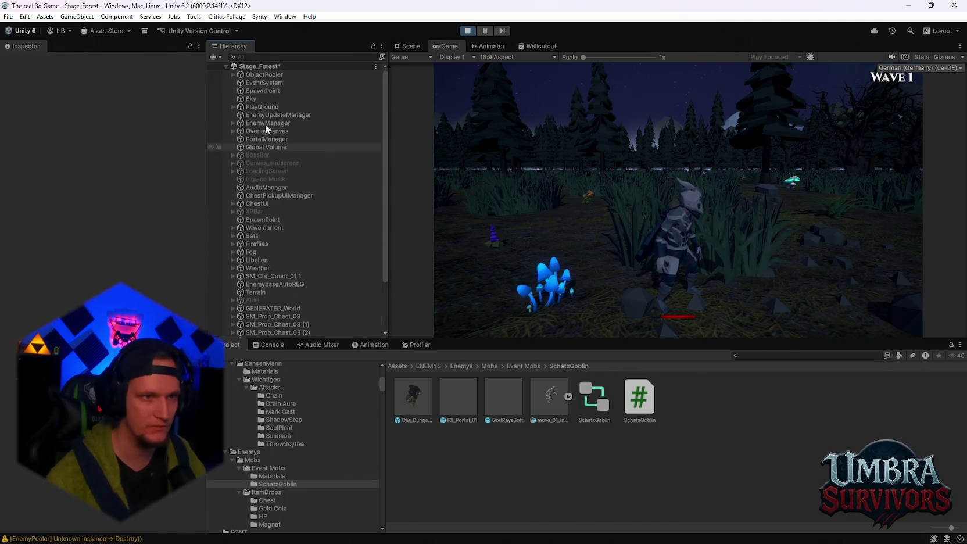
left_click(273, 84)
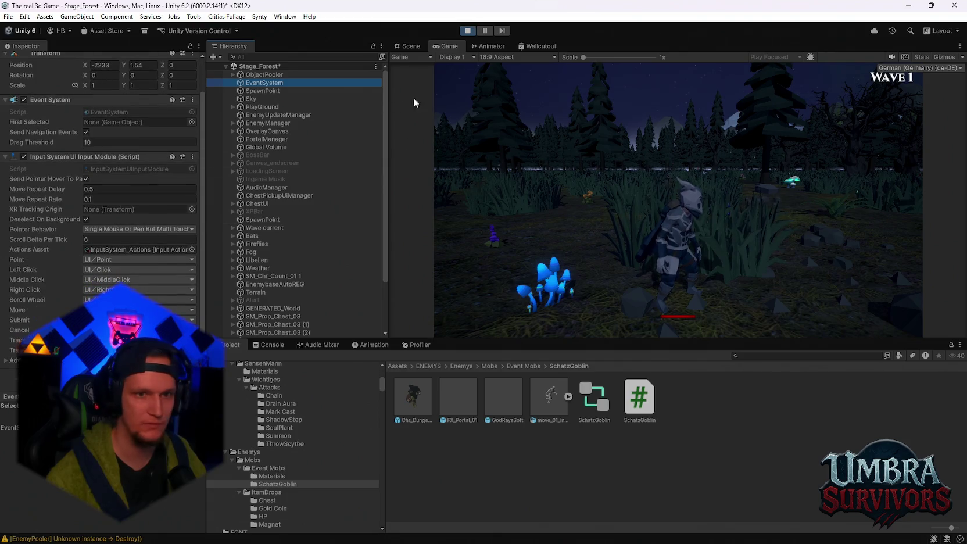
left_click(641, 204)
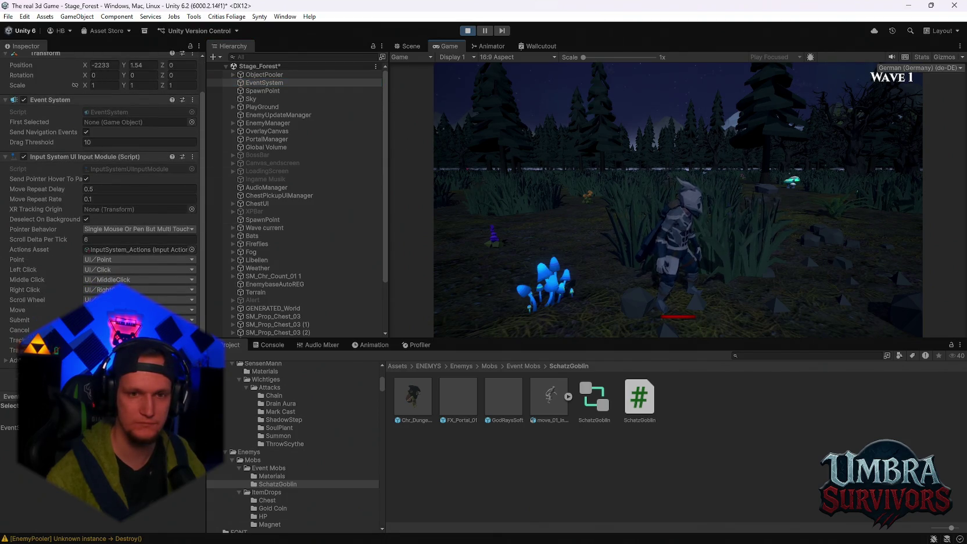
key("ctrl+p")
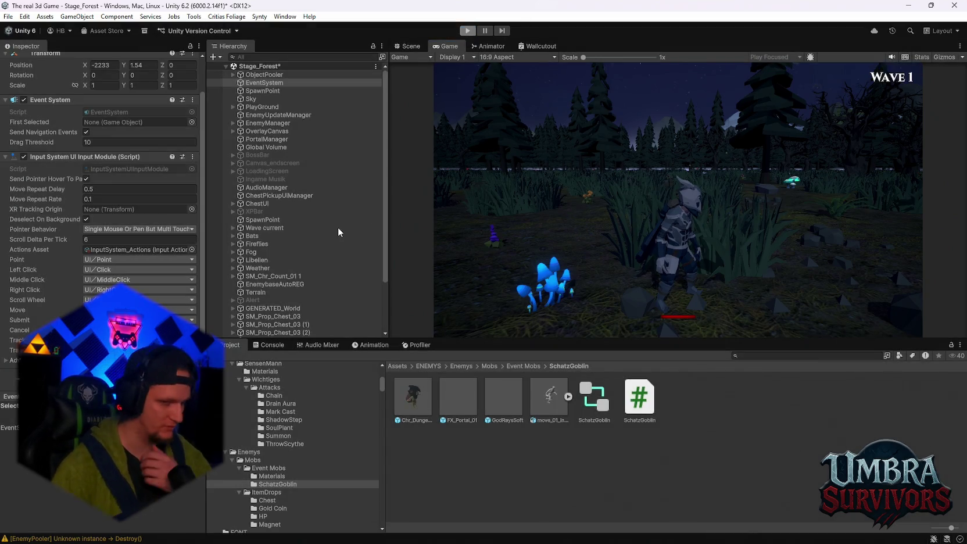
Collapse the goblin's children and delete MainPlayer from the scene.
scroll(289, 298, "down", 5)
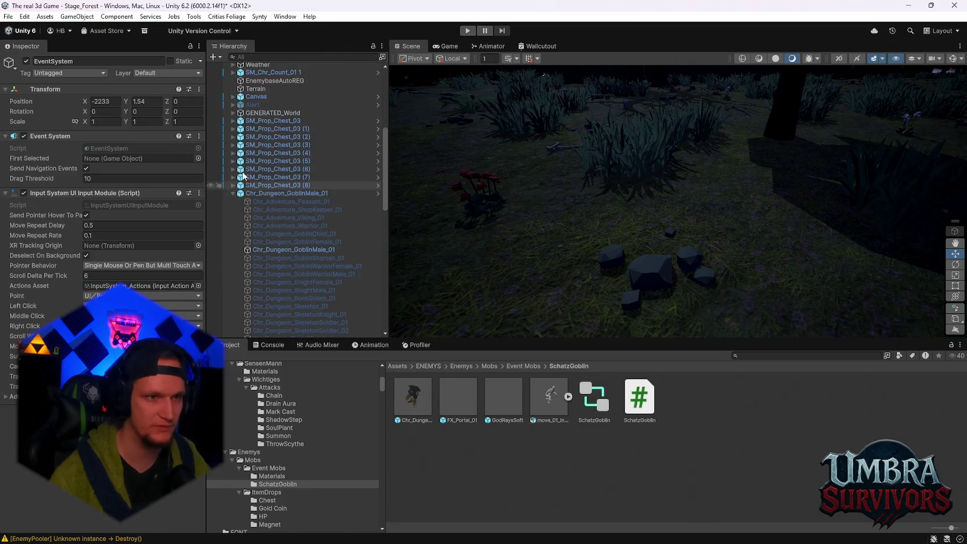
left_click(233, 194)
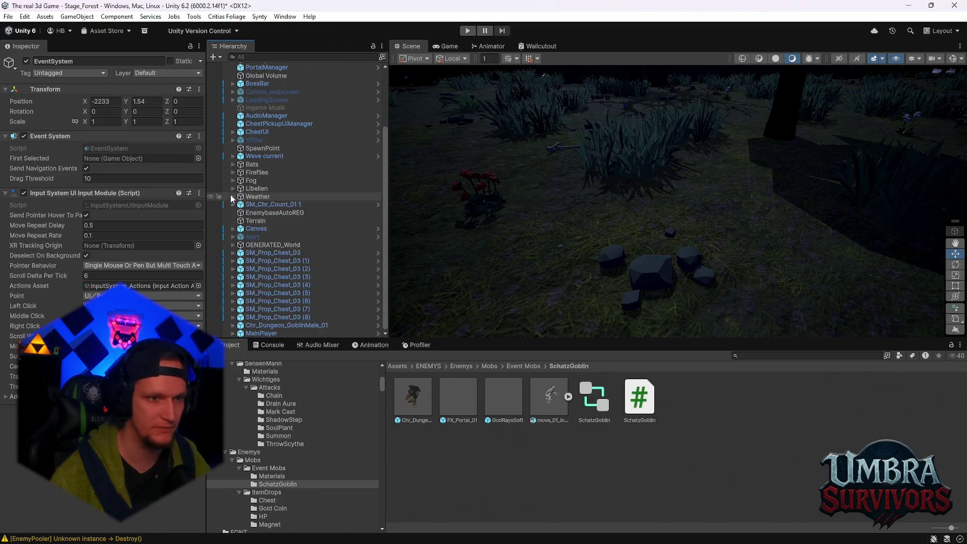
left_click(266, 333)
key("Delete")
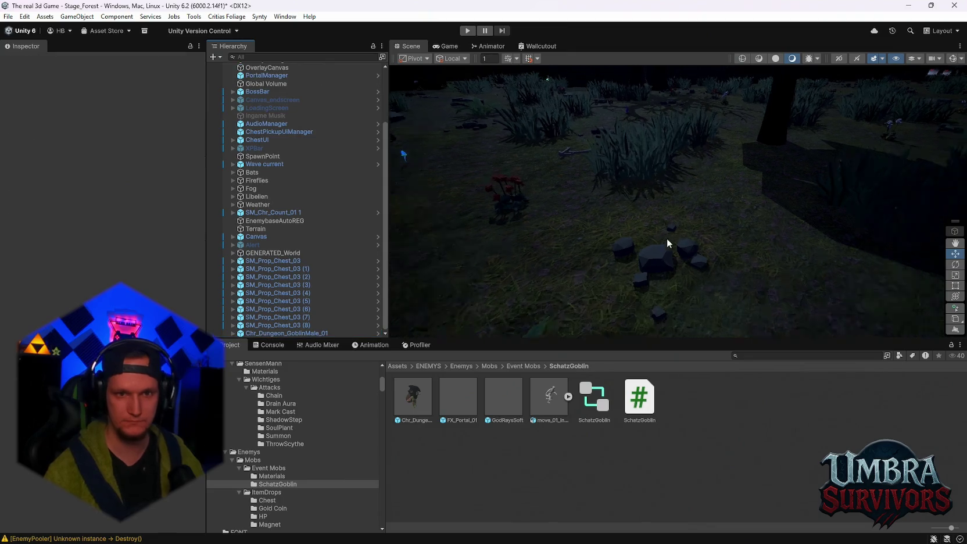
scroll(667, 243, "down", 5)
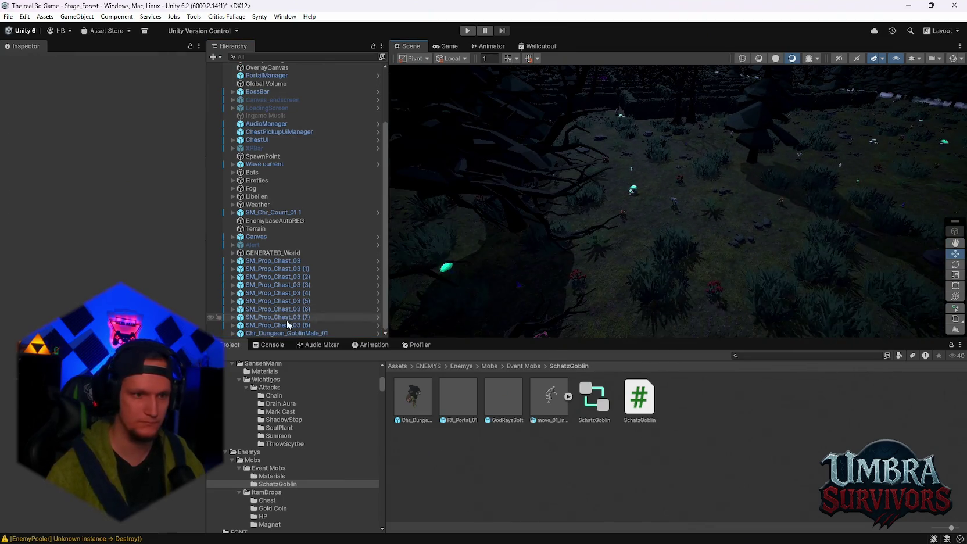
Select and frame the goblin, setting its X, Y and Z scale to 2.3.
double_click(288, 333)
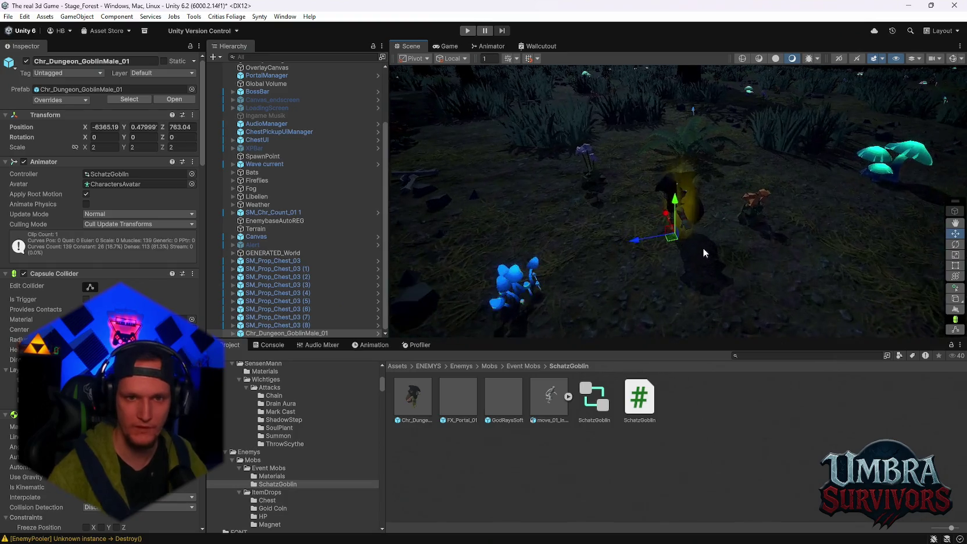
left_click(104, 147)
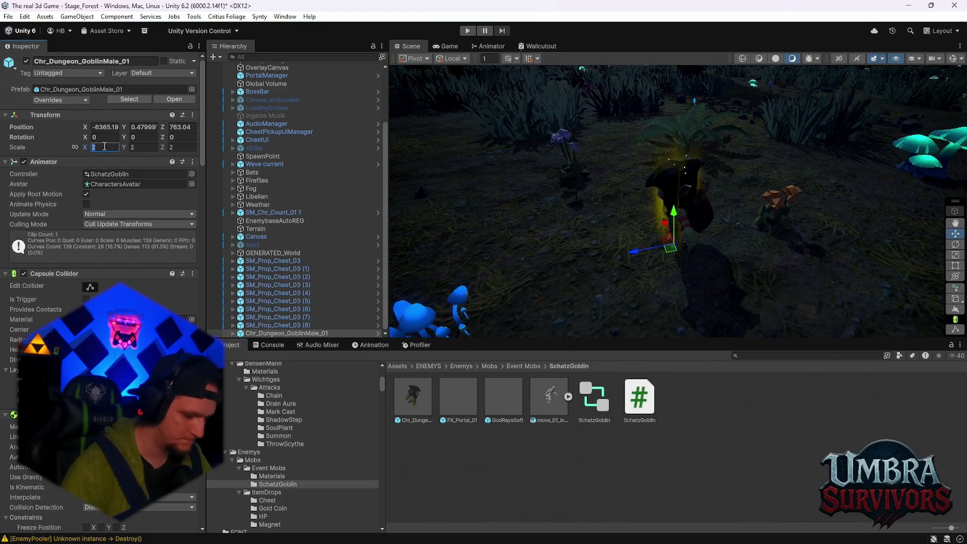
type("2.3")
key("Tab")
type("2.3")
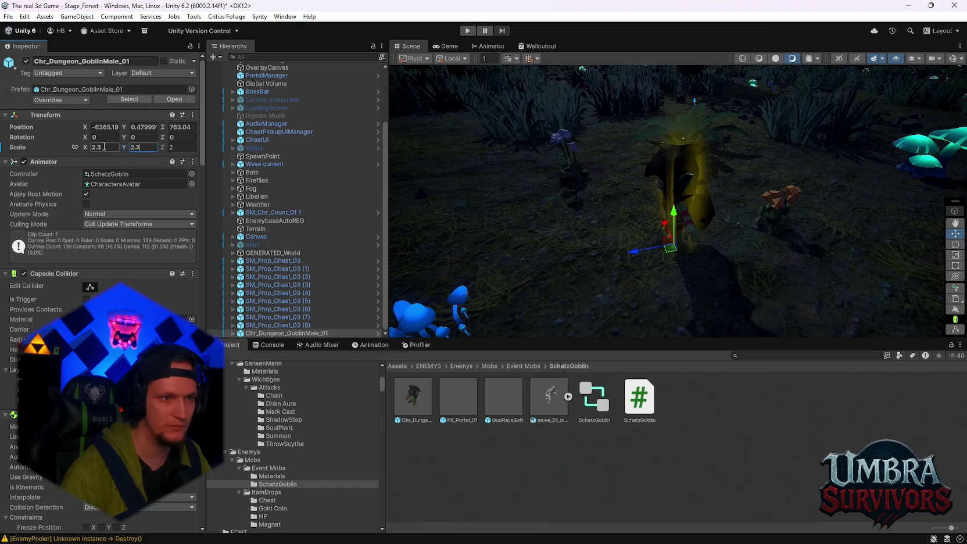
key("Tab")
type("2.3")
Change the goblin's scale to 3 on all three axes.
left_click(105, 147)
type("3")
key("Tab")
type("3")
key("Tab")
type("3")
left_click_drag(648, 169, 671, 171)
scroll(671, 171, "down", 3)
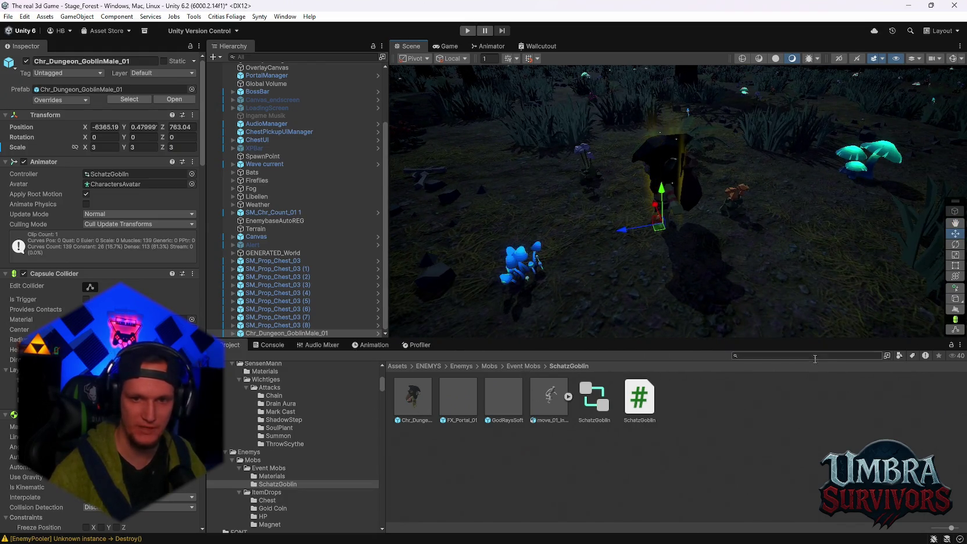
Search for the MainPlayer prefab and place it in the Scene beside the goblin.
type("player")
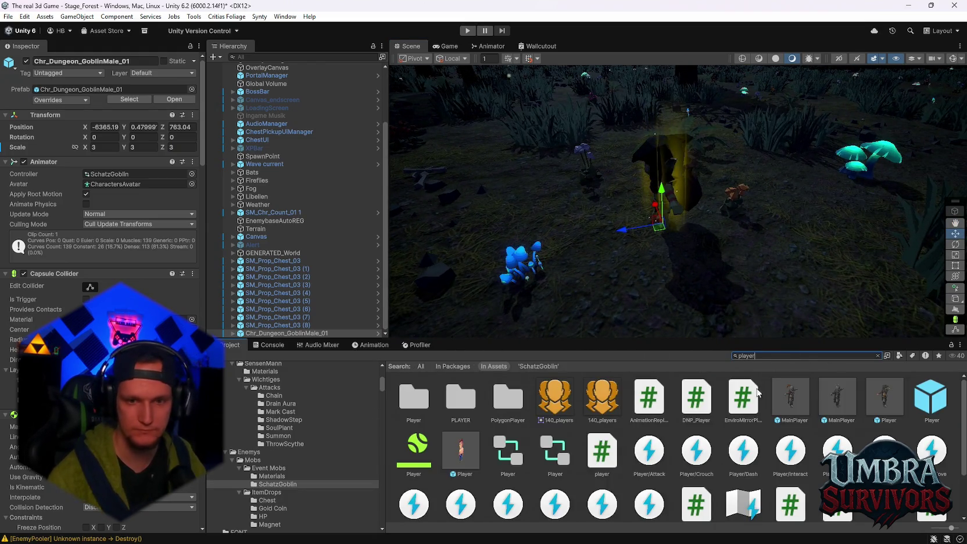
left_click_drag(783, 366, 625, 252)
scroll(706, 274, "up", 5)
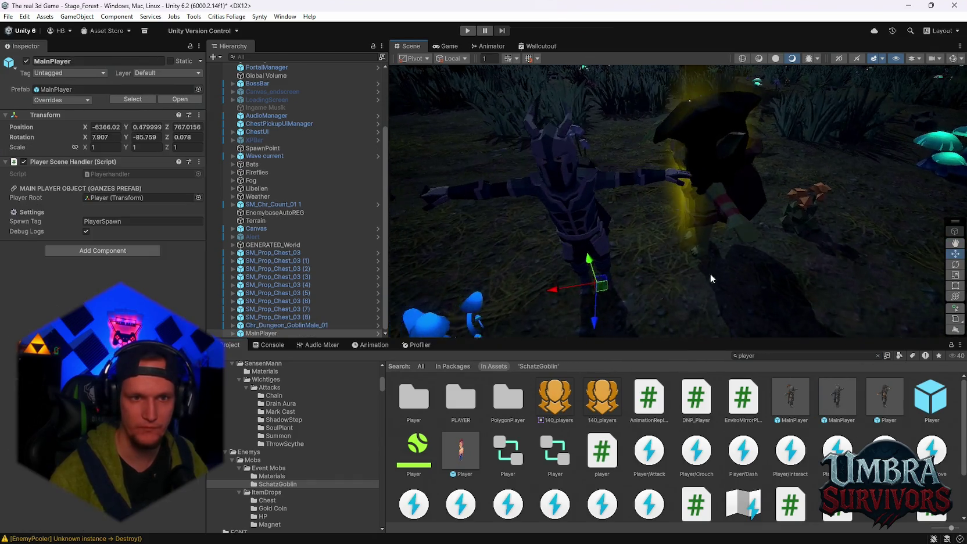
mouse_move(723, 299)
left_mouse_down()
mouse_move(707, 240)
mouse_move(652, 191)
mouse_move(692, 222)
mouse_move(637, 260)
left_mouse_up()
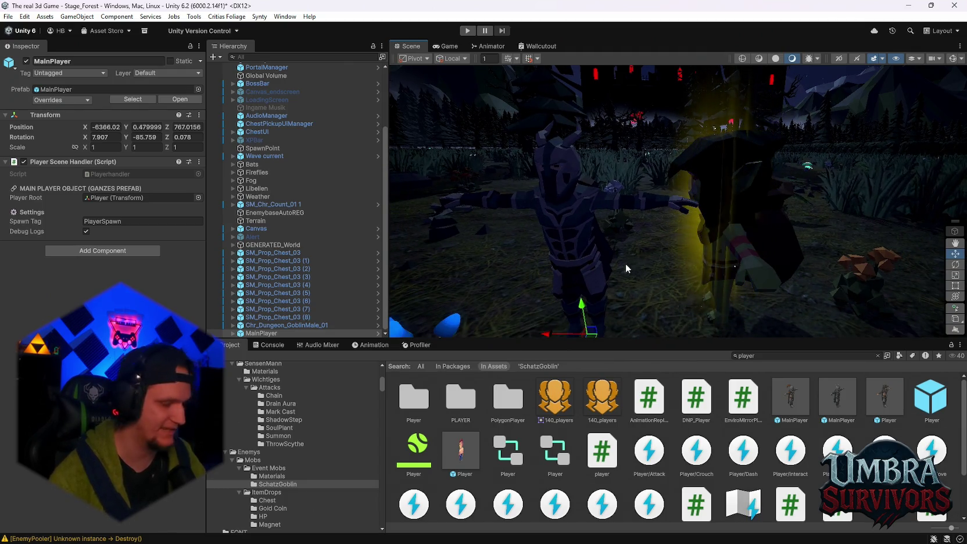
Set Chr_Dungeon_GoblinMale_01's Scale X, Y and Z to 2.
left_click(279, 325)
type("2")
key("Tab")
type("2")
left_click(180, 149)
type("2")
key("Return")
Pan the view to compare goblin and player size, then select the goblin to reveal its children.
mouse_move(520, 220)
left_mouse_down()
mouse_move(634, 219)
mouse_move(668, 237)
left_mouse_up()
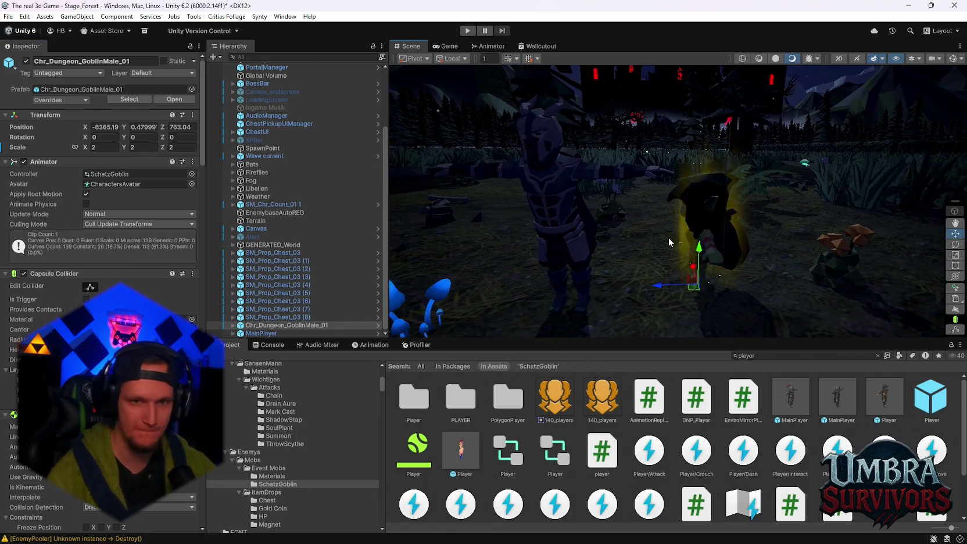
scroll(655, 210, "down", 2)
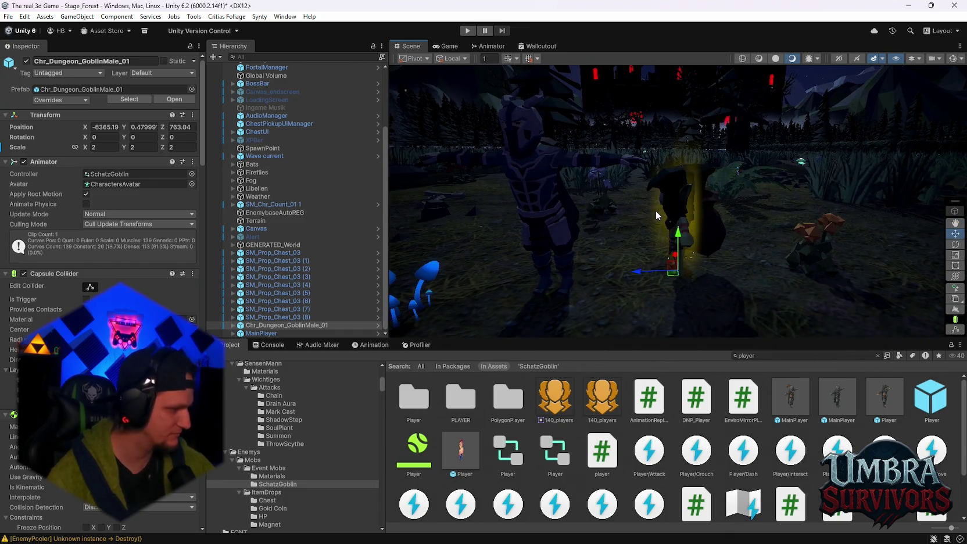
mouse_move(657, 213)
left_mouse_down()
mouse_move(638, 190)
mouse_move(558, 204)
mouse_move(669, 197)
mouse_move(608, 214)
mouse_move(546, 210)
mouse_move(600, 223)
left_mouse_up()
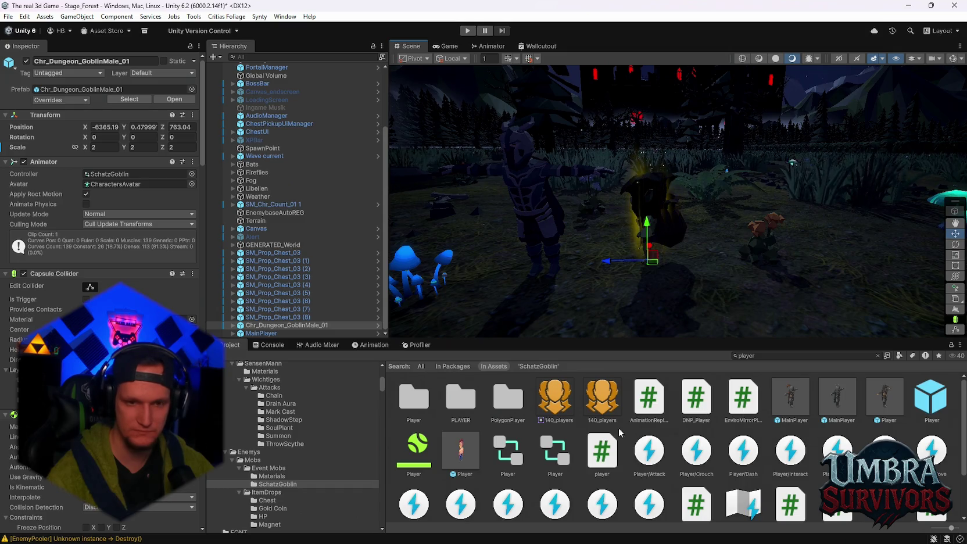
left_click(233, 325)
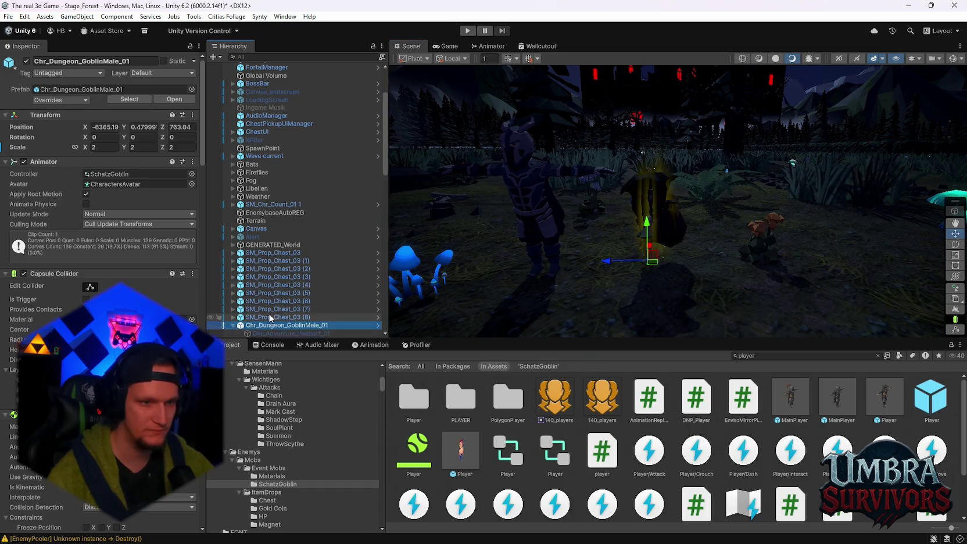
Select the GlowTrail emitter and show its Size over Lifetime curve.
scroll(267, 308, "down", 6)
scroll(276, 279, "down", 10)
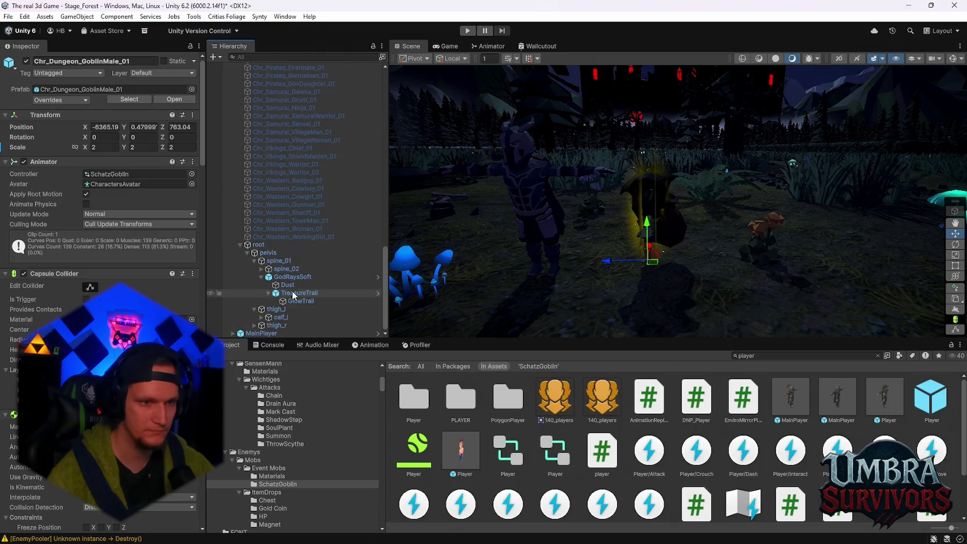
left_click(301, 302)
scroll(71, 251, "down", 8)
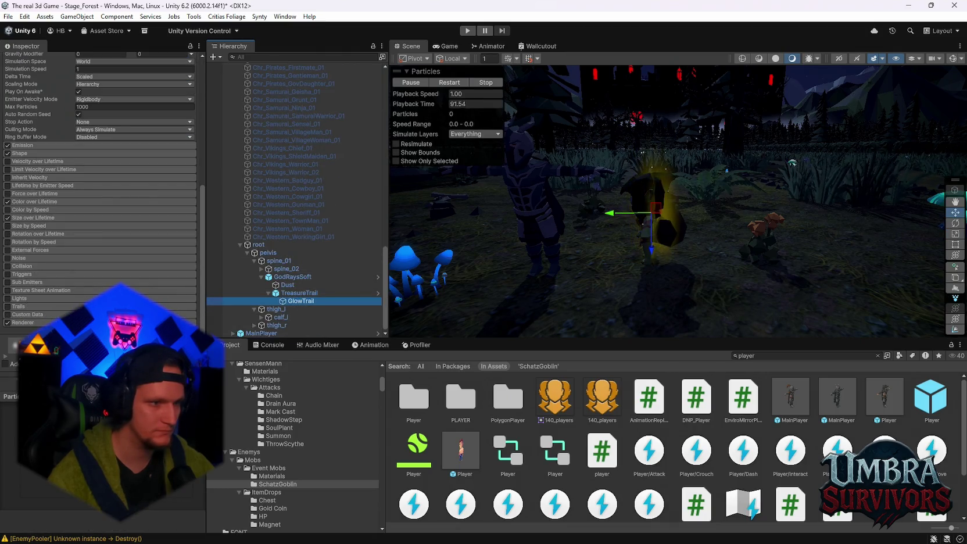
left_click(47, 216)
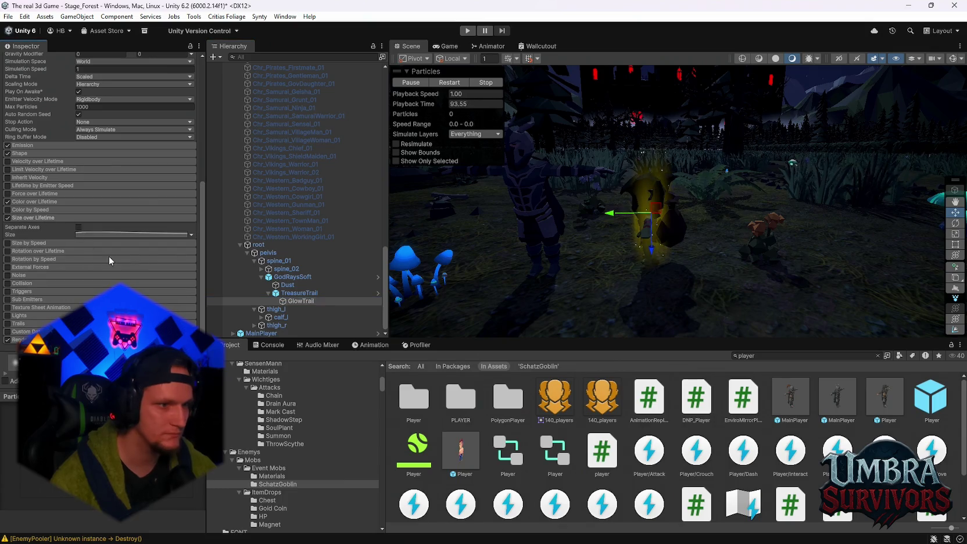
left_click(90, 235)
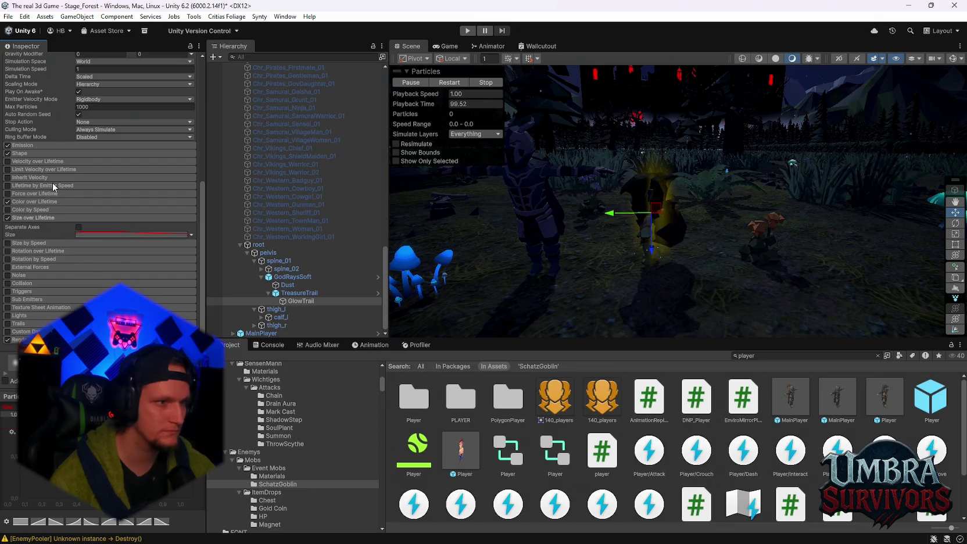
Expand the Shape and Emission modules and enter 10 for Rate over Distance.
left_click(47, 153)
left_click(48, 146)
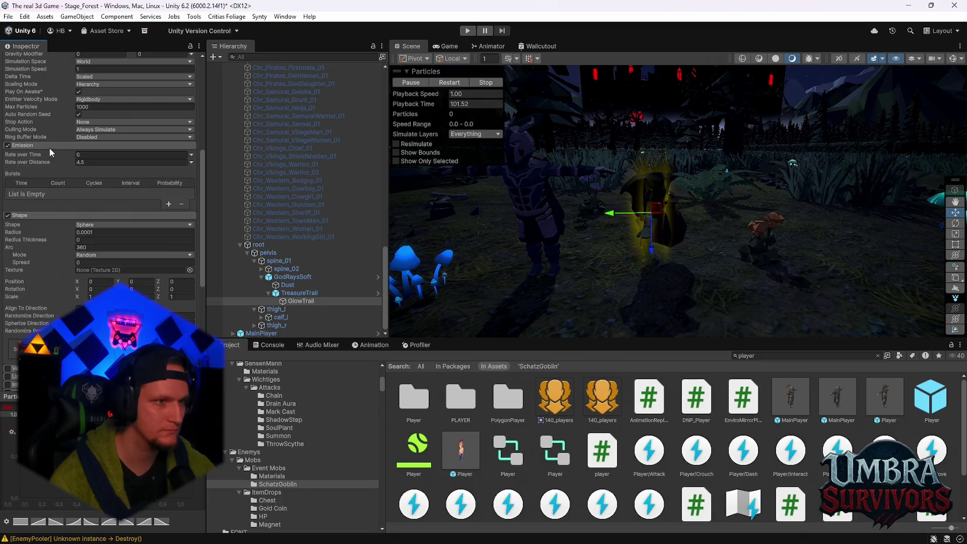
left_click(96, 162)
type("10")
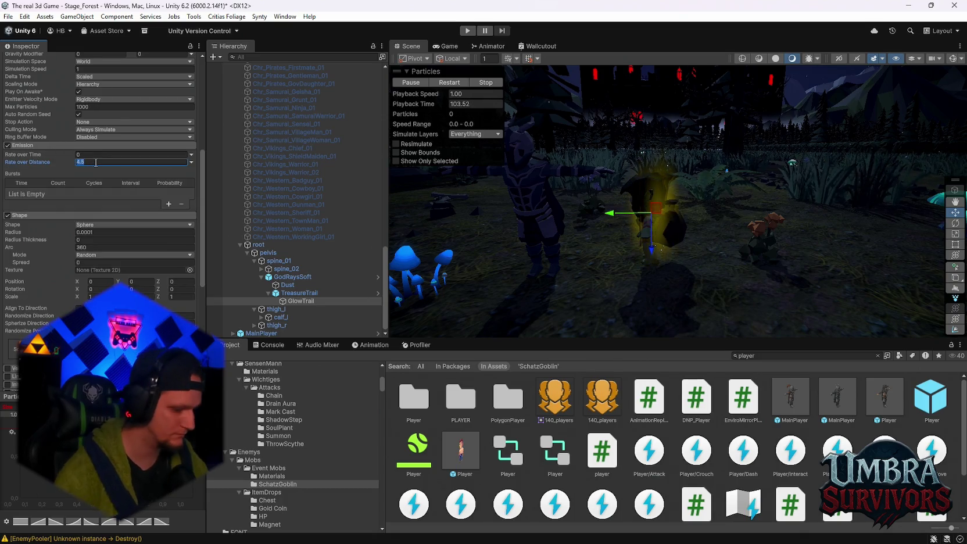
Preview the glow trail by moving the emitter and goblin, undoing each move.
mouse_move(658, 213)
left_mouse_down()
mouse_move(627, 192)
mouse_move(628, 253)
mouse_move(719, 201)
left_mouse_up()
key("ctrl+z")
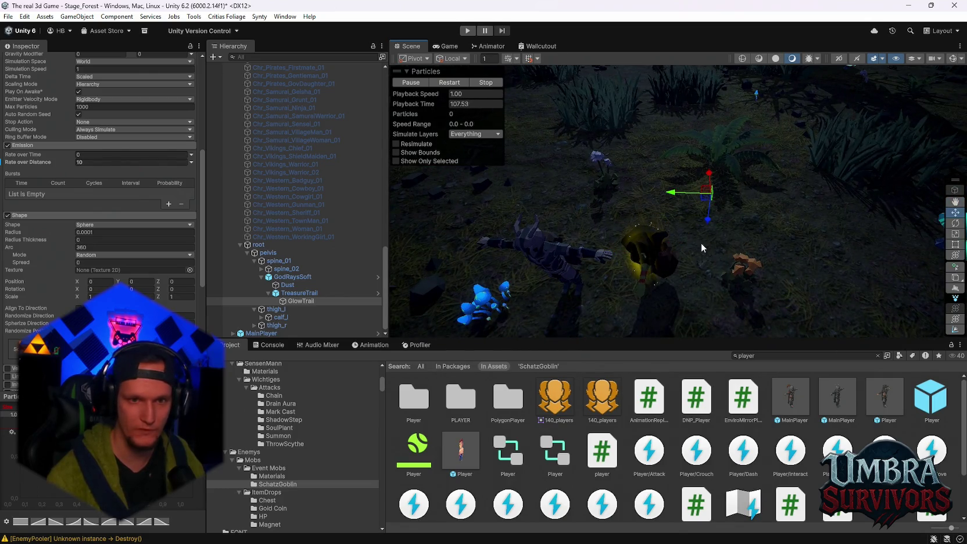
scroll(308, 249, "up", 10)
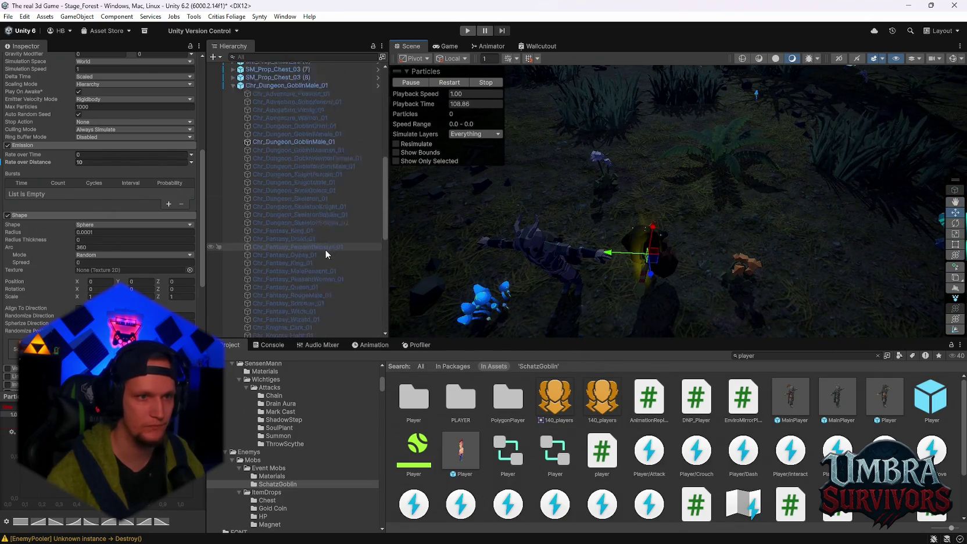
left_click(272, 175)
mouse_move(654, 282)
left_mouse_down()
mouse_move(701, 211)
mouse_move(816, 224)
mouse_move(695, 293)
mouse_move(684, 265)
left_mouse_up()
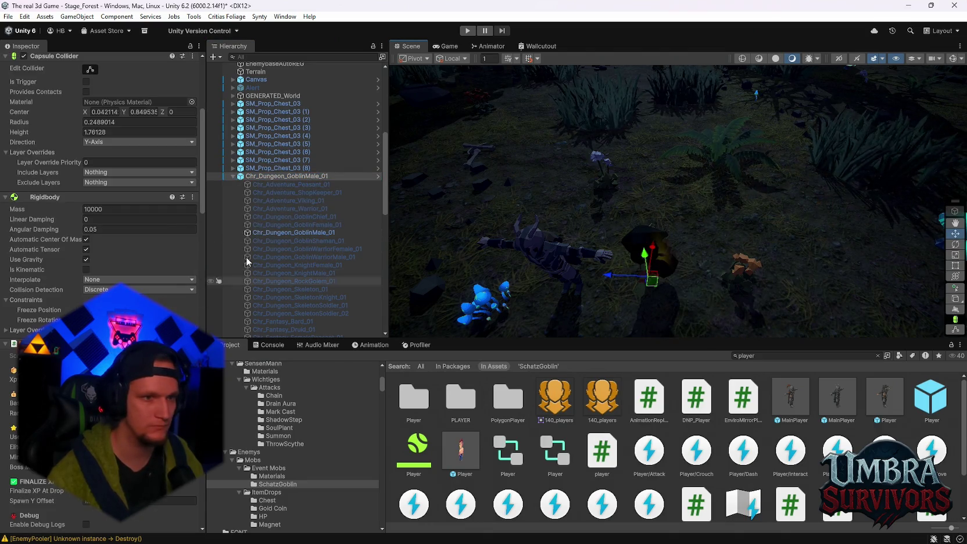
left_click(260, 270)
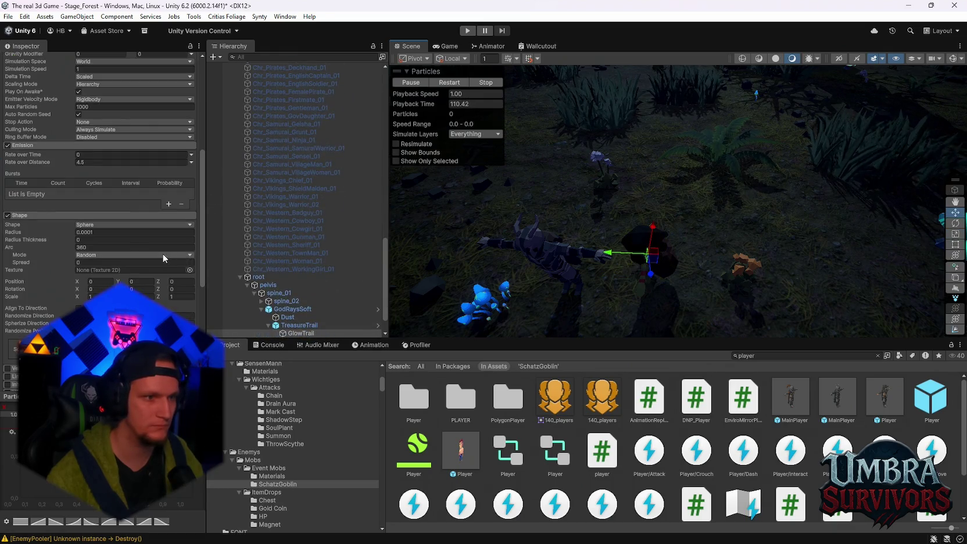
scroll(148, 263, "down", 5)
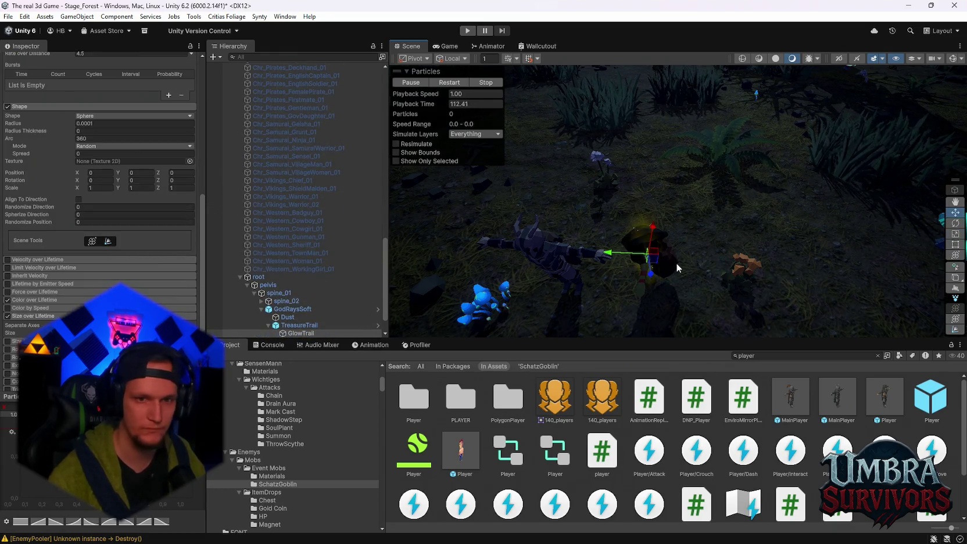
left_click_drag(651, 254, 727, 239)
key("ctrl+z")
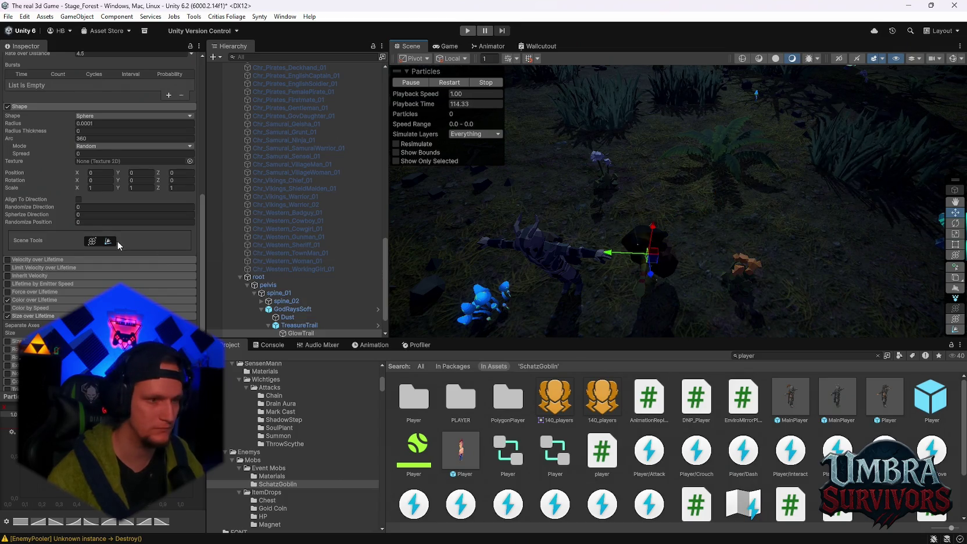
scroll(118, 244, "down", 3)
scroll(78, 262, "down", 2)
Expand the Renderer module and locate the PolySpriteGlow_ADD material in the Gradients folder.
left_click(45, 319)
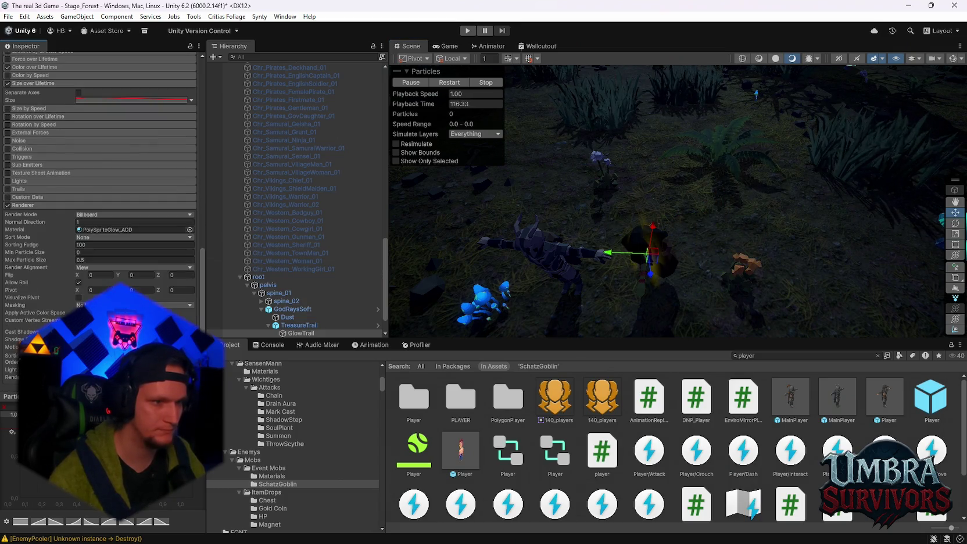
left_click(133, 339)
scroll(134, 338, "down", 1)
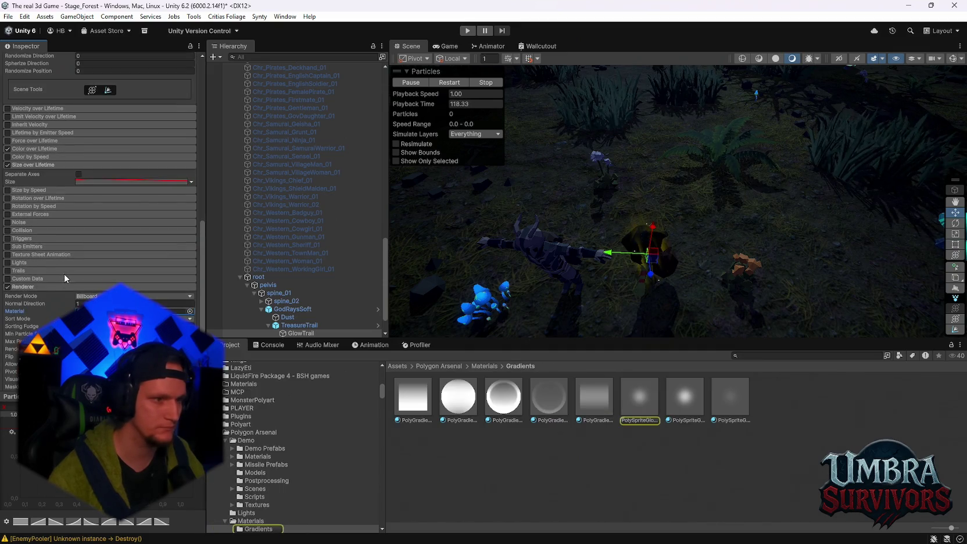
scroll(65, 276, "up", 2)
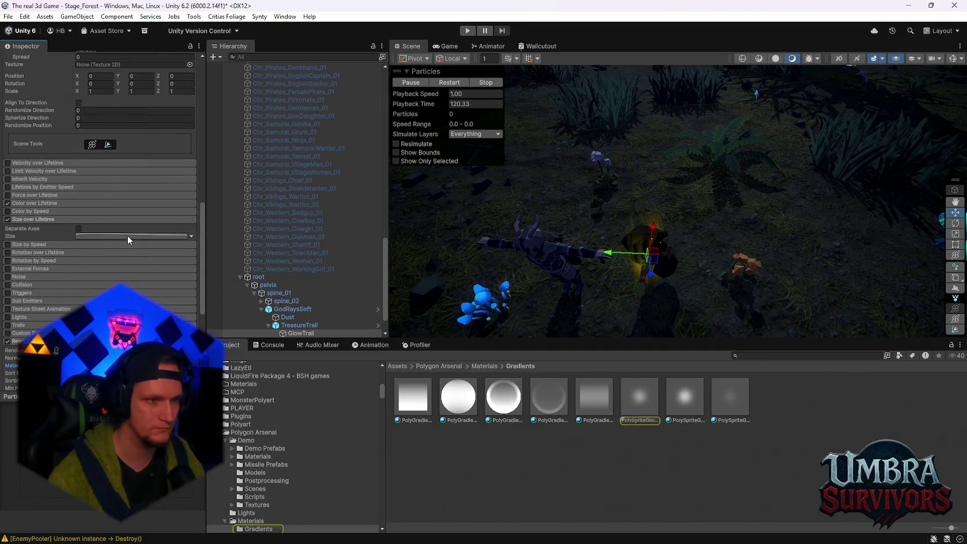
left_click(134, 235)
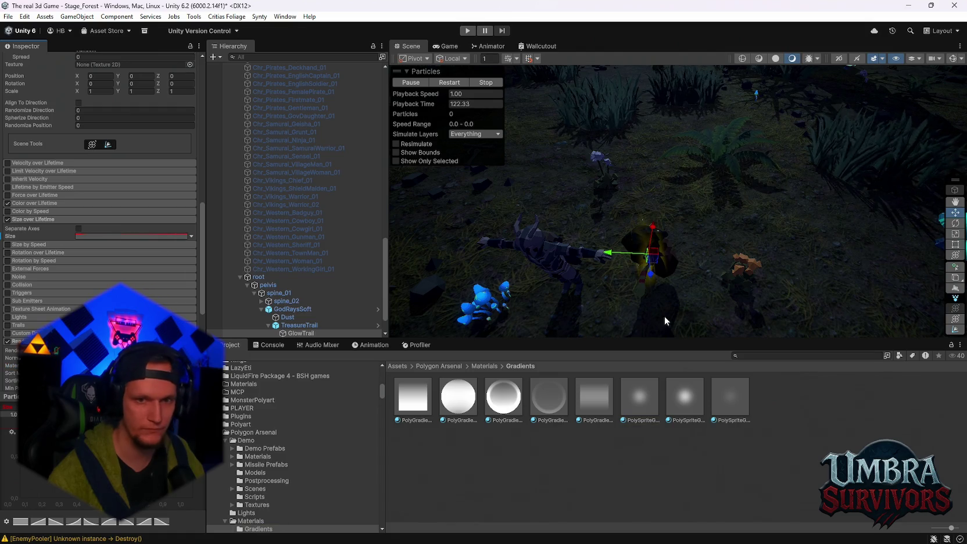
Preview the trail again with an undone emitter move, then frame the goblin in the Scene view.
mouse_move(661, 265)
left_mouse_down()
mouse_move(740, 222)
mouse_move(714, 269)
mouse_move(781, 237)
mouse_move(883, 250)
mouse_move(848, 287)
mouse_move(701, 272)
mouse_move(627, 195)
left_mouse_up()
key("ctrl+z")
scroll(72, 274, "up", 8)
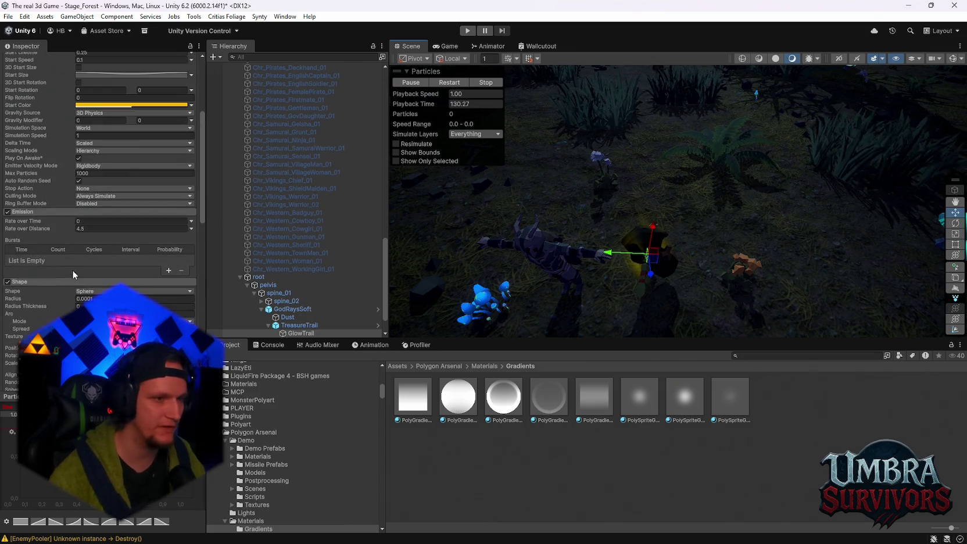
scroll(75, 273, "up", 5)
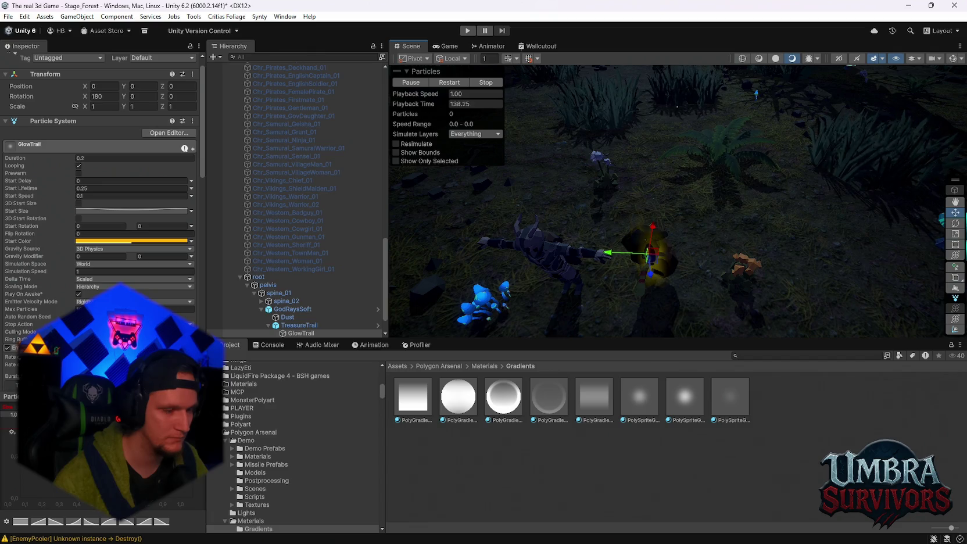
scroll(99, 233, "down", 5)
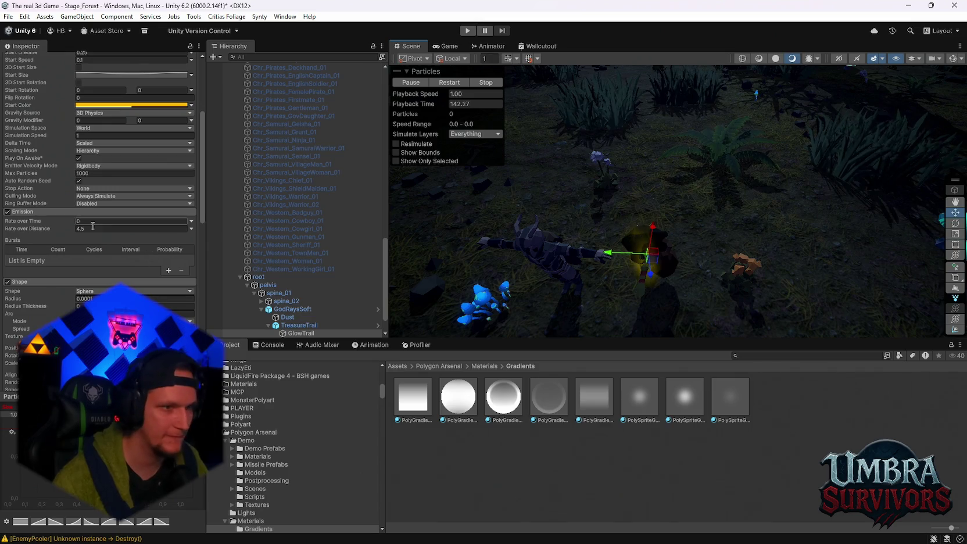
scroll(93, 174, "up", 5)
scroll(304, 284, "up", 10)
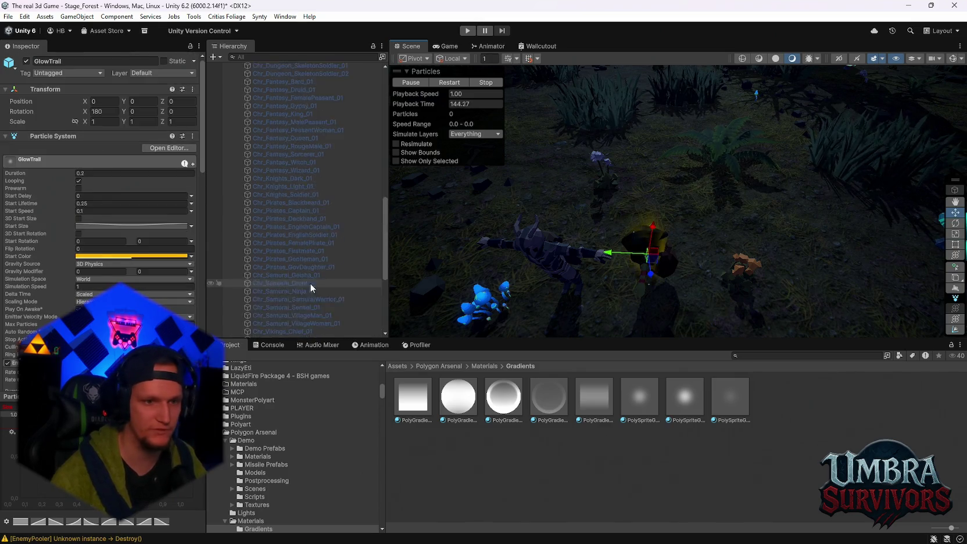
left_click(273, 177)
key("f")
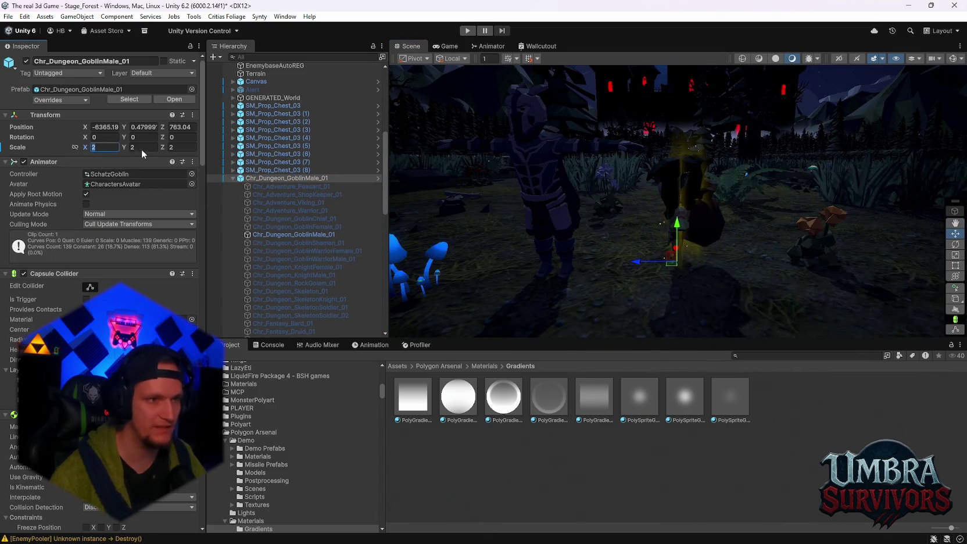
Give Chr_Dungeon_GoblinMale_01 a uniform Transform scale of 3.
type("3")
key("Return")
scroll(635, 223, "up", 3)
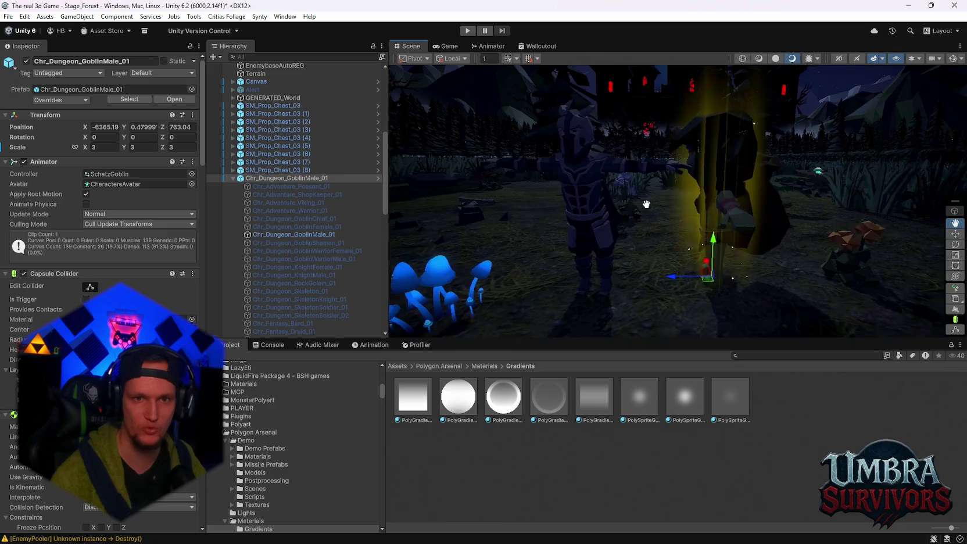
scroll(635, 217, "up", 2)
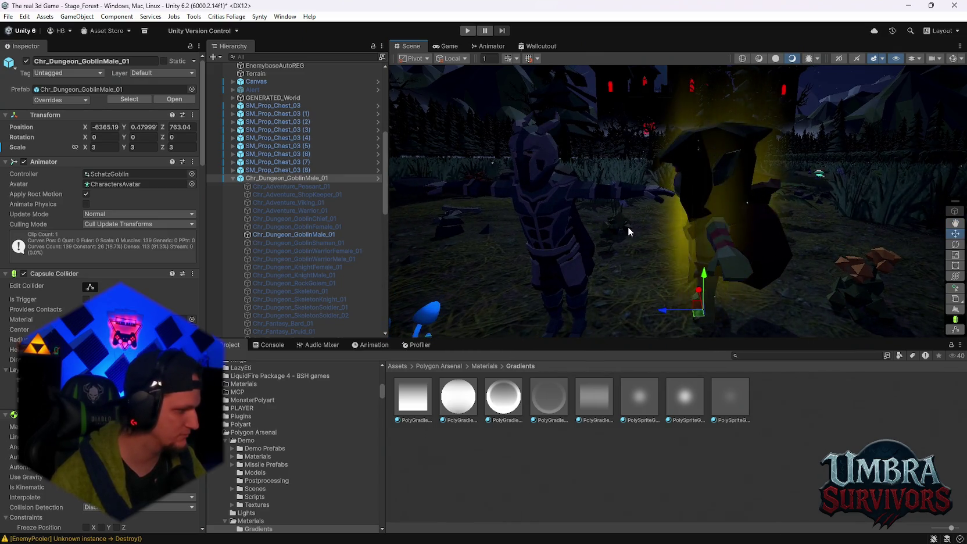
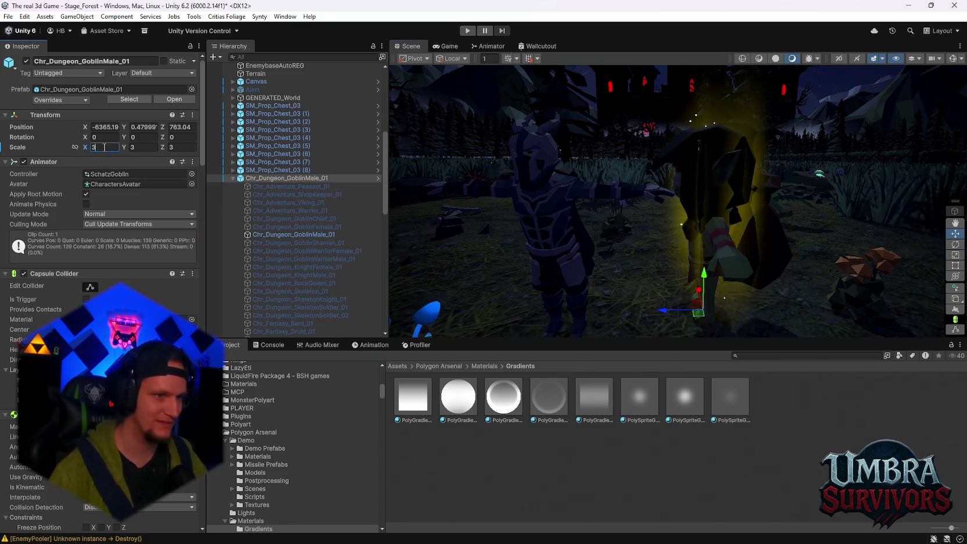
Try a uniform scale of 3.5 on the treasure goblin and look at it.
type(".5")
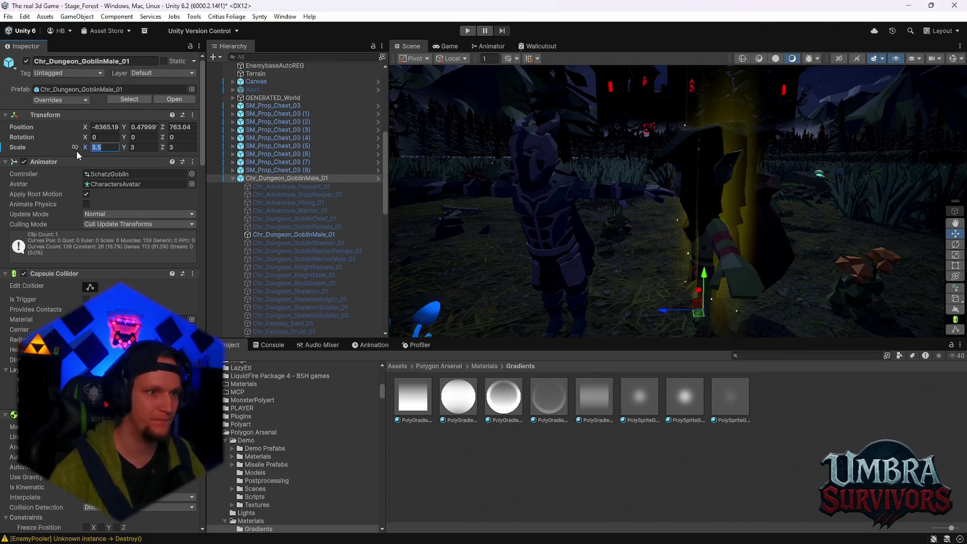
key("Return")
mouse_move(796, 174)
left_mouse_down()
mouse_move(694, 169)
mouse_move(727, 170)
mouse_move(722, 179)
left_mouse_up()
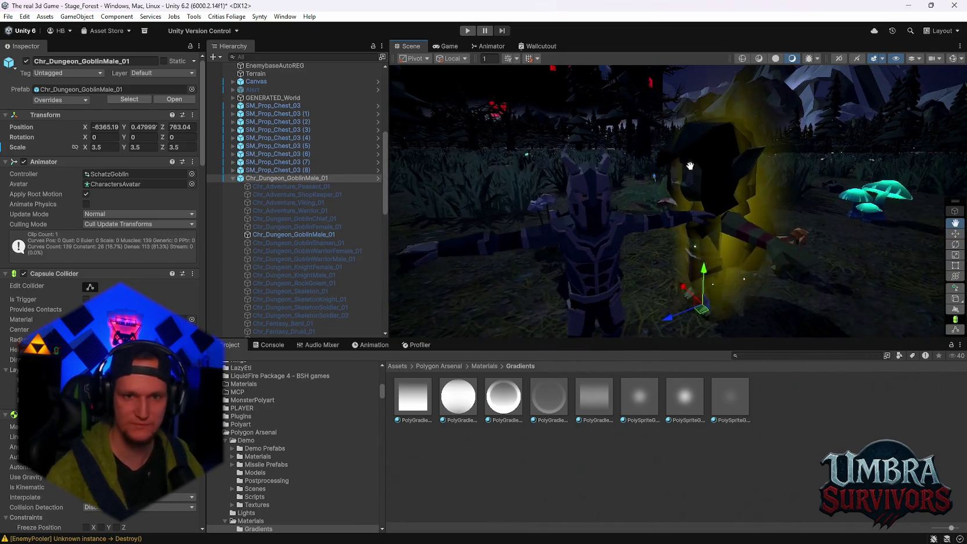
Change the goblin's scale to 2, then 2.5, and orbit to check its size.
left_click(175, 147)
type("2")
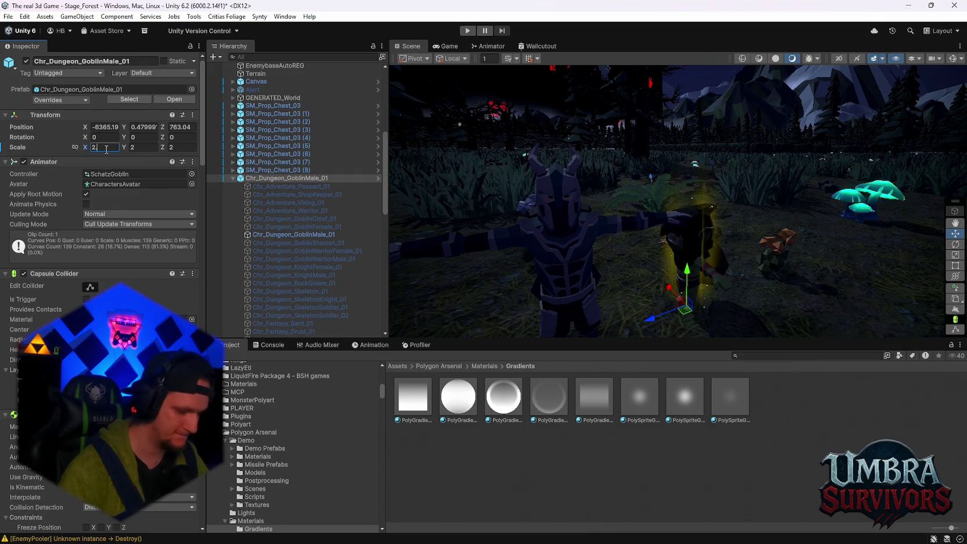
left_click(151, 147)
type("2.5")
scroll(610, 234, "up", 3)
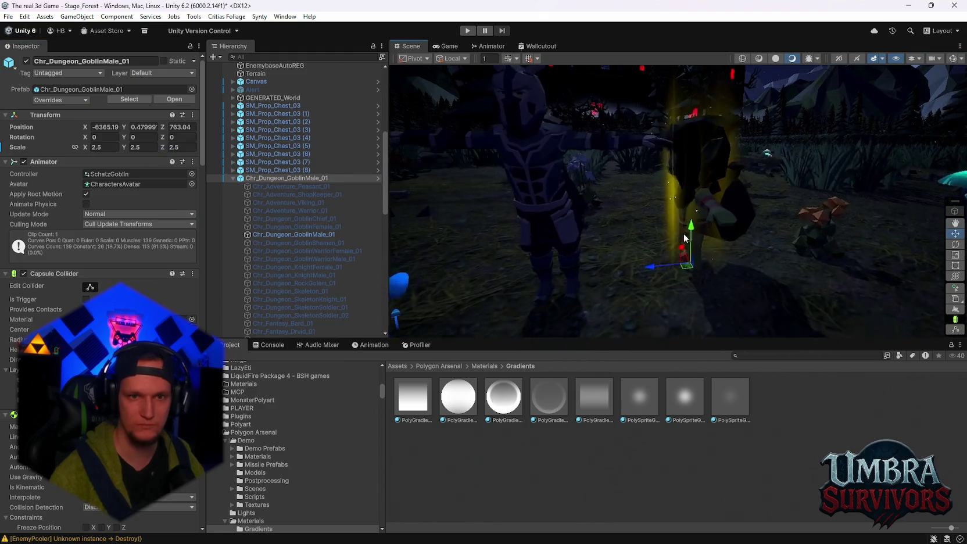
scroll(726, 227, "down", 3)
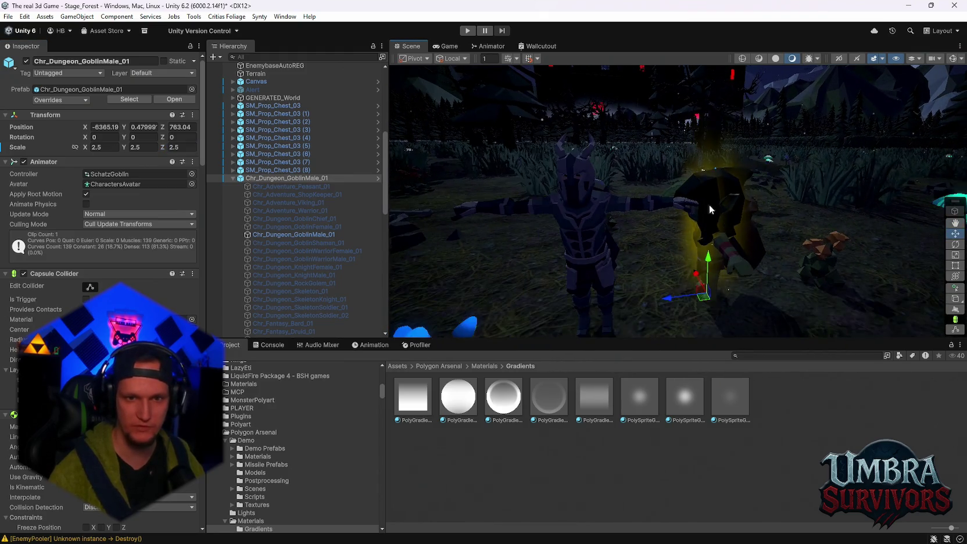
left_click_drag(643, 205, 743, 197)
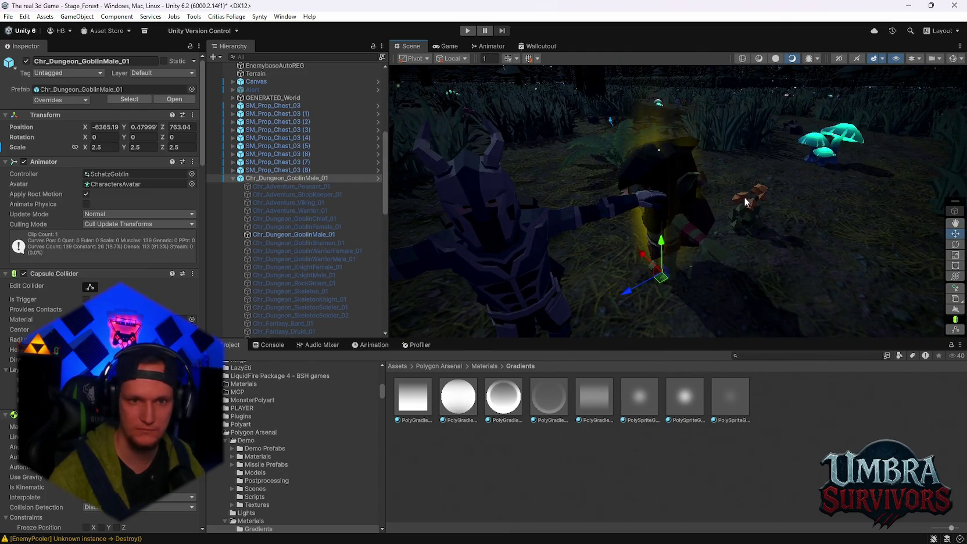
scroll(744, 201, "down", 2)
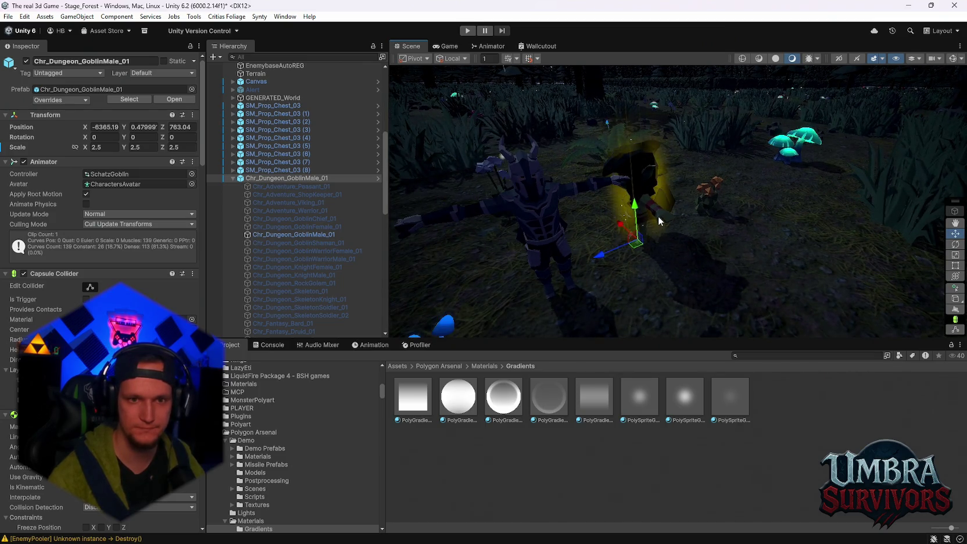
scroll(660, 220, "up", 3)
scroll(289, 474, "down", 15)
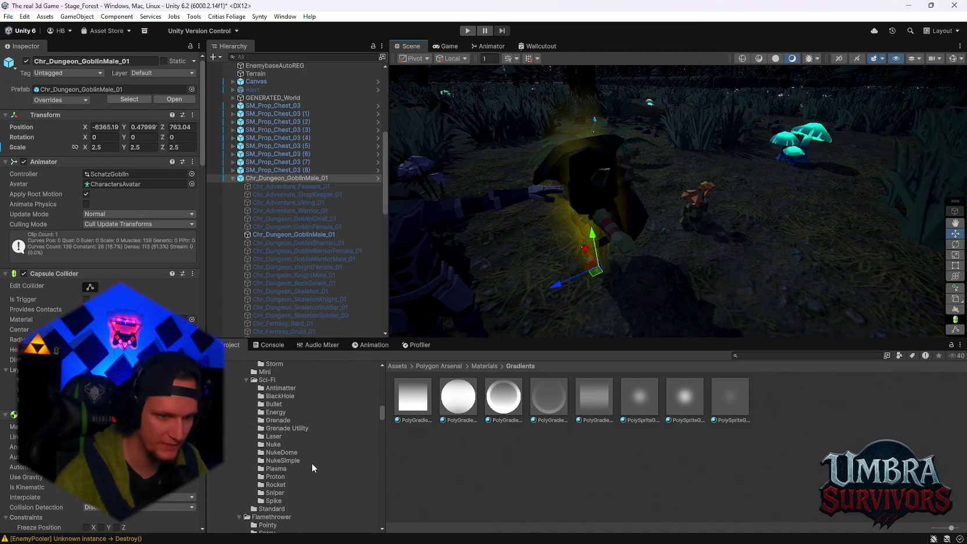
Preview the LootEssenceGreen and LootEssenceRed effect prefabs.
scroll(298, 455, "down", 6)
scroll(298, 456, "down", 8)
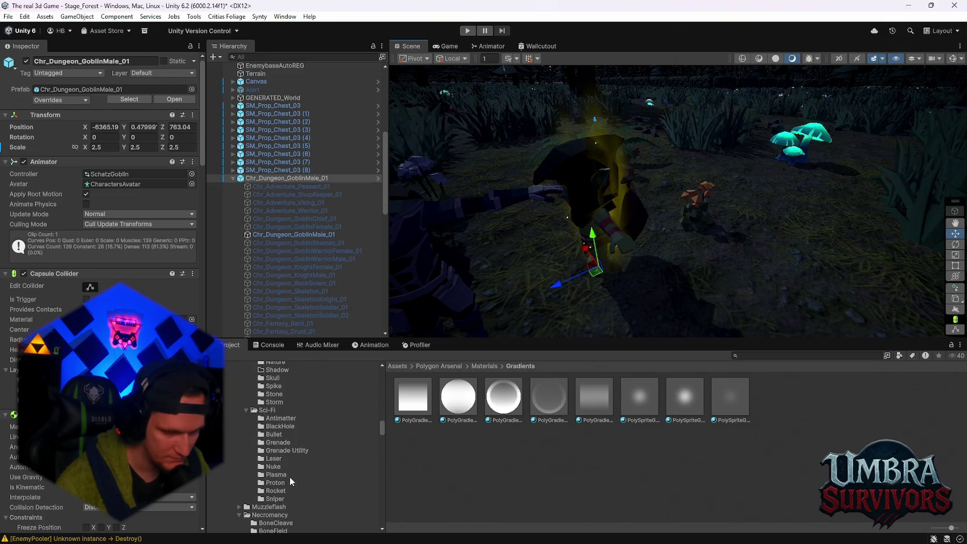
scroll(292, 430, "down", 10)
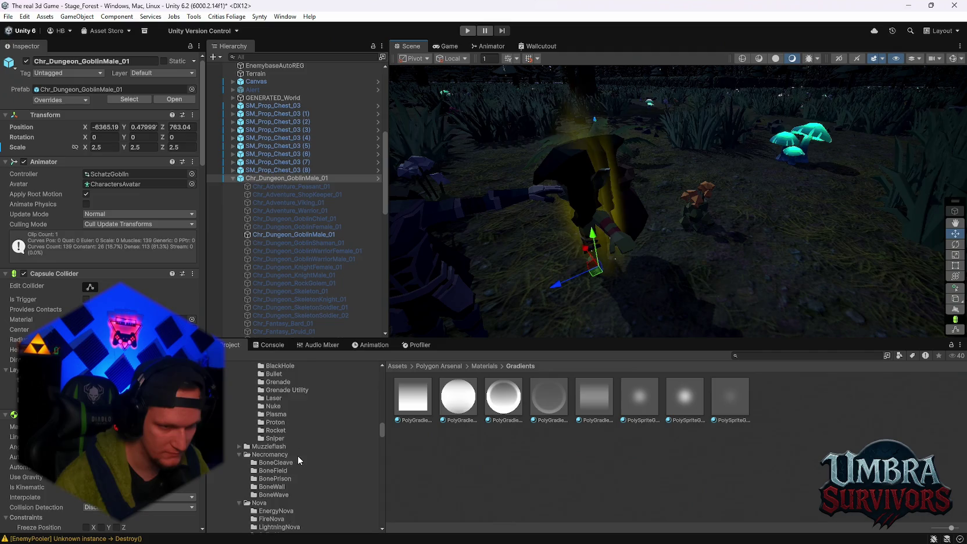
scroll(296, 465, "up", 3)
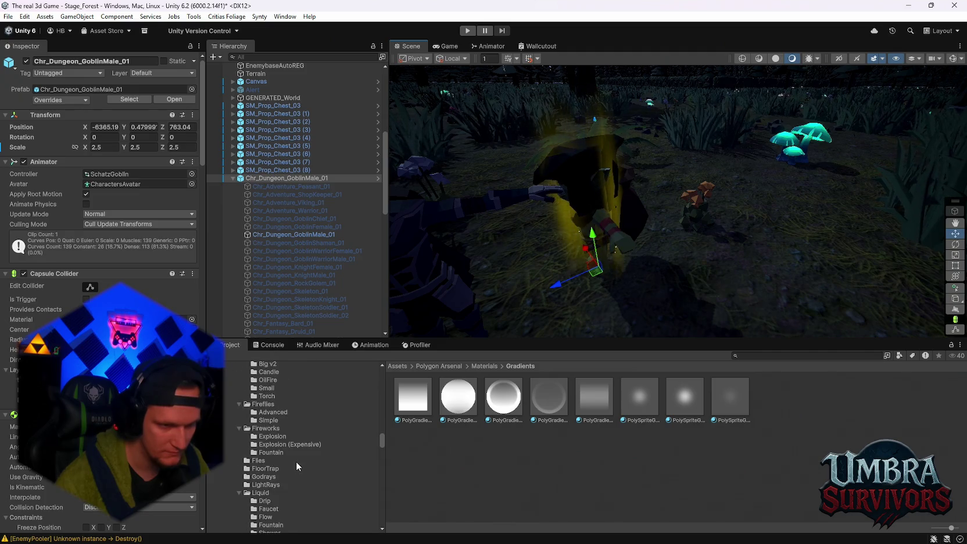
scroll(296, 461, "down", 10)
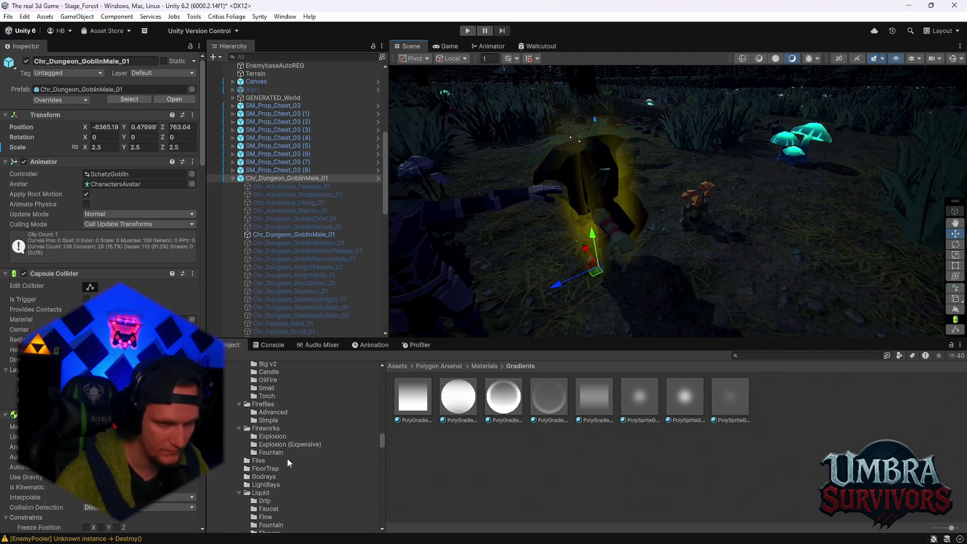
scroll(290, 463, "down", 10)
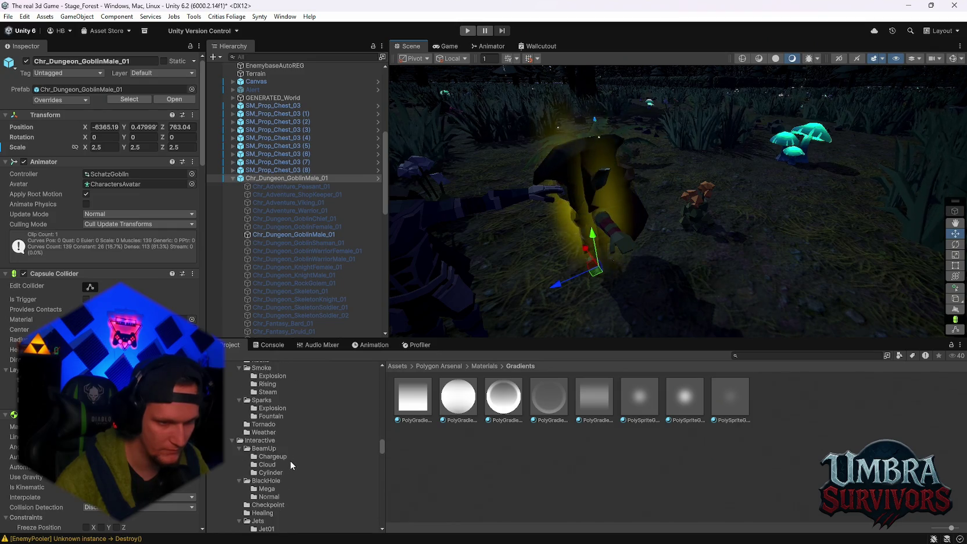
scroll(290, 467, "down", 3)
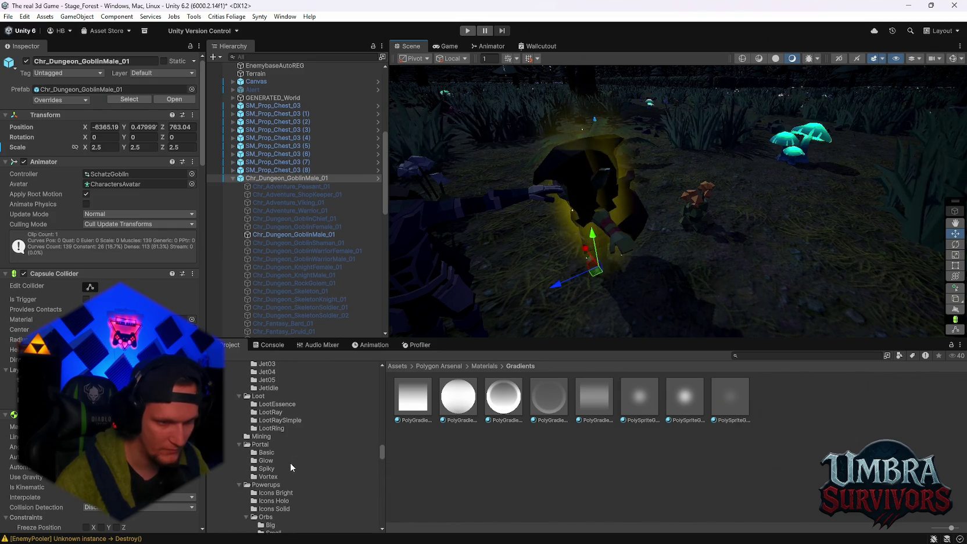
left_click(275, 403)
double_click(420, 395)
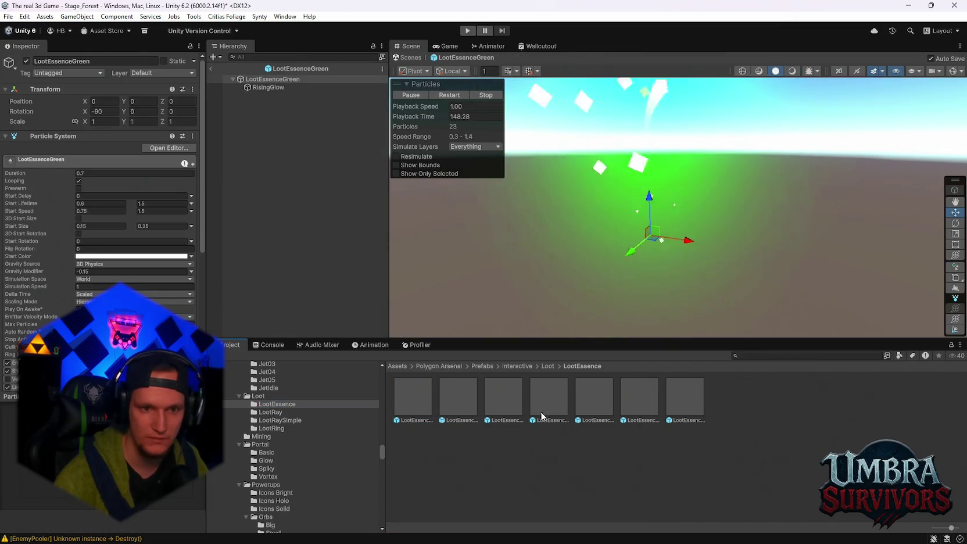
double_click(607, 395)
Preview the LootRay prefabs, including LootRayPink and LootRayPurple, and open LootRaySimple.
left_click(275, 414)
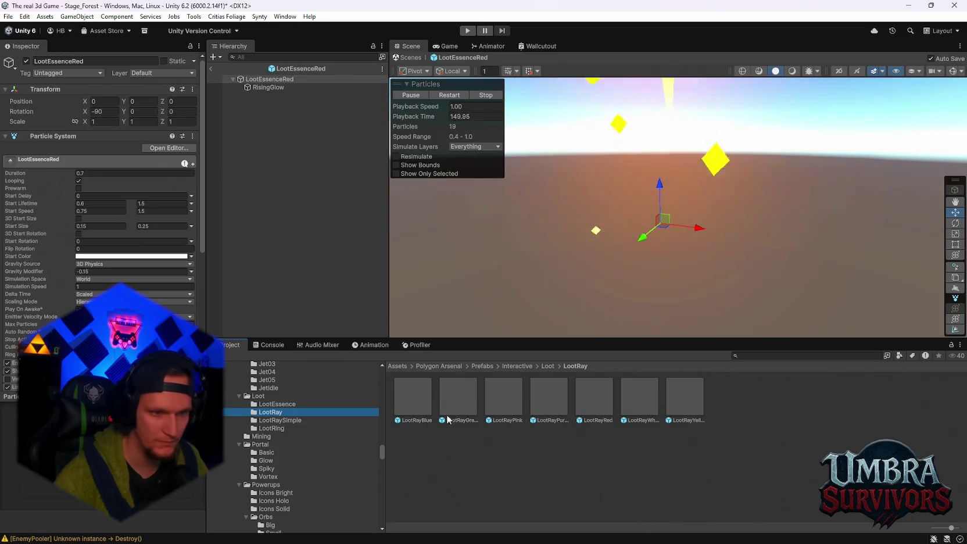
double_click(448, 396)
double_click(517, 390)
double_click(556, 393)
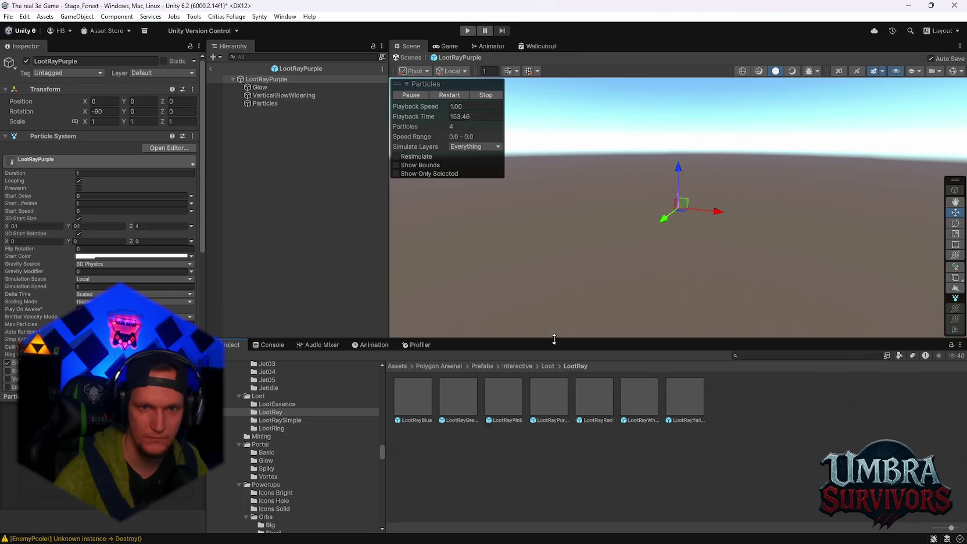
left_click(278, 420)
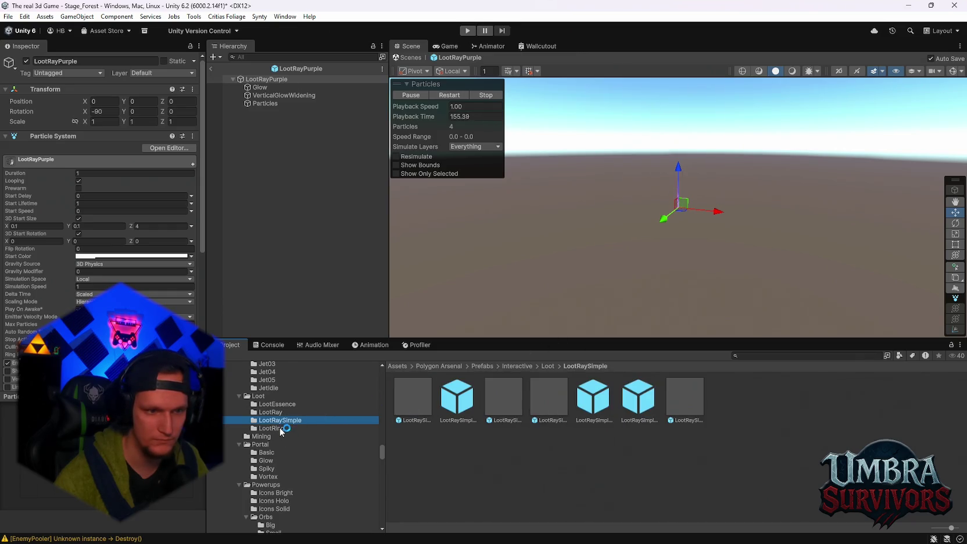
scroll(276, 463, "down", 2)
scroll(285, 478, "down", 10)
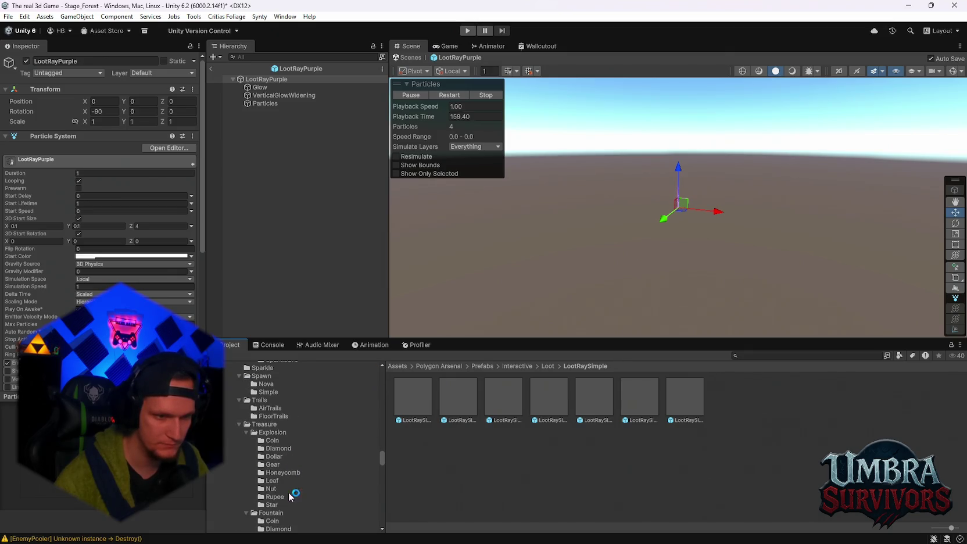
Preview CoinExplosionBronze, CoinFountainSilver and CoinFountainBronze, ending on the bronze fountain.
left_click(271, 440)
double_click(430, 392)
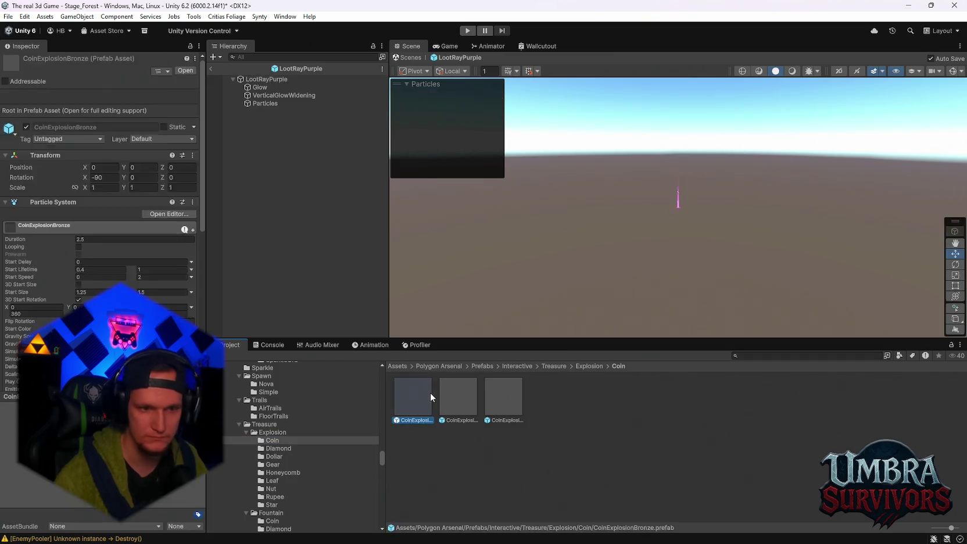
scroll(294, 450, "down", 4)
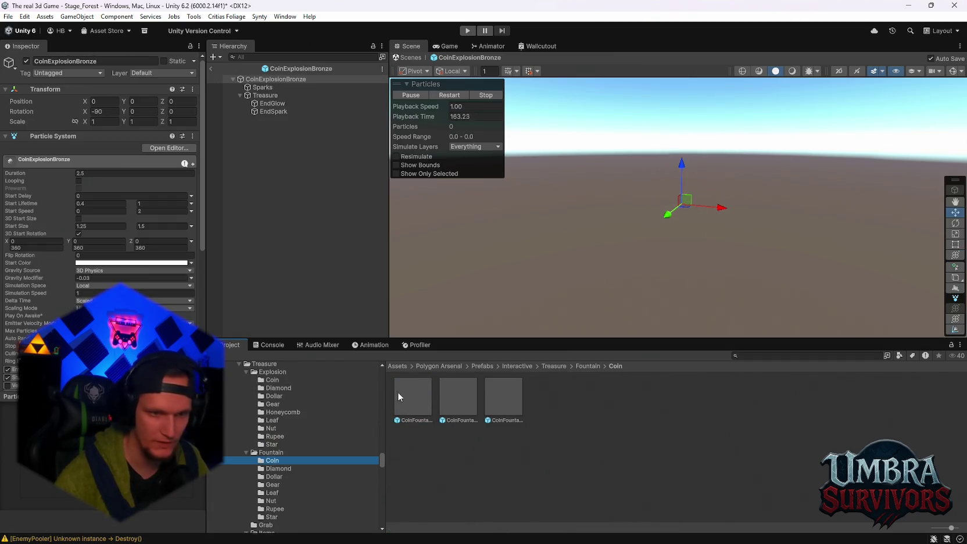
double_click(400, 396)
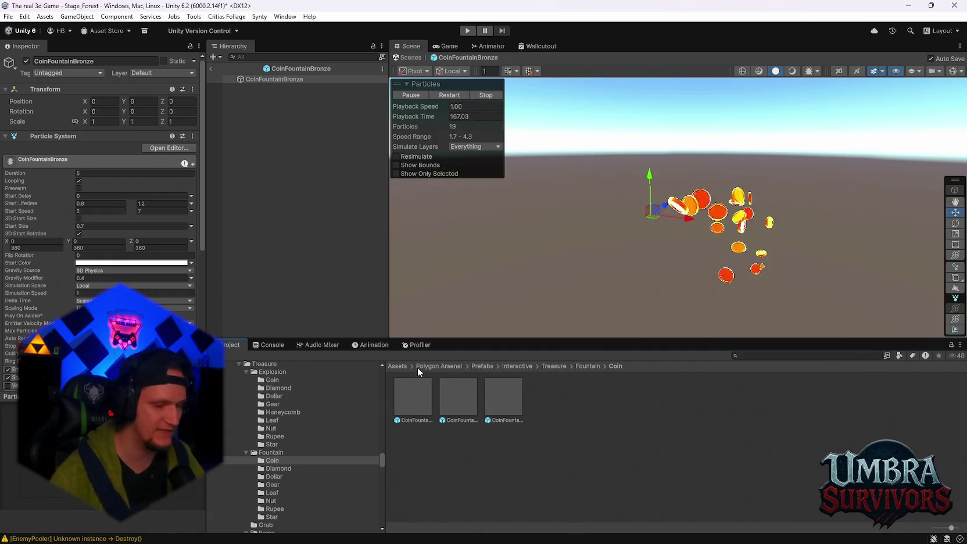
double_click(508, 400)
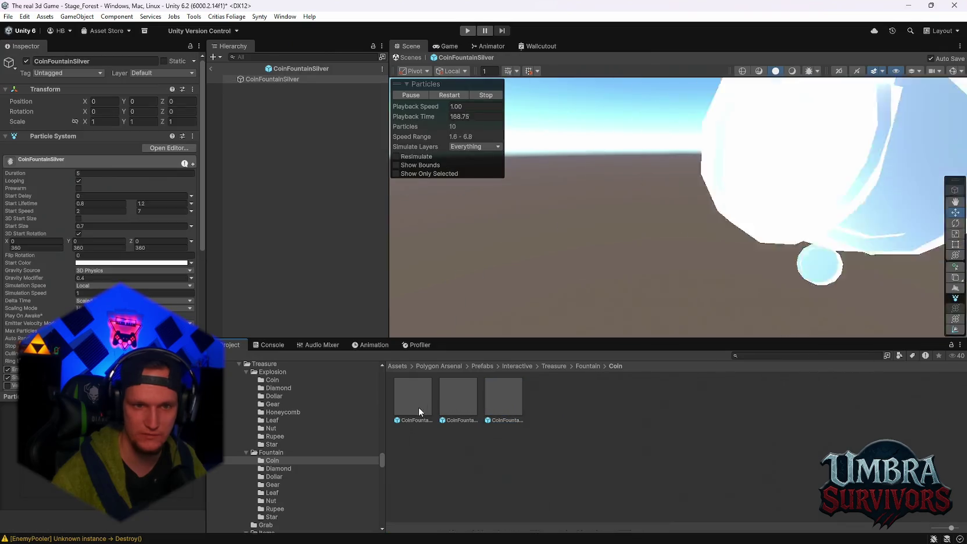
double_click(406, 406)
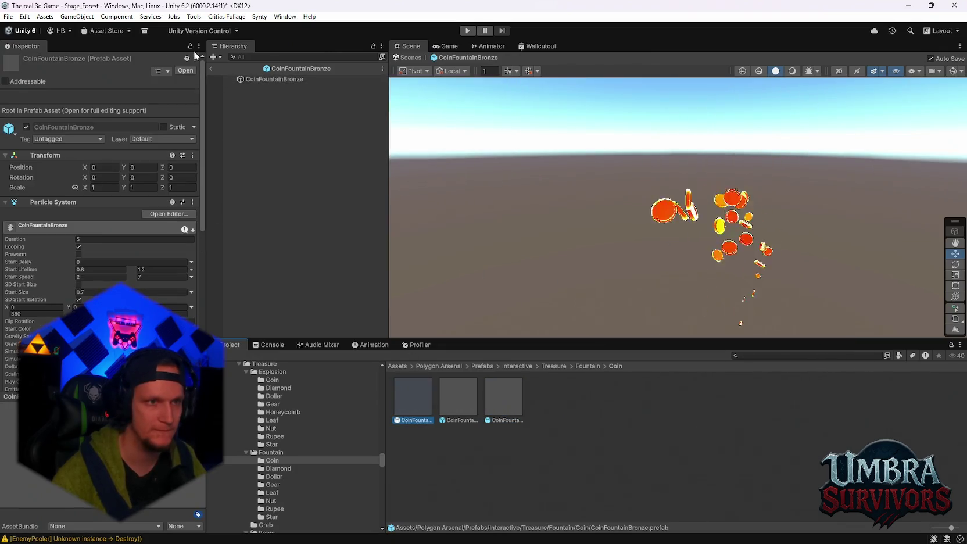
left_click(212, 68)
Parent CoinFountainBronze under the goblin's SM_Prop_Pouch_Bag_01 in the Hierarchy.
scroll(331, 294, "down", 10)
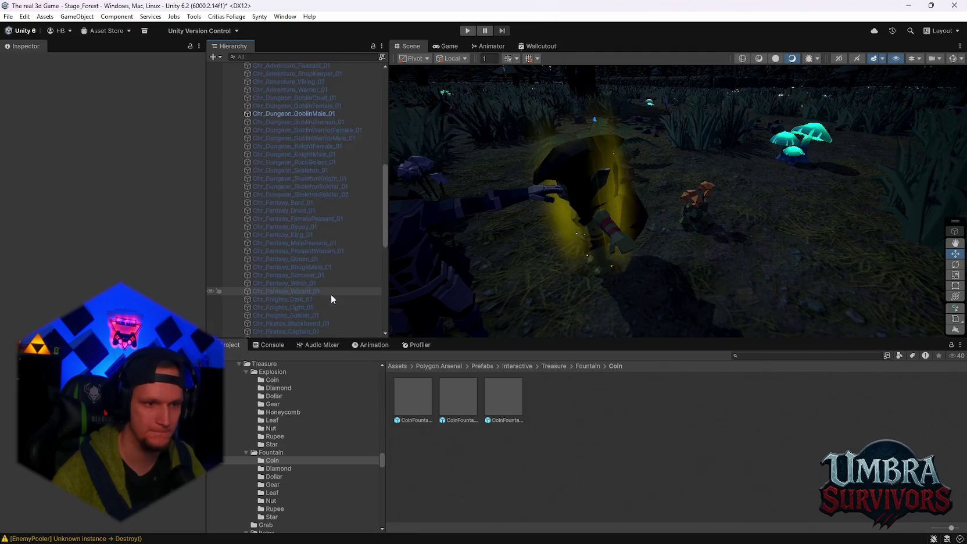
scroll(308, 275, "up", 3)
scroll(308, 274, "down", 6)
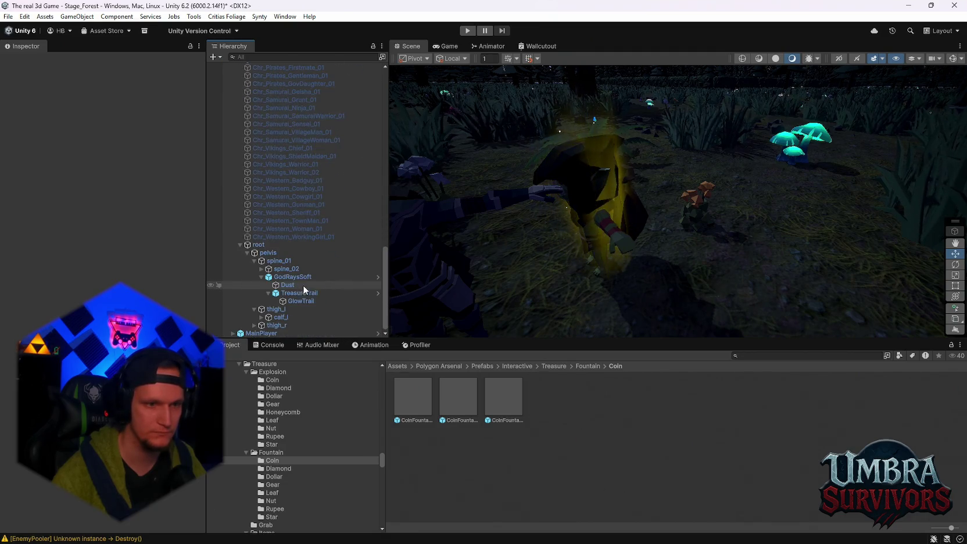
scroll(306, 292, "down", 2)
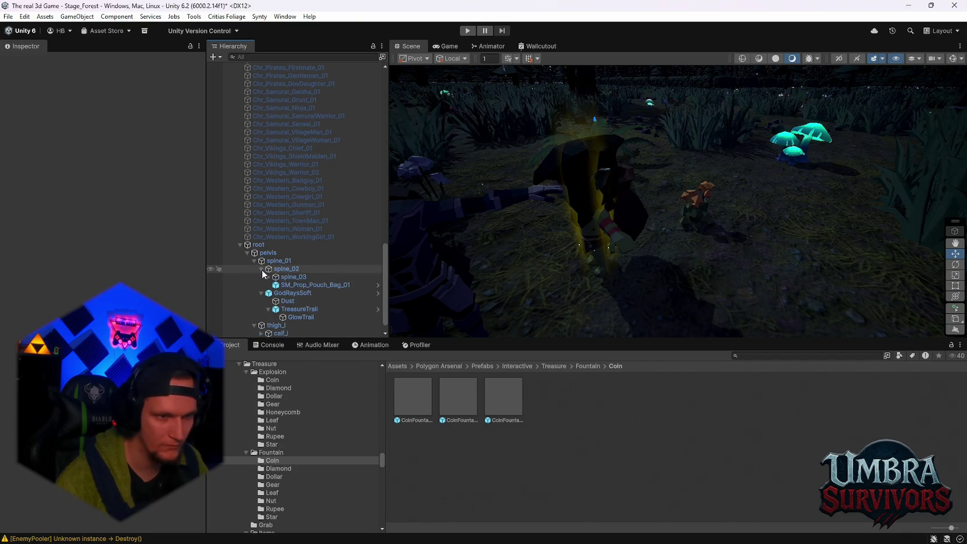
left_click(294, 285)
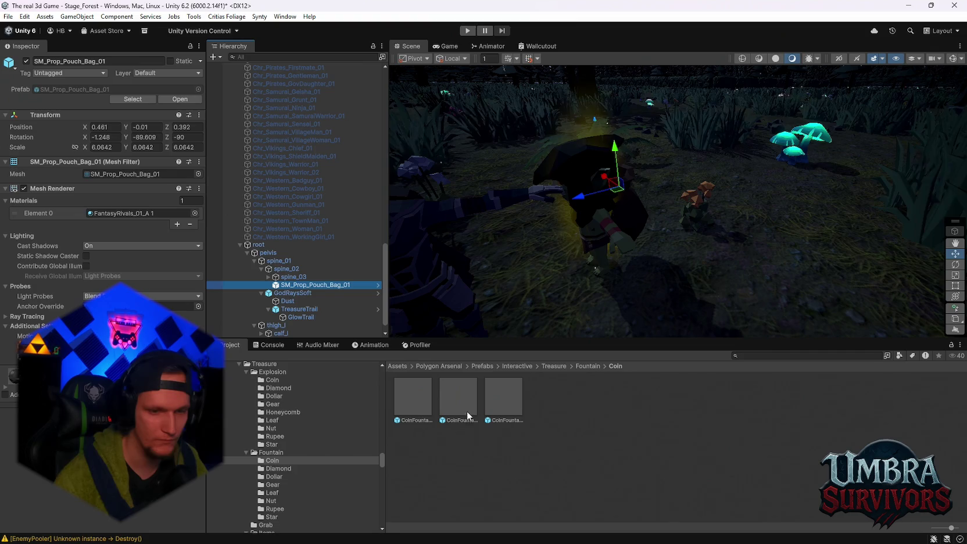
left_click_drag(413, 398, 314, 285)
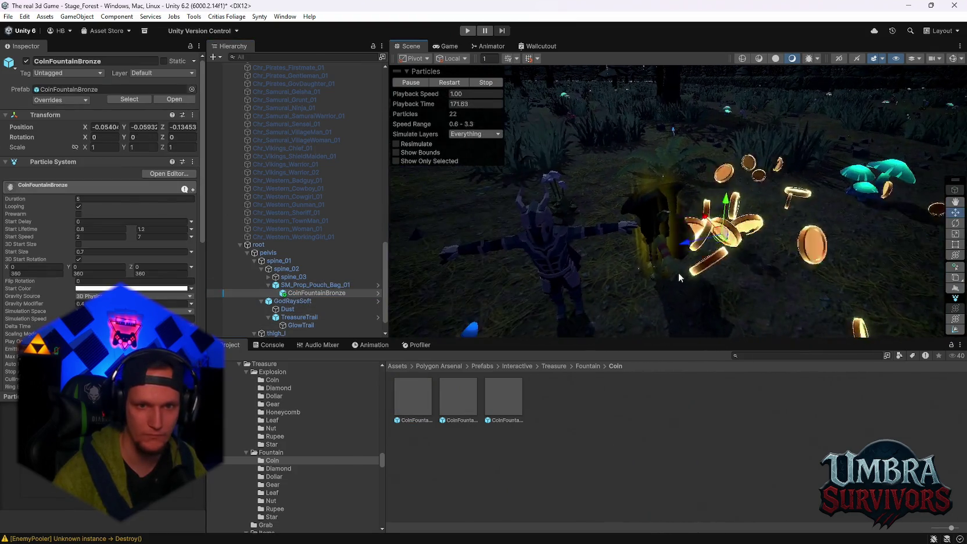
Move the coin fountain, scale it to about 1.16, and tilt it to spray upward.
scroll(673, 272, "up", 5)
key("w")
mouse_move(605, 258)
left_mouse_down()
mouse_move(697, 242)
mouse_move(601, 206)
mouse_move(722, 199)
mouse_move(796, 225)
left_mouse_up()
left_click(956, 256)
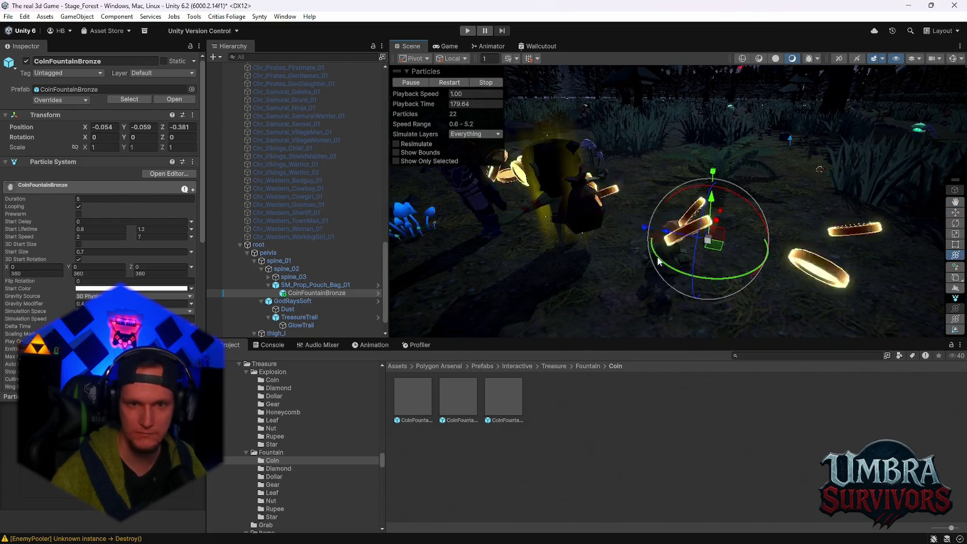
mouse_move(711, 240)
left_mouse_down()
mouse_move(671, 238)
mouse_move(757, 269)
mouse_move(755, 237)
mouse_move(739, 234)
left_mouse_up()
left_click_drag(762, 199, 836, 320)
mouse_move(755, 244)
left_mouse_down()
mouse_move(731, 214)
mouse_move(786, 237)
mouse_move(872, 244)
mouse_move(581, 232)
mouse_move(692, 234)
left_mouse_up()
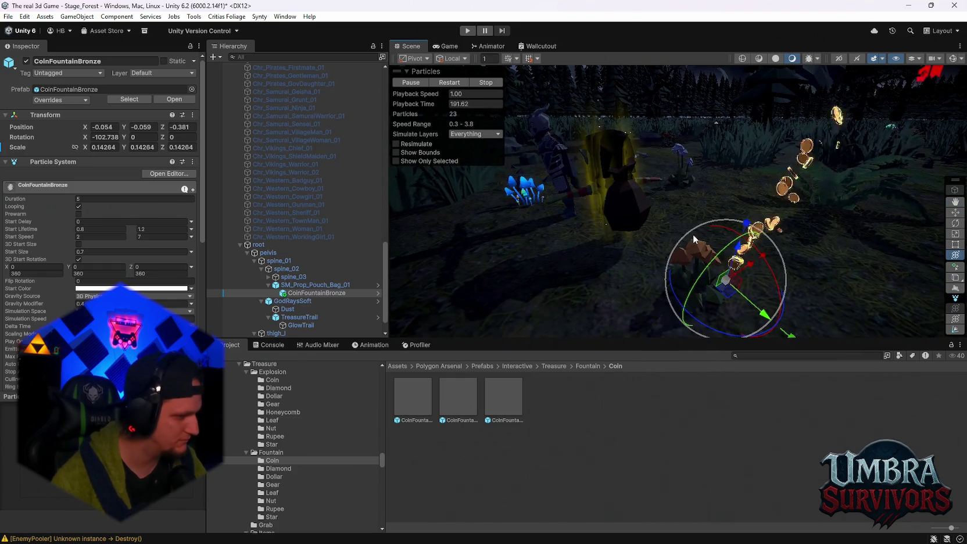
Bring the coin fountain into close view and start editing its Gravity Modifier.
key("alt")
left_click_drag(747, 179, 727, 261)
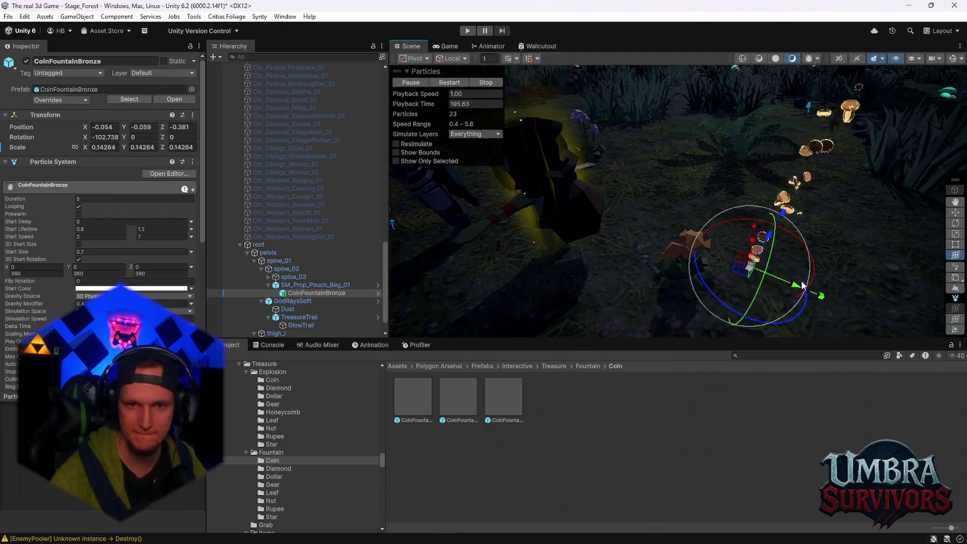
mouse_move(633, 209)
left_mouse_down()
mouse_move(683, 202)
mouse_move(662, 237)
mouse_move(697, 236)
mouse_move(757, 200)
mouse_move(828, 196)
left_mouse_up()
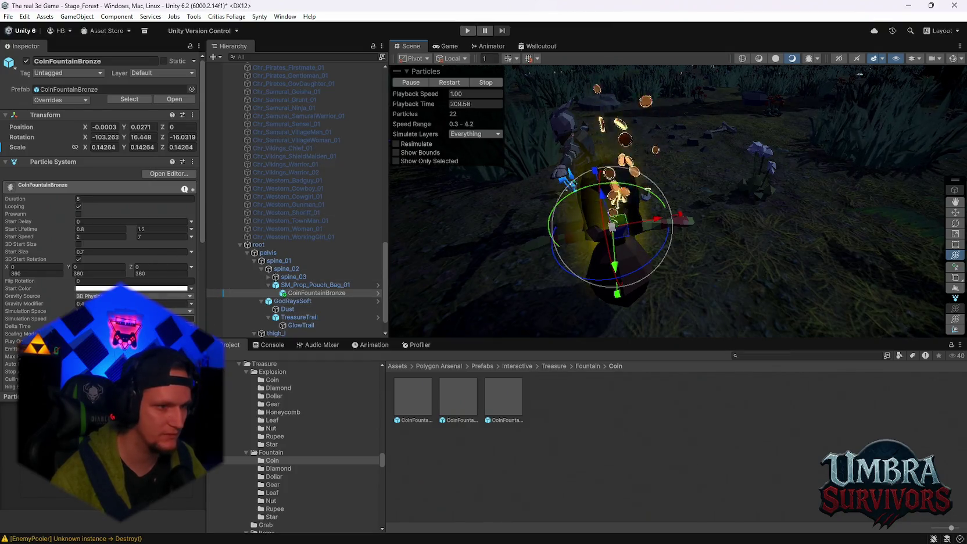
scroll(99, 233, "down", 3)
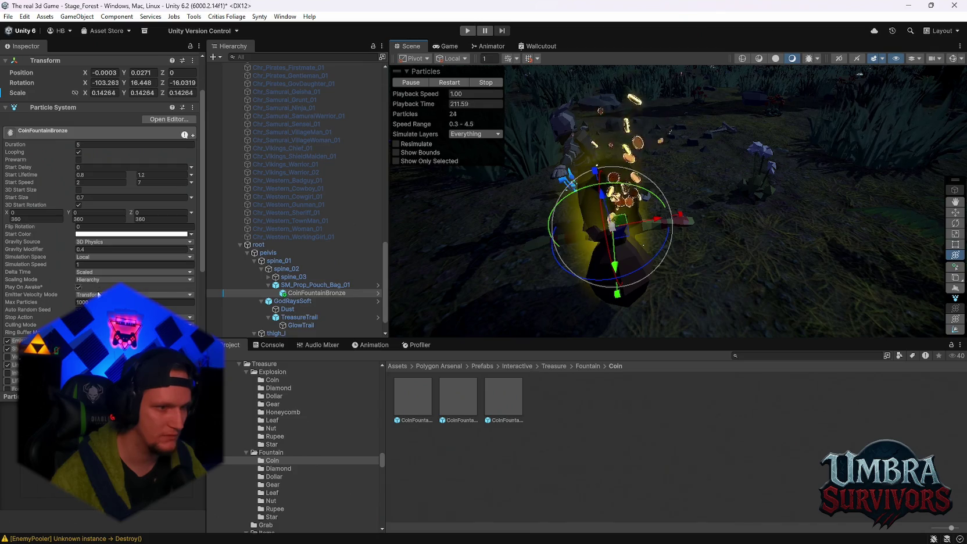
left_click(94, 250)
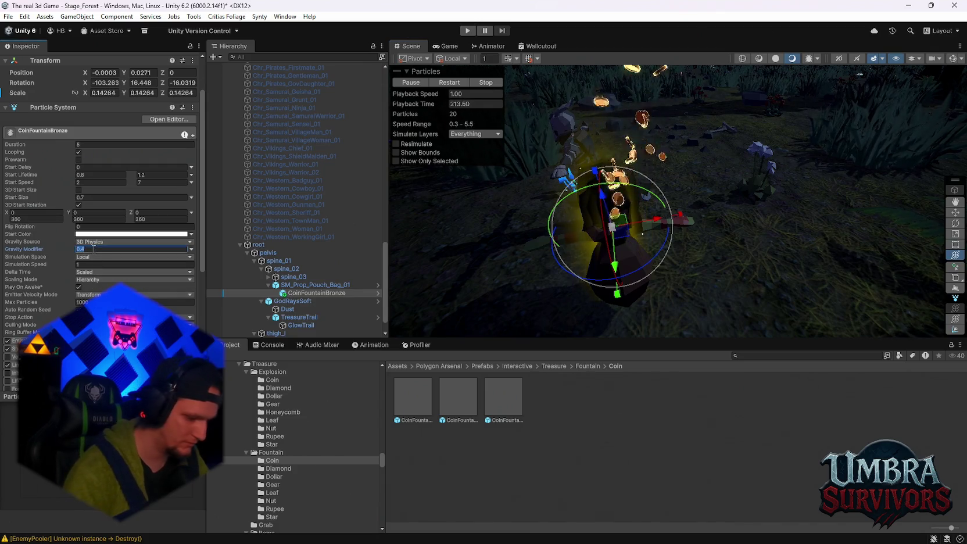
type("0")
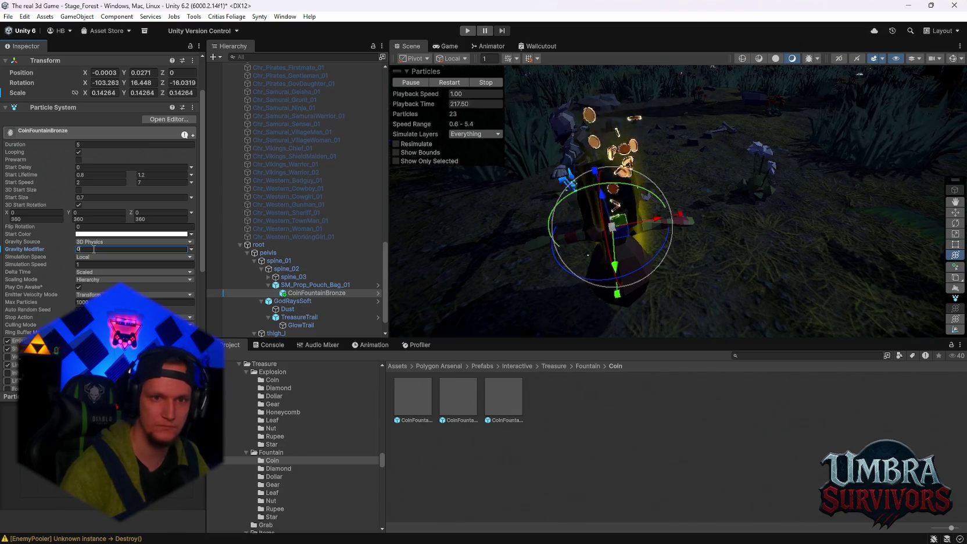
Set the coin particles' Gravity Modifier to 1, then reselect CoinFountainBronze.
key("BackSpace")
key("BackSpace")
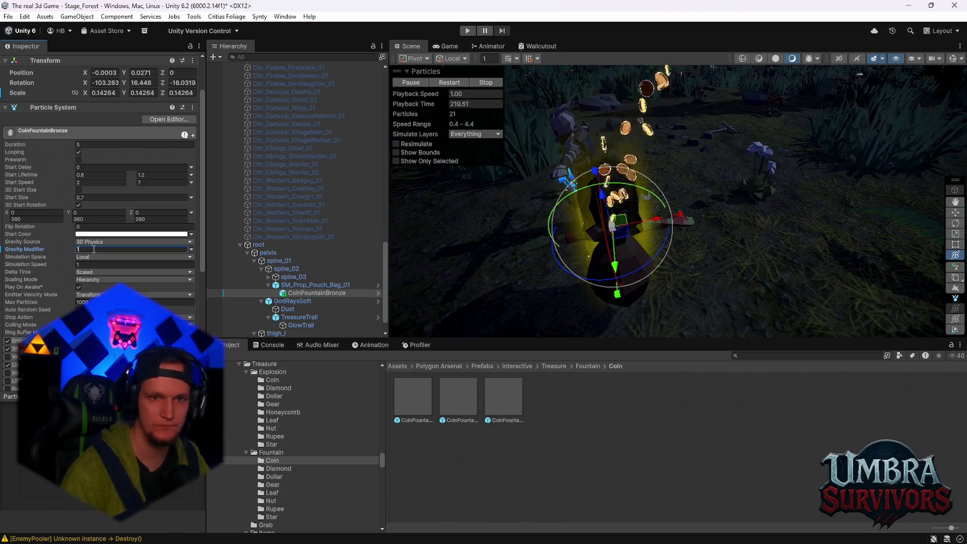
type("-")
key("BackSpace")
mouse_move(620, 244)
left_mouse_down()
mouse_move(695, 240)
mouse_move(726, 211)
mouse_move(566, 166)
mouse_move(699, 251)
mouse_move(856, 220)
mouse_move(654, 156)
mouse_move(686, 217)
mouse_move(674, 98)
left_mouse_up()
left_click(734, 213)
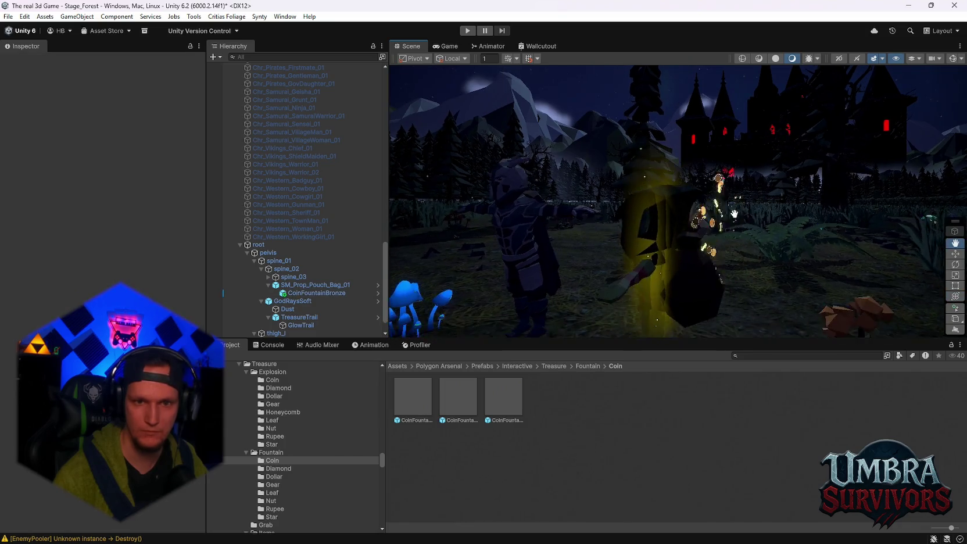
left_click(357, 294)
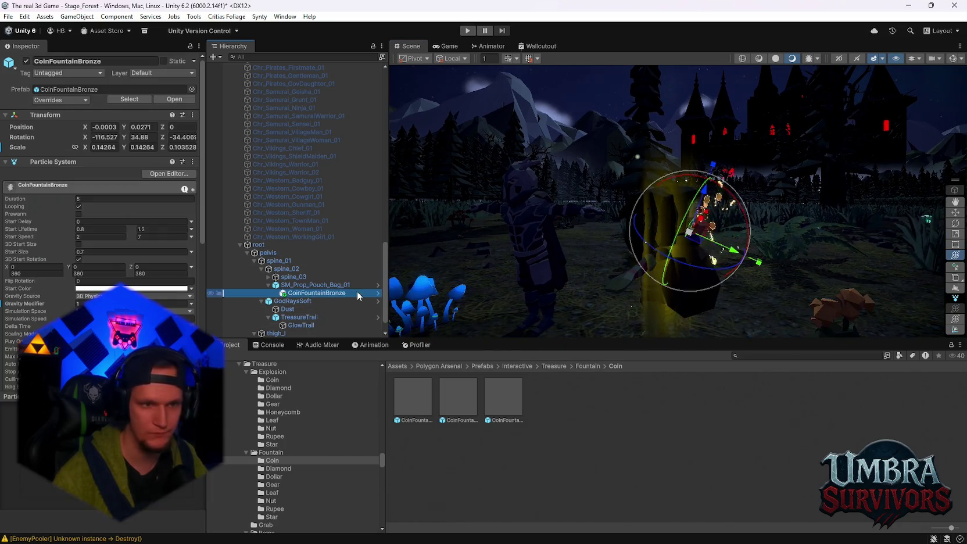
Rotate CoinFountainBronze to -135.928, 18.006, -20.565 and locate its PolySolidTrailBronze material.
mouse_move(688, 181)
left_mouse_down()
mouse_move(747, 221)
mouse_move(726, 217)
mouse_move(712, 245)
left_mouse_up()
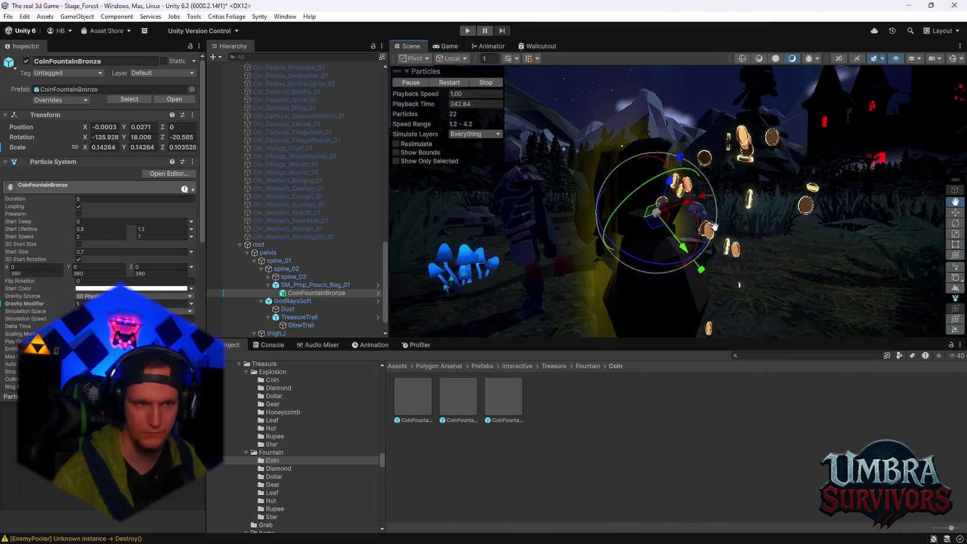
scroll(148, 279, "down", 10)
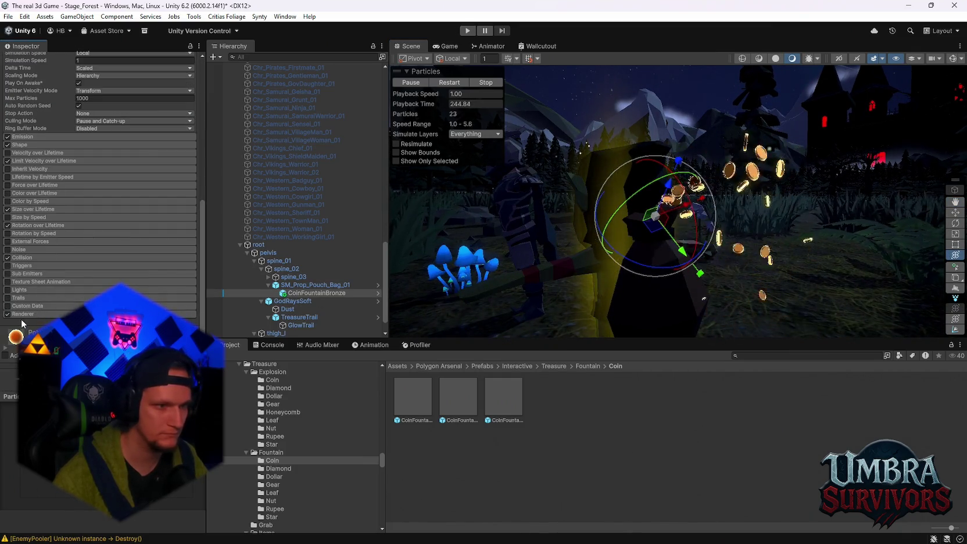
scroll(92, 278, "down", 3)
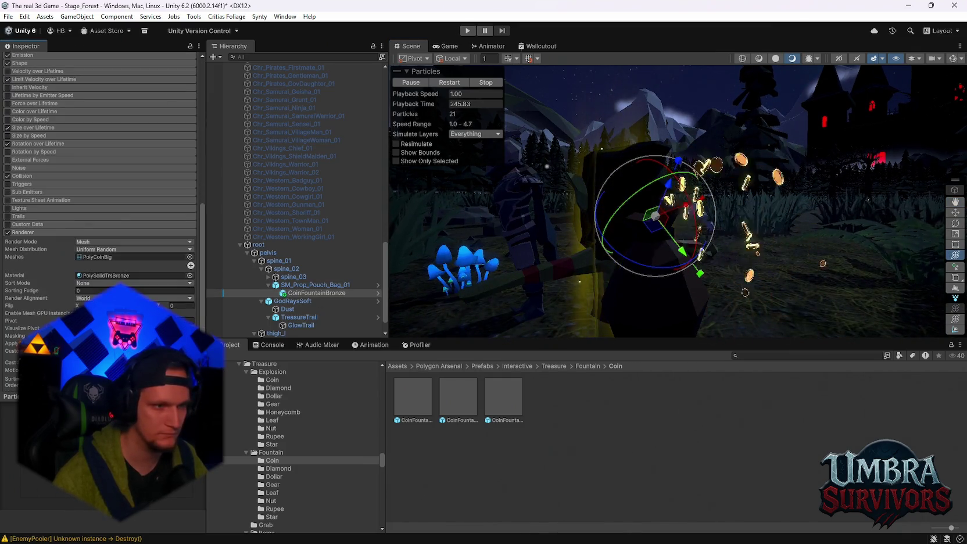
left_click(93, 278)
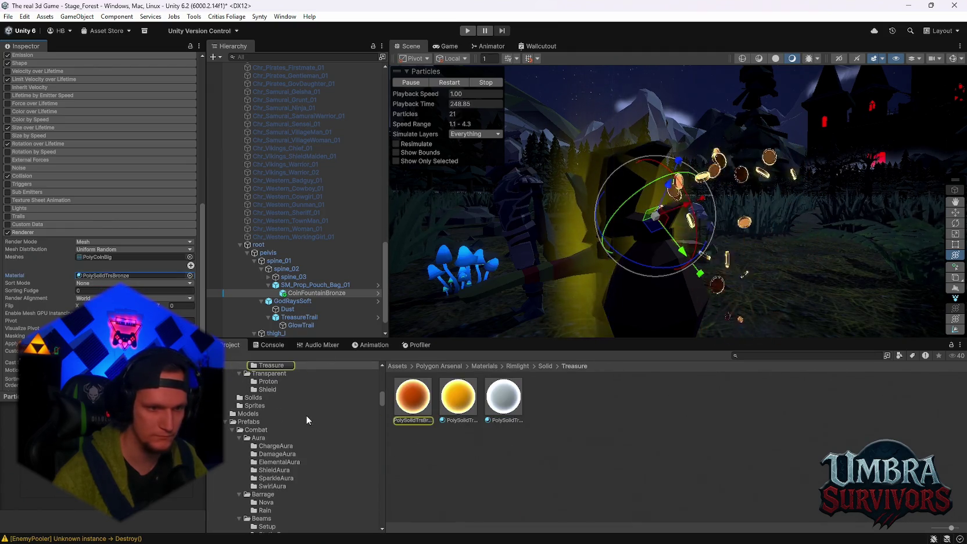
Find Gold Coins Mat through the GoldCoins prefab and move it into the SchatzGoblin folder.
scroll(295, 439, "up", 15)
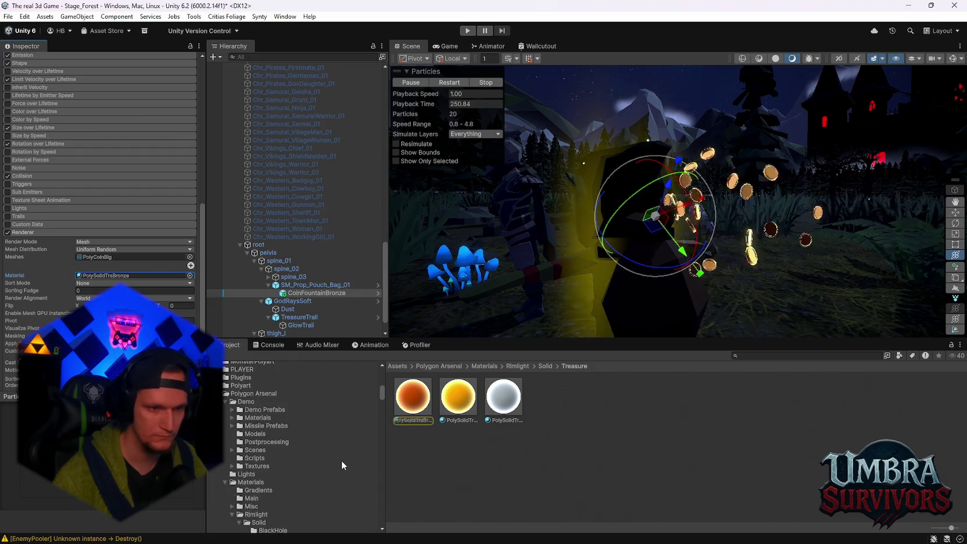
scroll(323, 465, "up", 5)
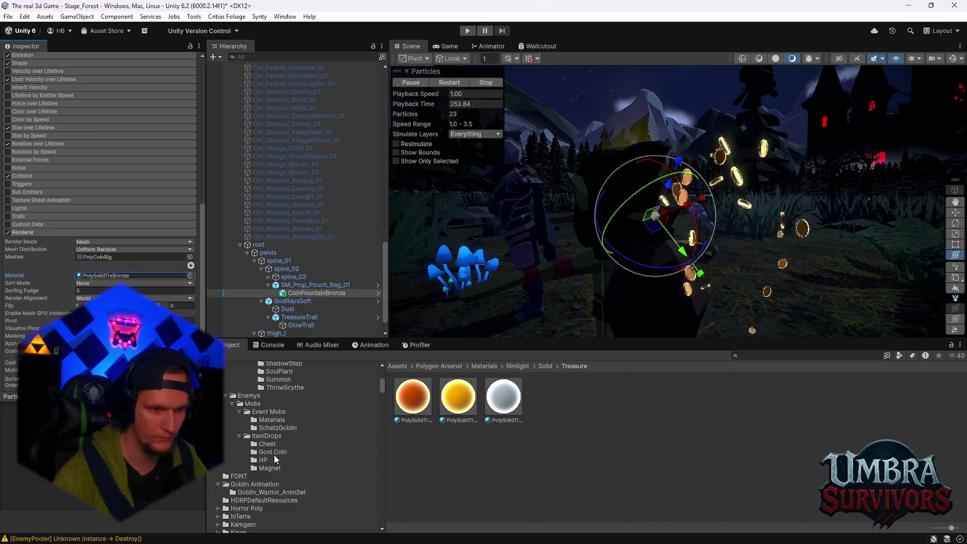
left_click(273, 452)
left_click(652, 398)
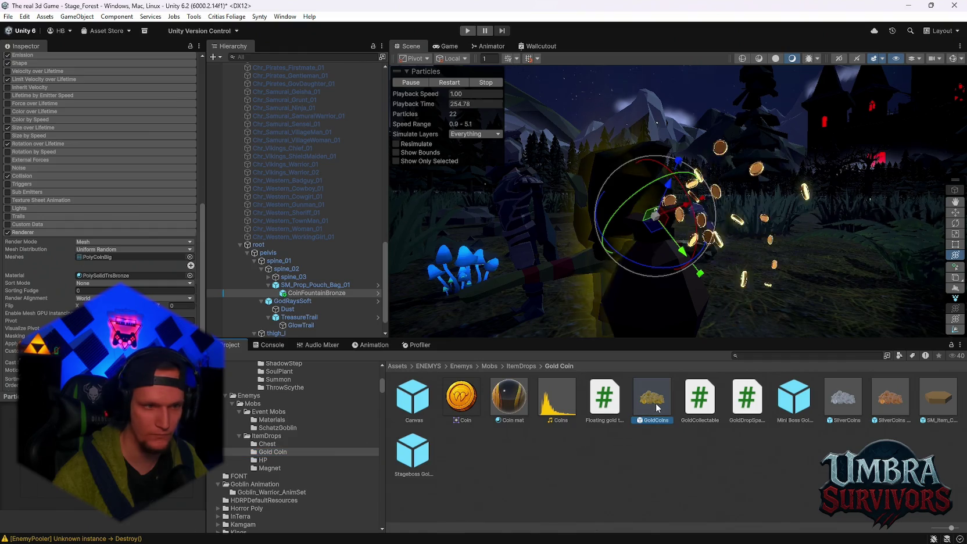
scroll(106, 244, "down", 5)
scroll(106, 244, "up", 8)
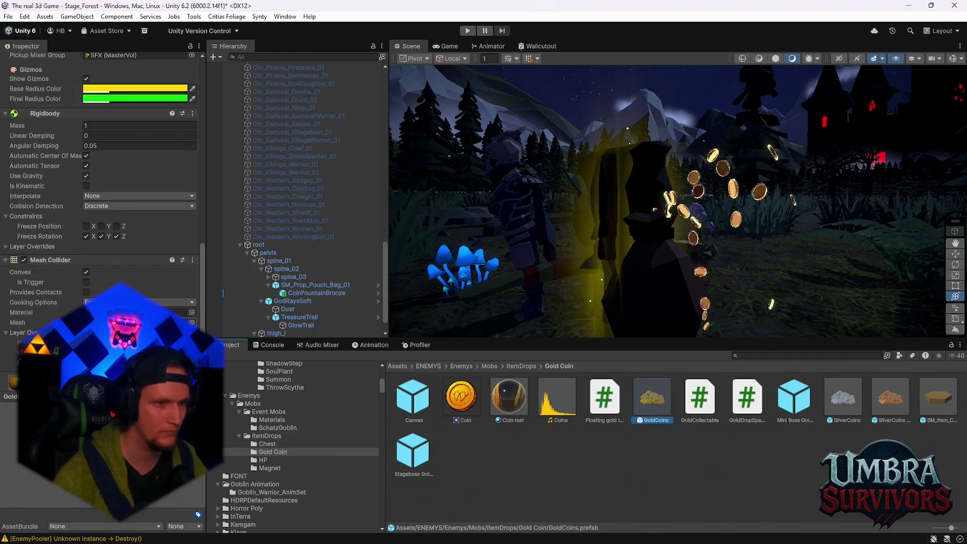
scroll(101, 174, "down", 5)
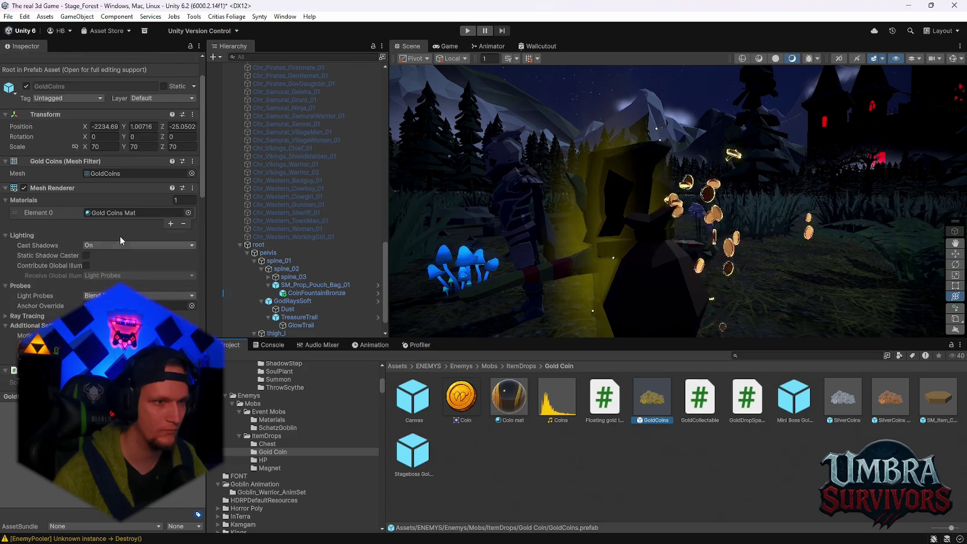
left_click(134, 209)
left_click(410, 401)
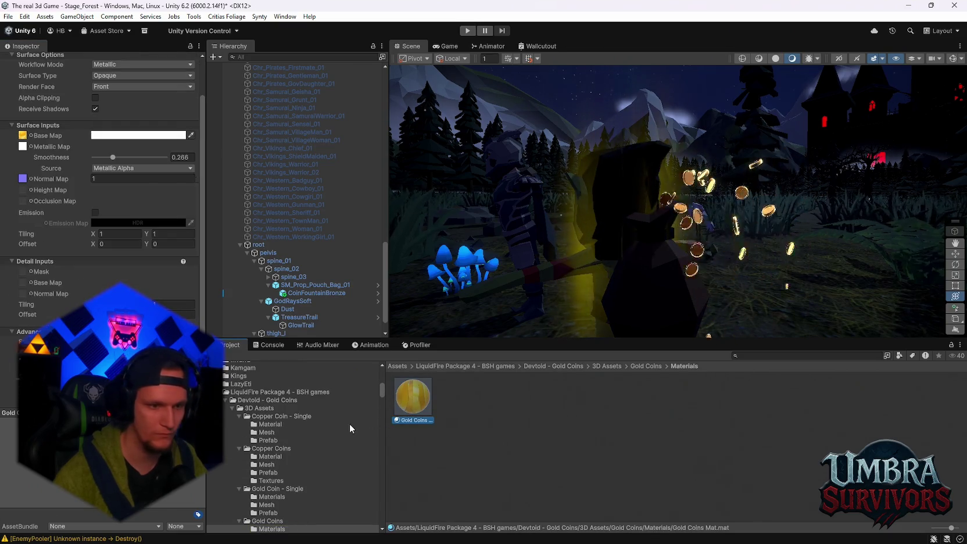
scroll(294, 437, "down", 10)
left_click_drag(300, 459, 285, 459)
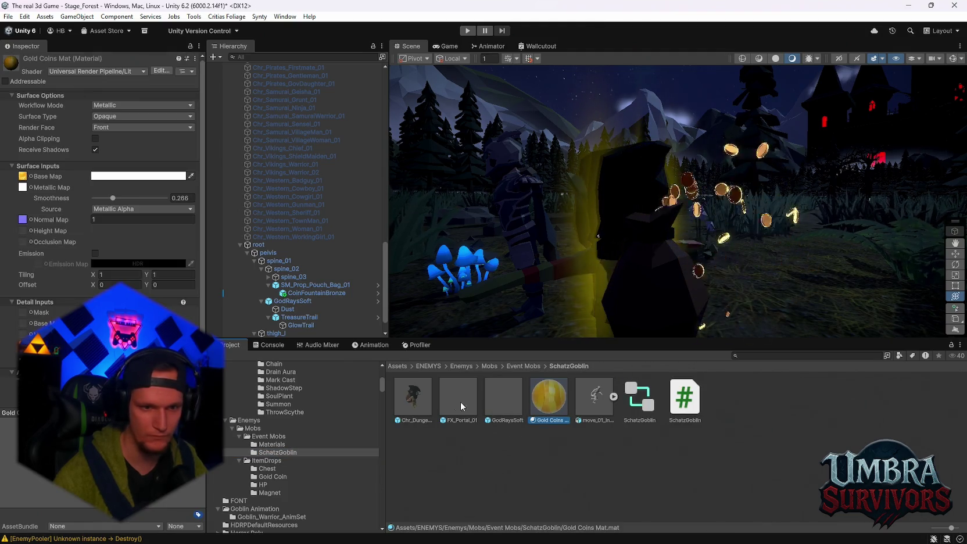
Assign Gold Coins Mat as CoinFountainBronze's particle Renderer material.
left_click(407, 399)
left_click(324, 293)
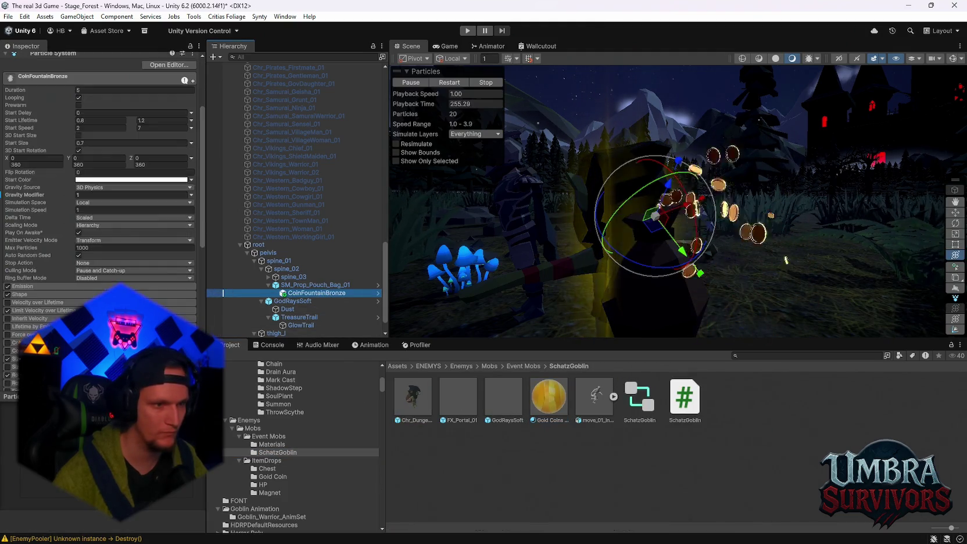
mouse_move(557, 401)
left_mouse_down()
mouse_move(674, 210)
mouse_move(657, 212)
mouse_move(729, 245)
mouse_move(713, 259)
mouse_move(681, 251)
left_mouse_up()
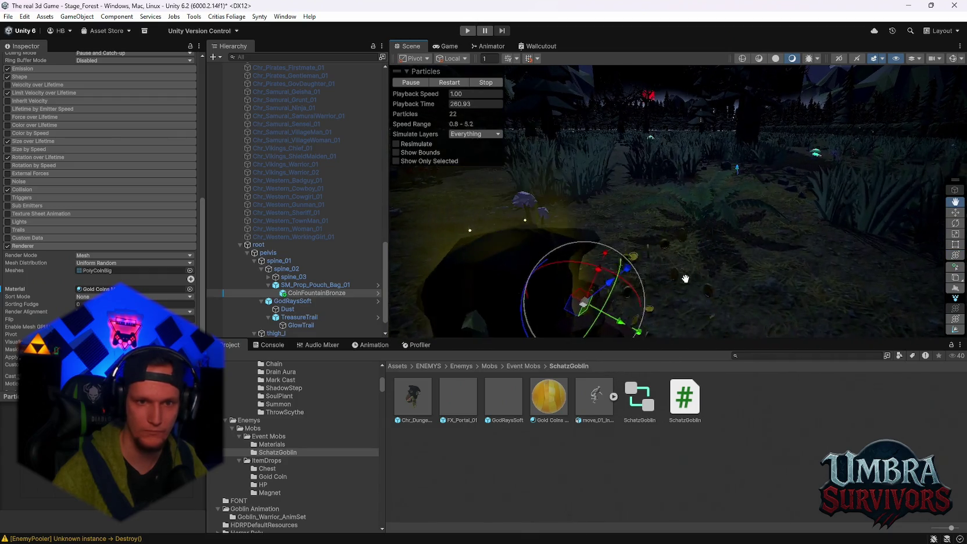
left_click(548, 398)
scroll(134, 209, "up", 1)
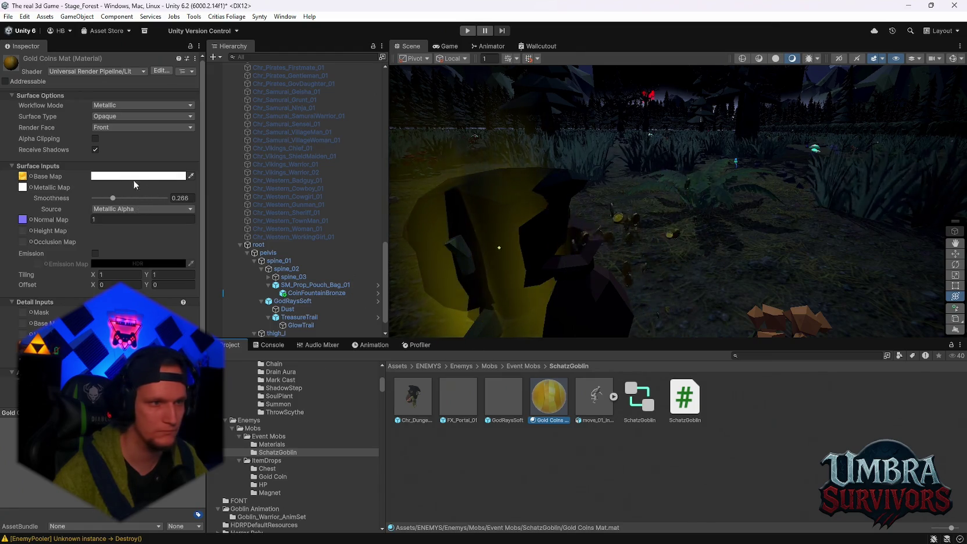
Raise Gold Coins Mat's Smoothness to 1.
left_click(118, 198)
left_click_drag(117, 197, 168, 198)
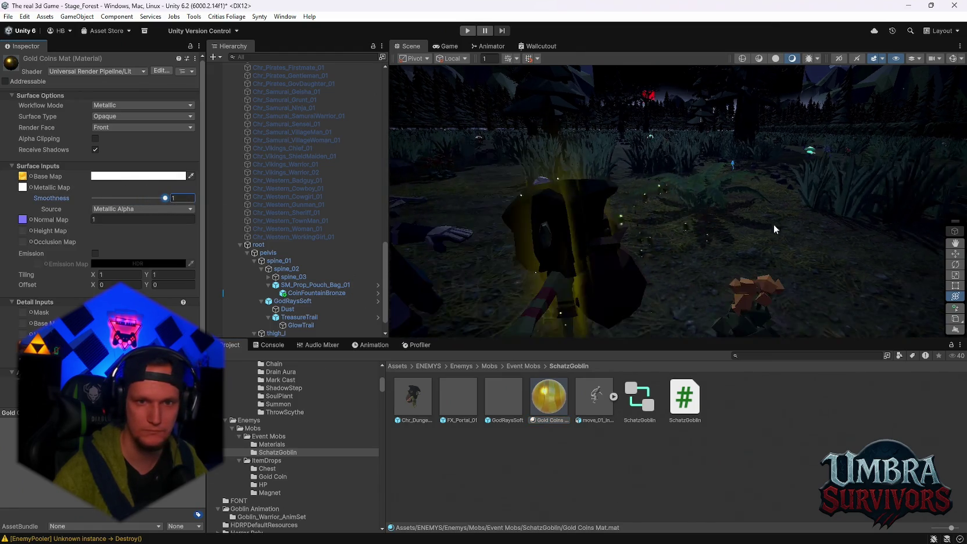
scroll(744, 247, "up", 4)
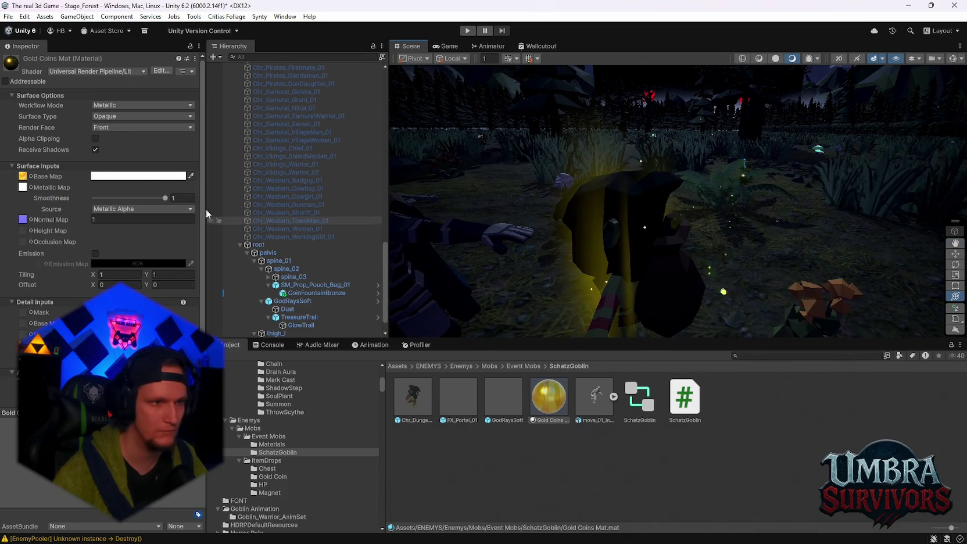
Try emission on Gold Coins Mat, leave it off, and check the gold coins around the goblin.
left_click(95, 254)
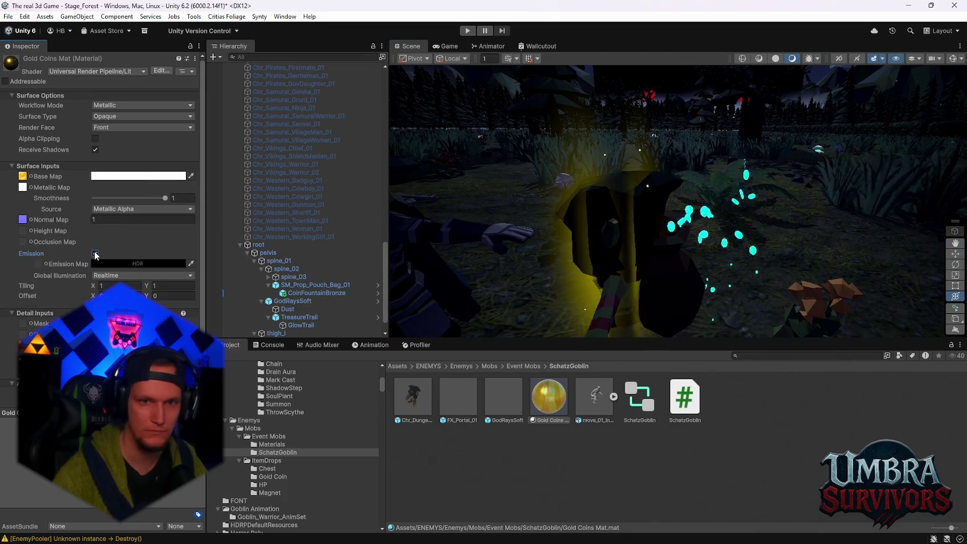
left_click(99, 263)
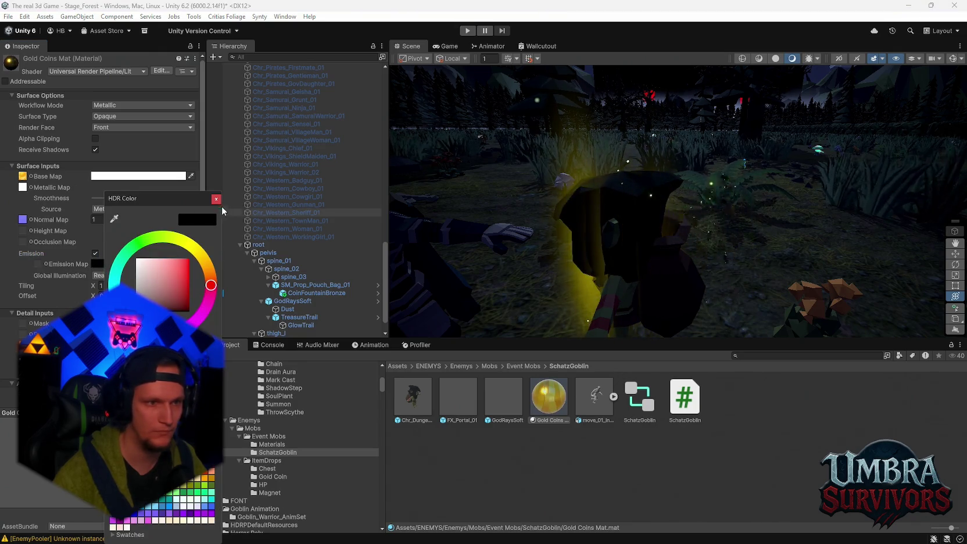
key("Escape")
left_click(95, 253)
scroll(98, 265, "down", 2)
scroll(98, 265, "up", 2)
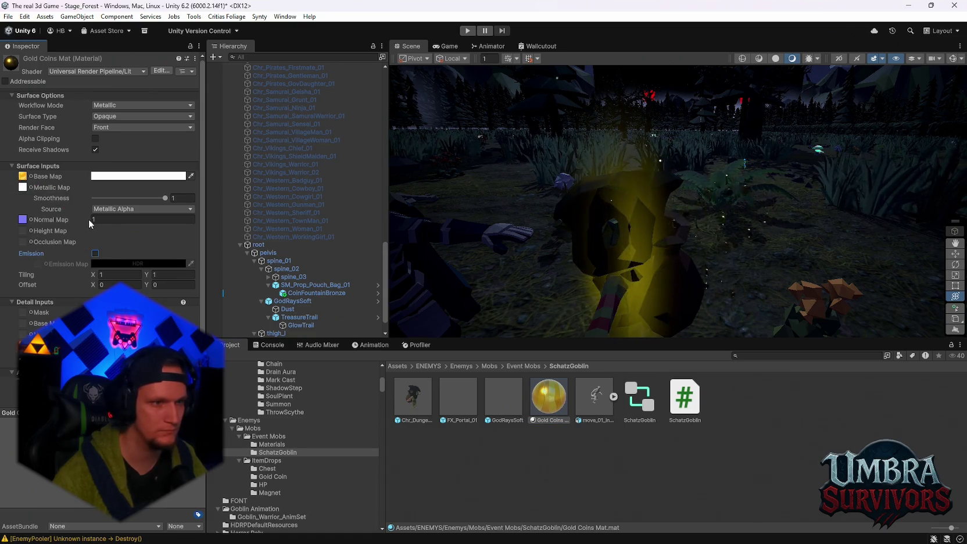
scroll(565, 270, "down", 3)
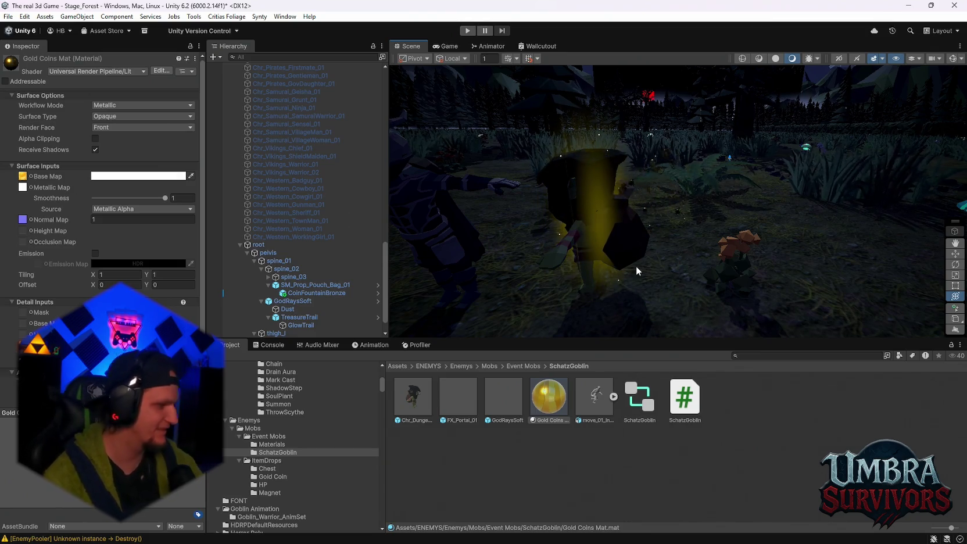
mouse_move(698, 283)
left_mouse_down()
mouse_move(723, 261)
mouse_move(676, 265)
mouse_move(658, 240)
mouse_move(589, 253)
mouse_move(715, 213)
left_mouse_up()
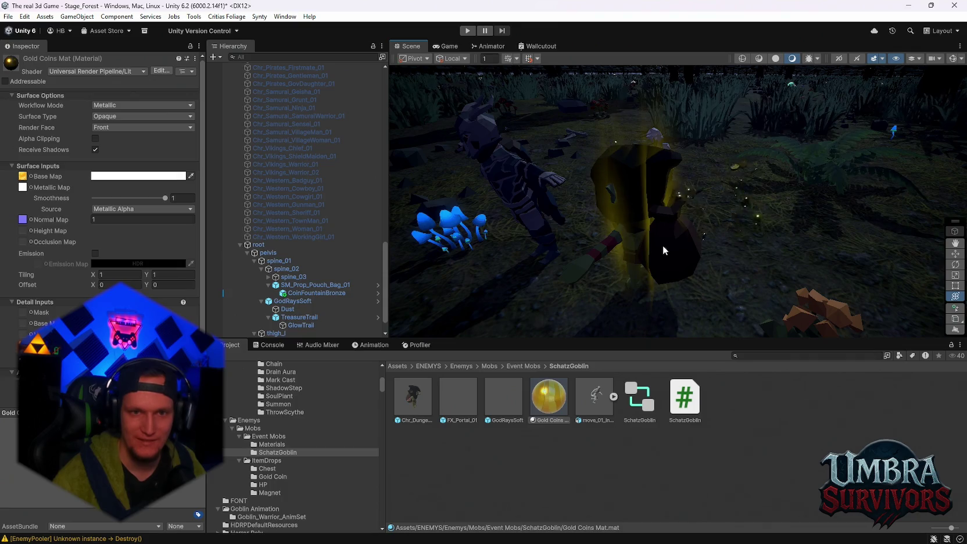
left_click(663, 247)
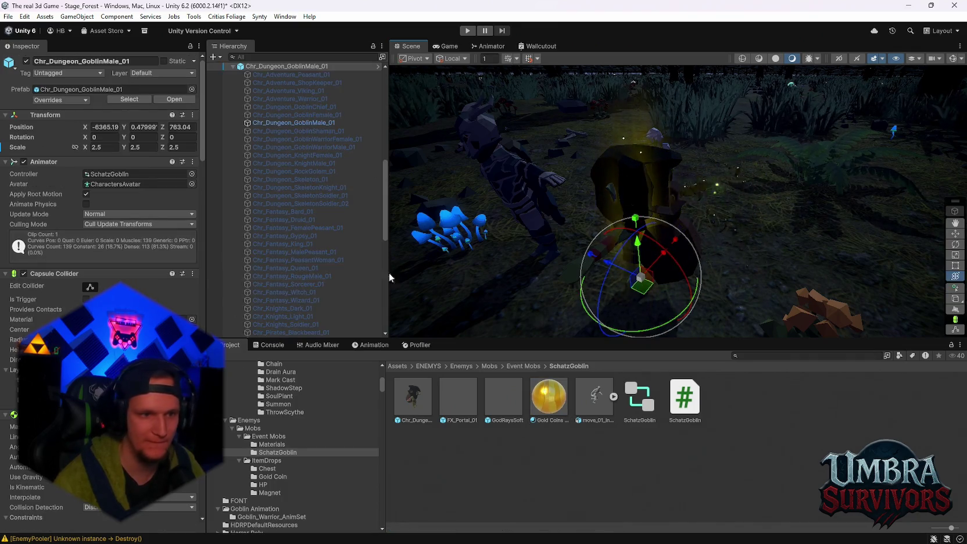
Apply All goblin overrides to the Chr_Dungeon_GoblinMale_01 prefab and frame it.
scroll(291, 255, "up", 3)
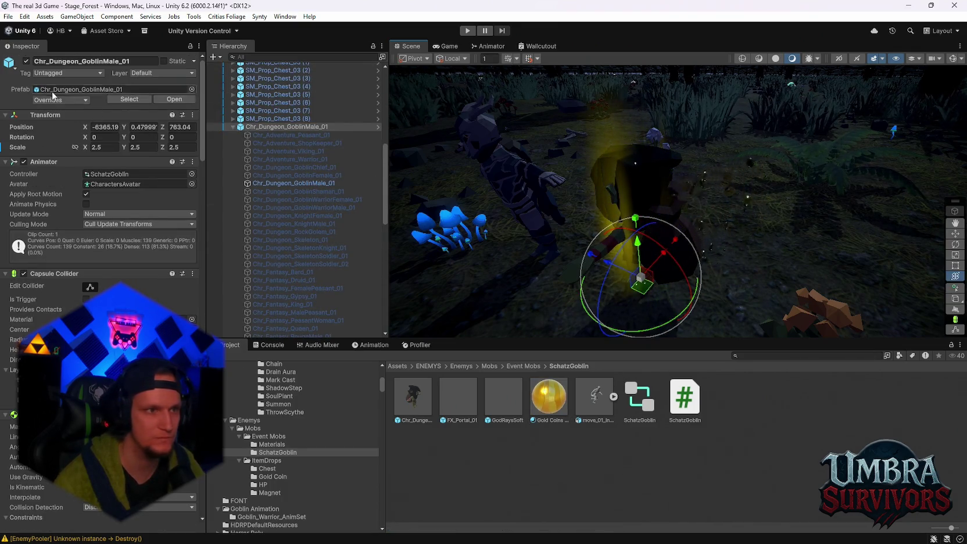
left_click(74, 101)
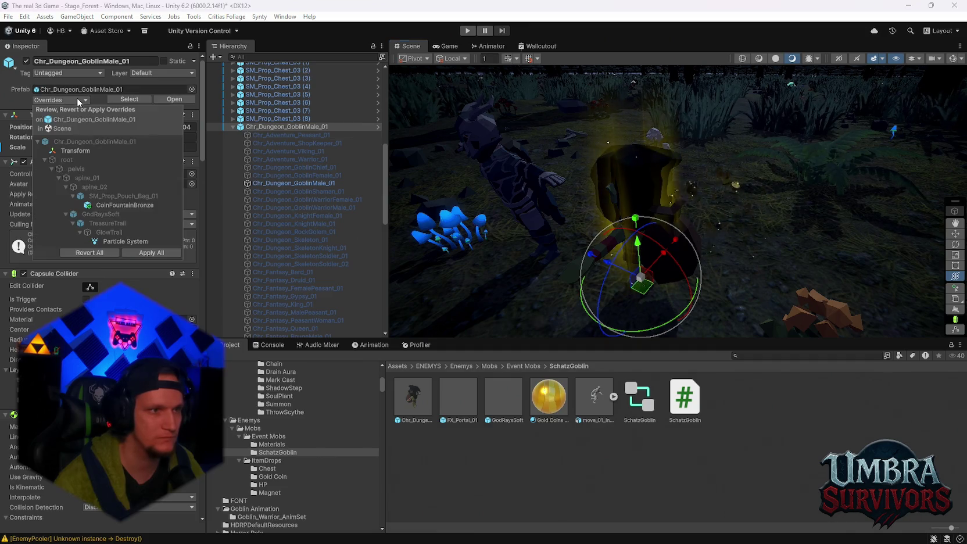
left_click(144, 254)
mouse_move(693, 224)
left_mouse_down()
mouse_move(748, 182)
mouse_move(707, 214)
mouse_move(733, 254)
mouse_move(743, 253)
mouse_move(790, 205)
mouse_move(690, 206)
left_mouse_up()
key("f")
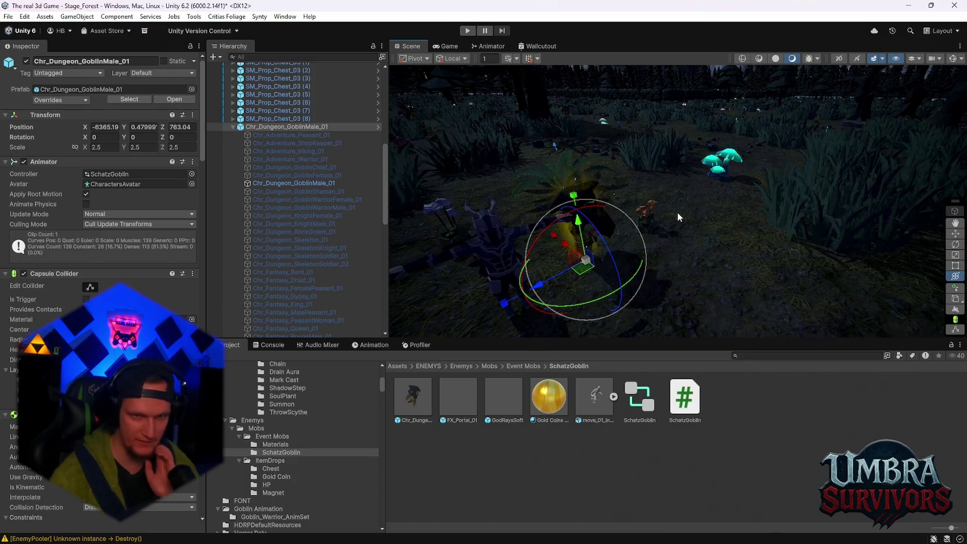
scroll(325, 274, "down", 10)
scroll(325, 275, "down", 3)
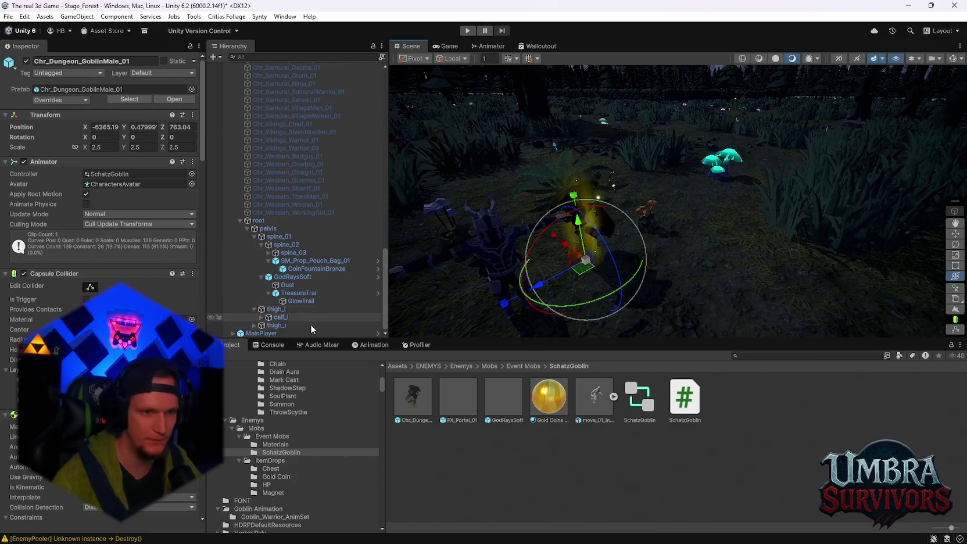
left_click(282, 333)
left_click(563, 300)
scroll(527, 289, "down", 6)
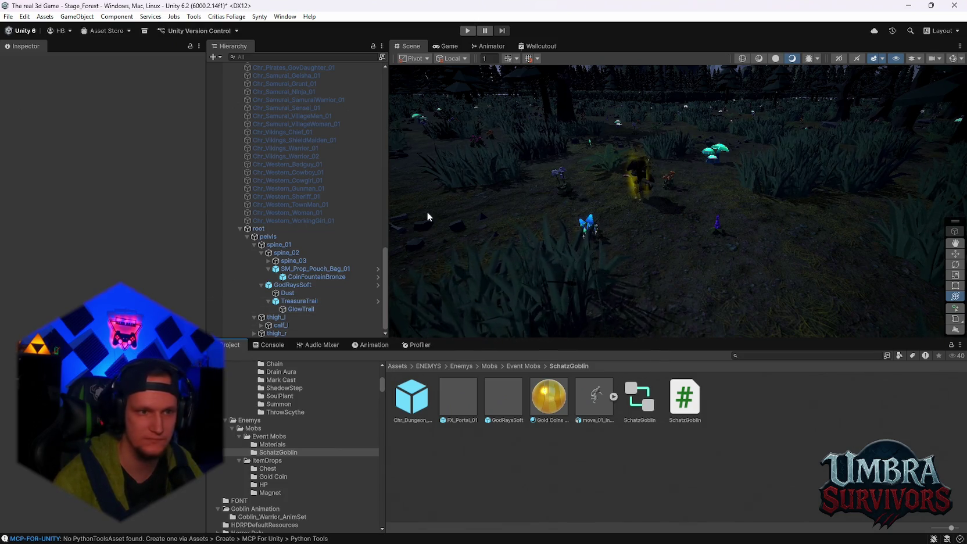
Review Chr_Dungeon_GoblinMale_01's Inspector components, then enter Play mode to test it.
scroll(285, 247, "up", 10)
left_click(269, 152)
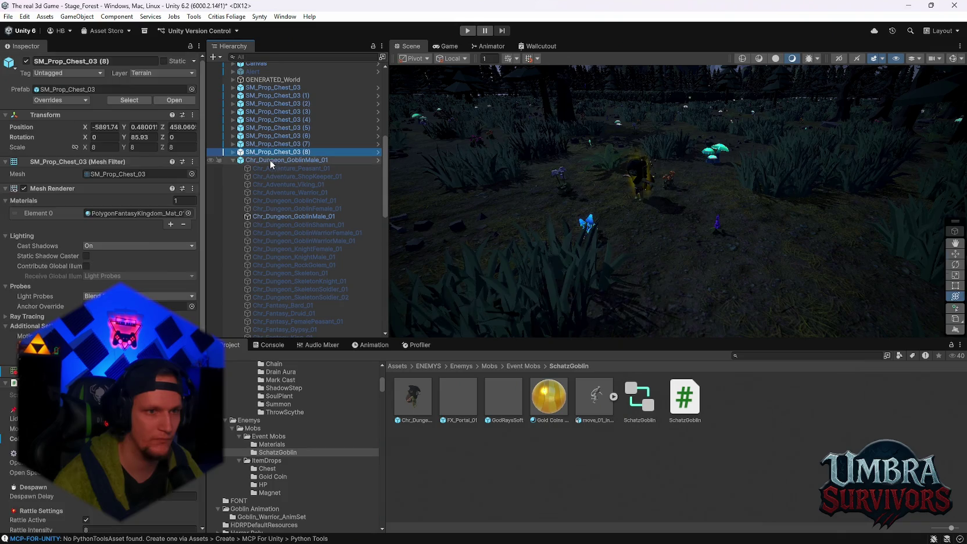
left_click(269, 159)
scroll(105, 203, "down", 15)
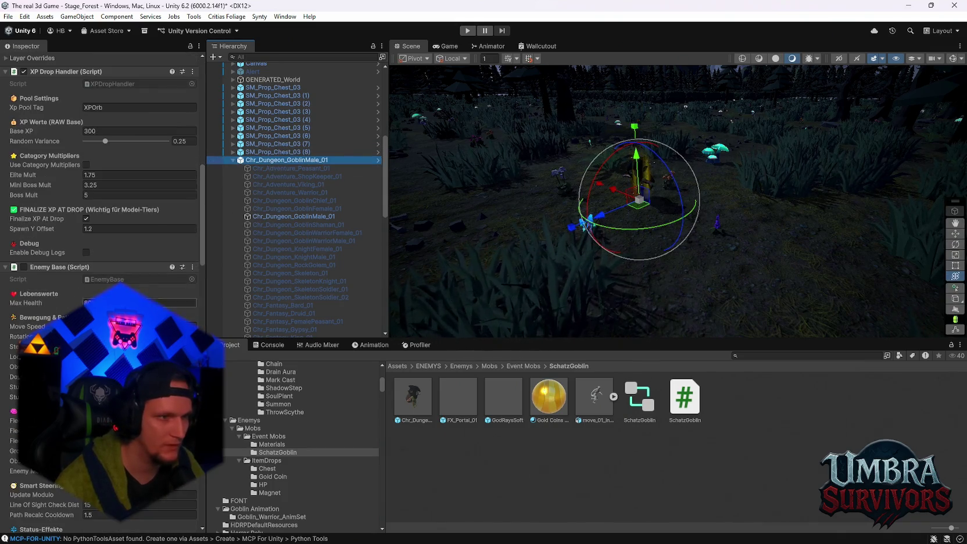
scroll(121, 233, "down", 20)
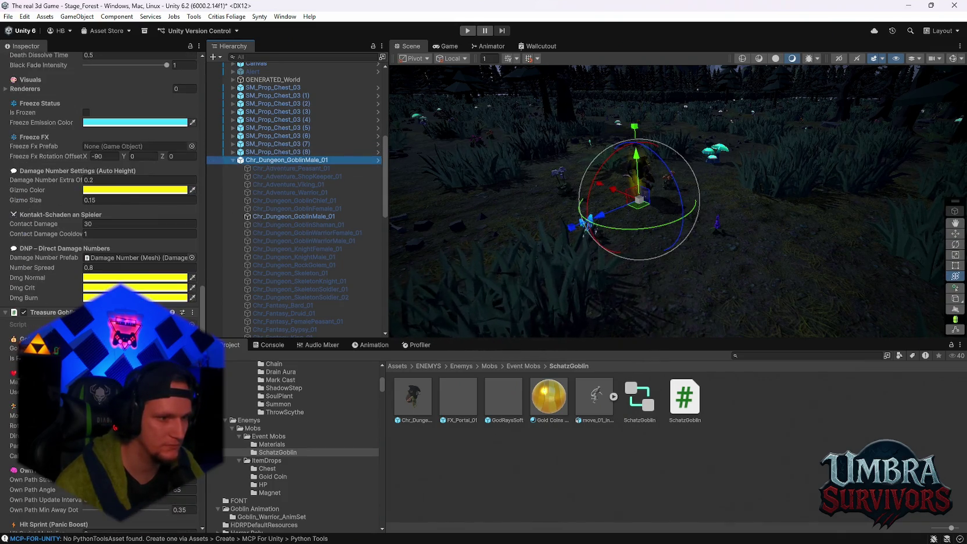
scroll(48, 239, "up", 15)
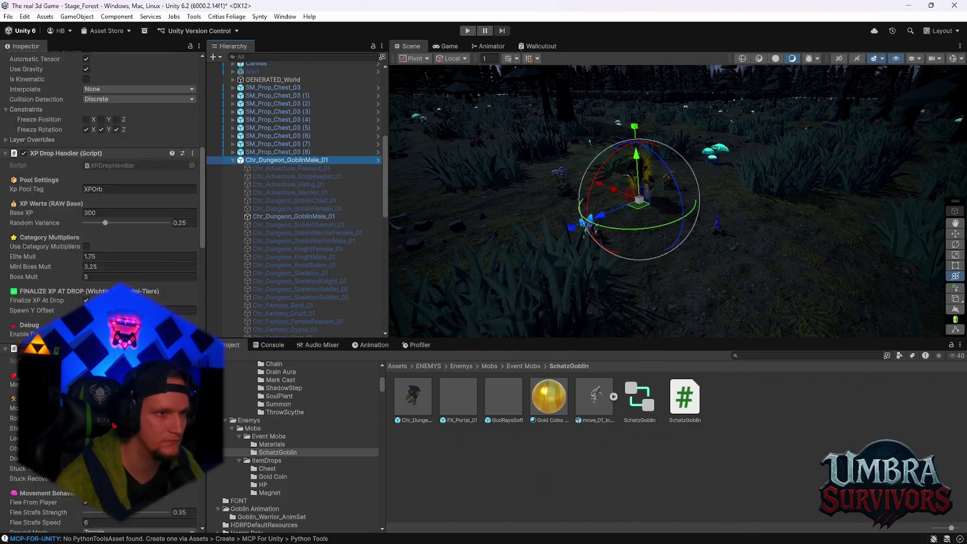
scroll(48, 239, "down", 15)
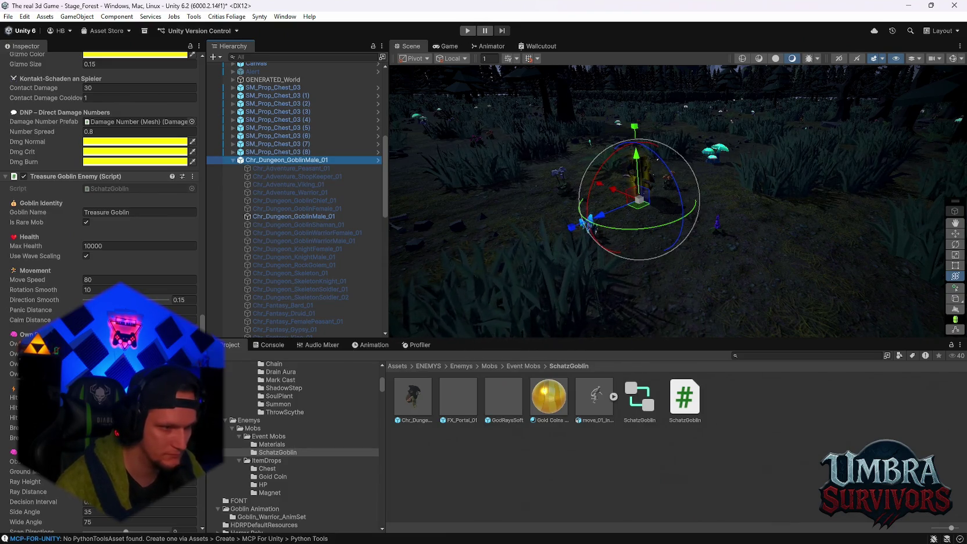
scroll(98, 233, "down", 3)
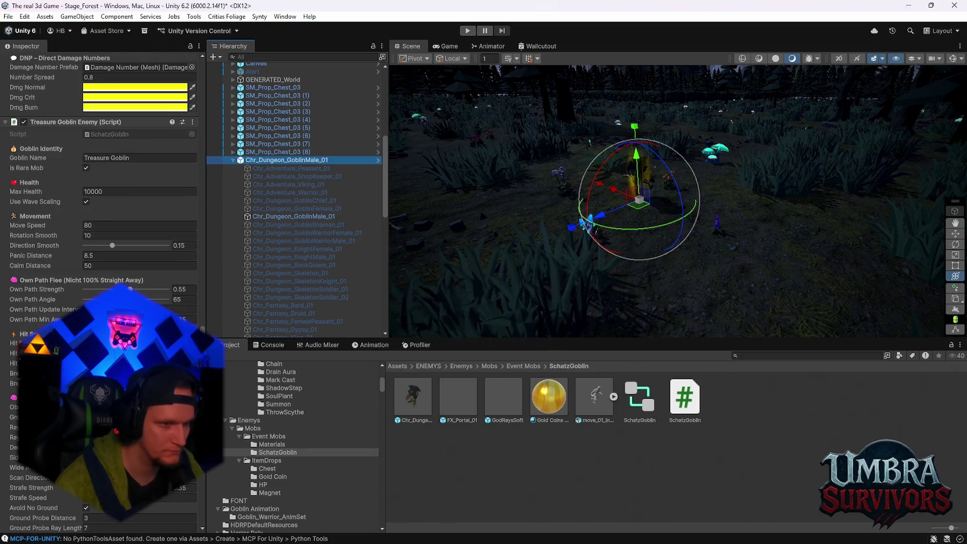
scroll(99, 233, "down", 10)
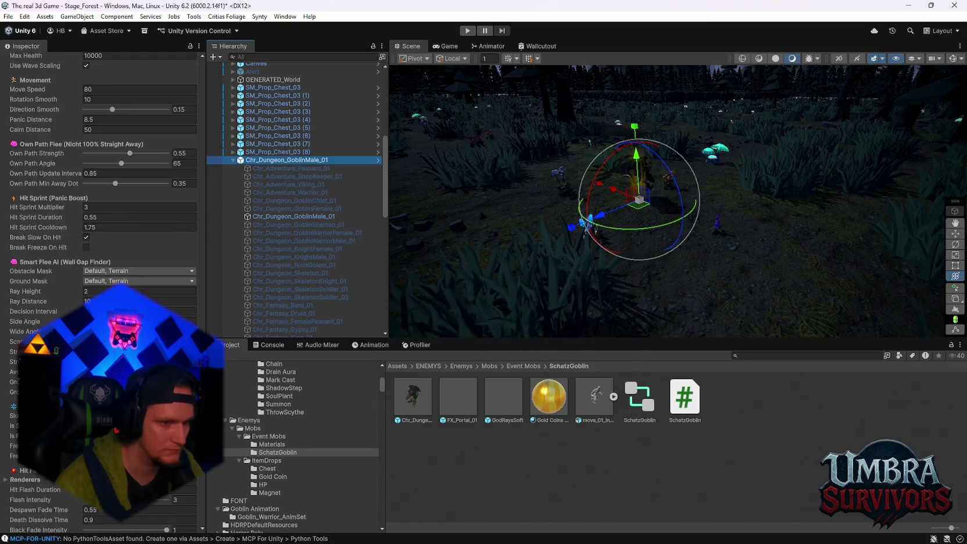
scroll(99, 233, "down", 11)
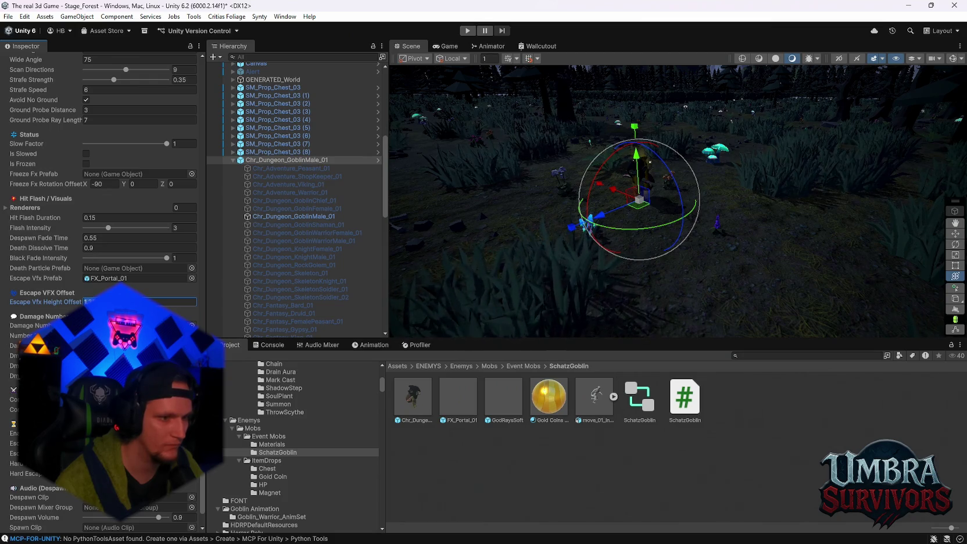
left_click_drag(588, 222, 611, 222)
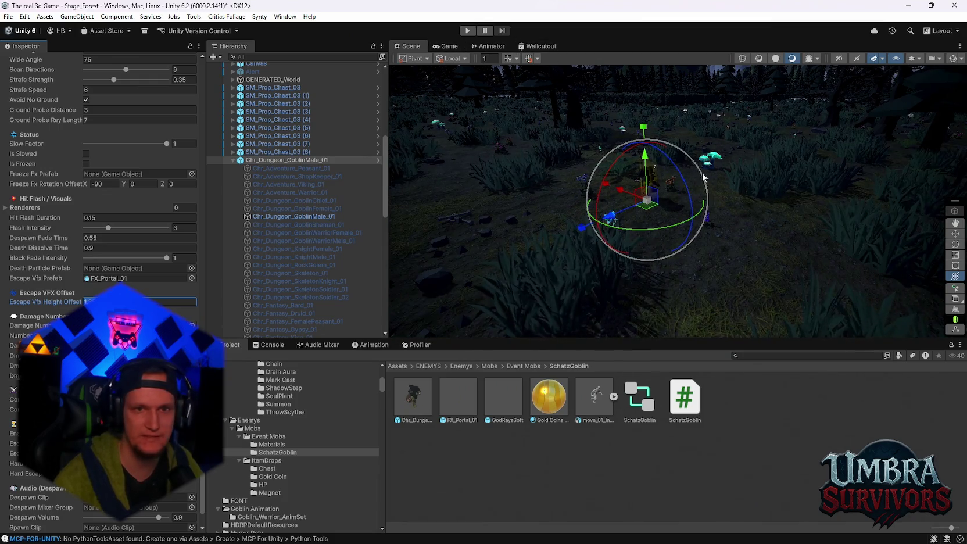
left_click(467, 31)
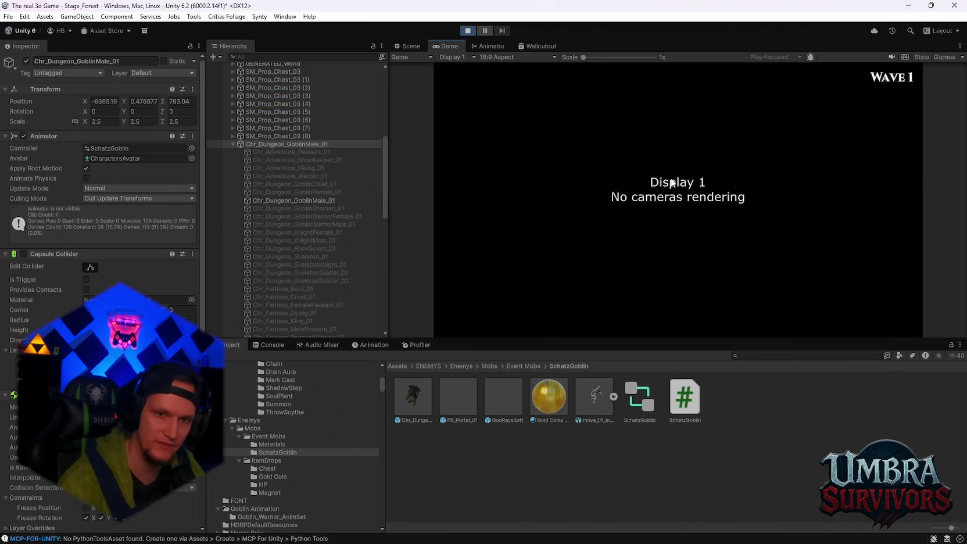
Switch to the Scene view and pan over the forest.
left_click(409, 47)
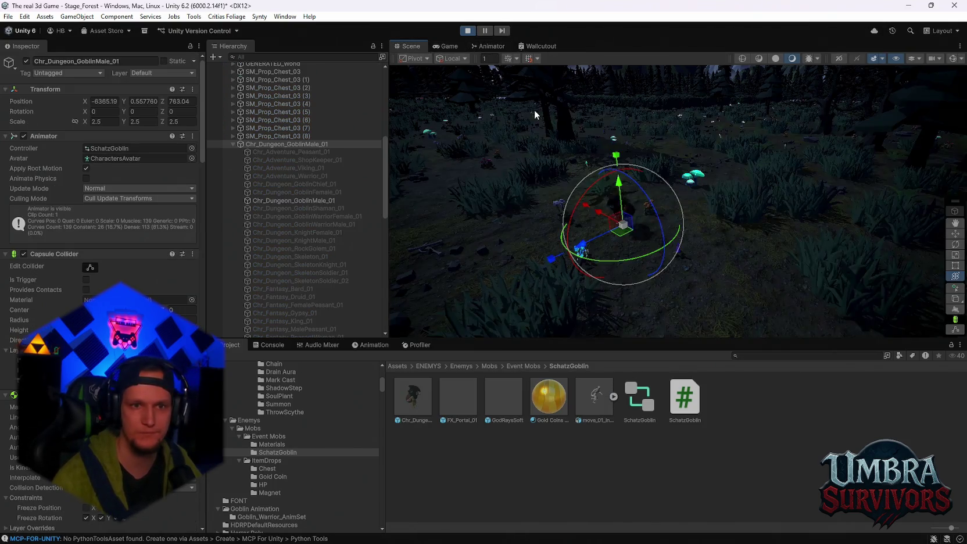
scroll(664, 222, "up", 3)
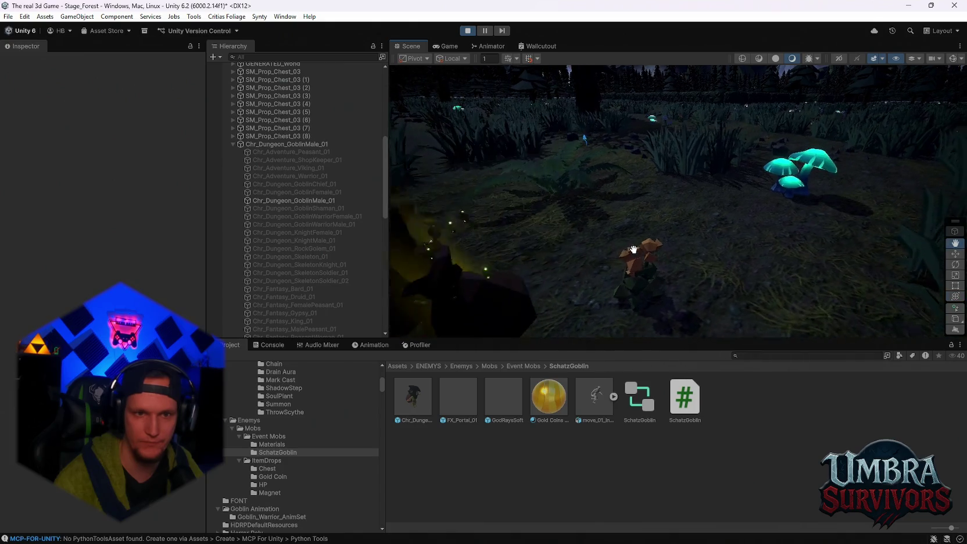
mouse_move(680, 257)
left_mouse_down()
mouse_move(750, 252)
mouse_move(734, 239)
left_mouse_up()
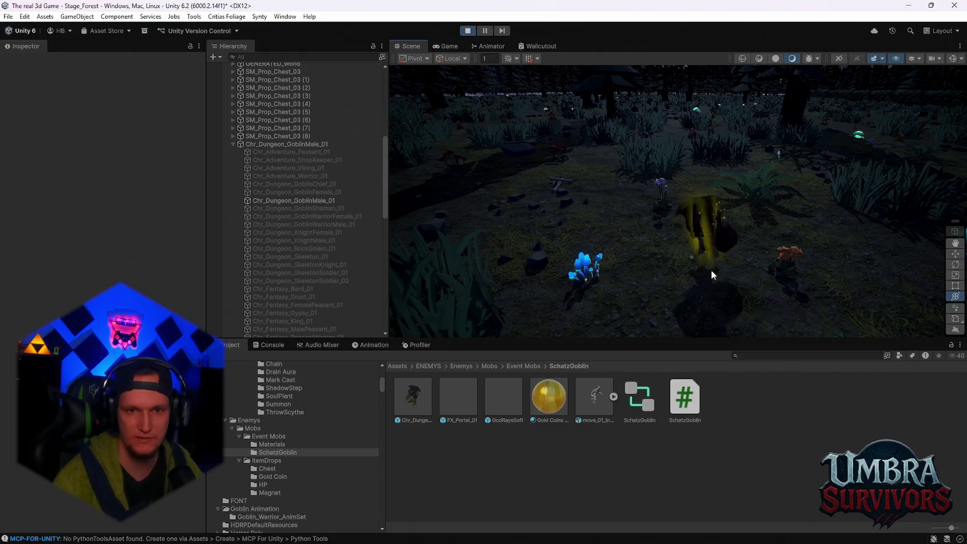
Search 'player' and drop the MainPlayer prefab into the running scene, deleting and re-adding it once.
left_click(802, 356)
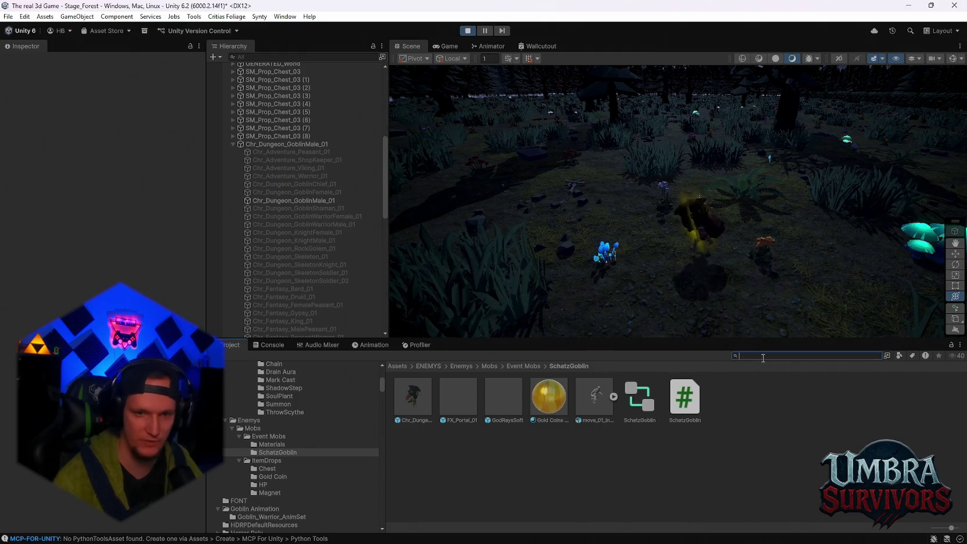
type("play")
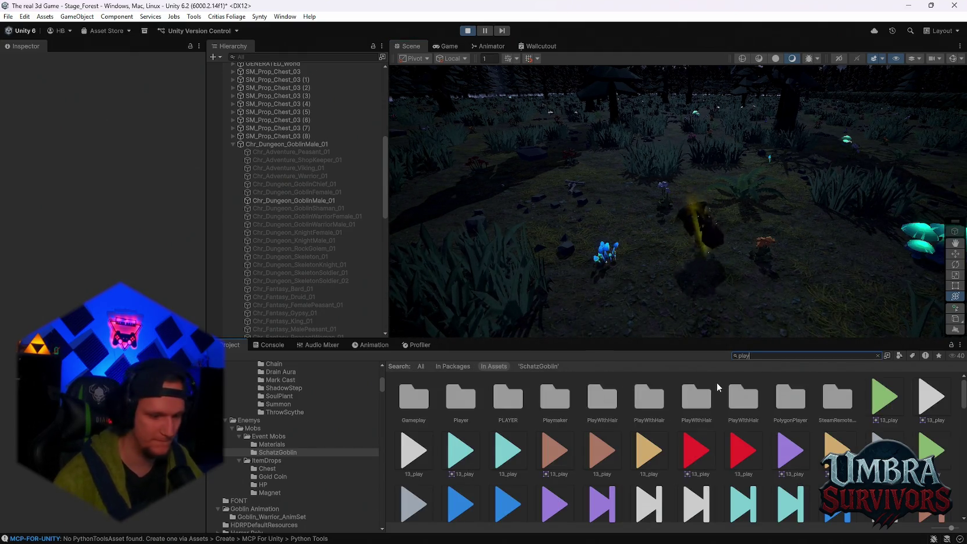
type("er")
left_click_drag(836, 398, 802, 285)
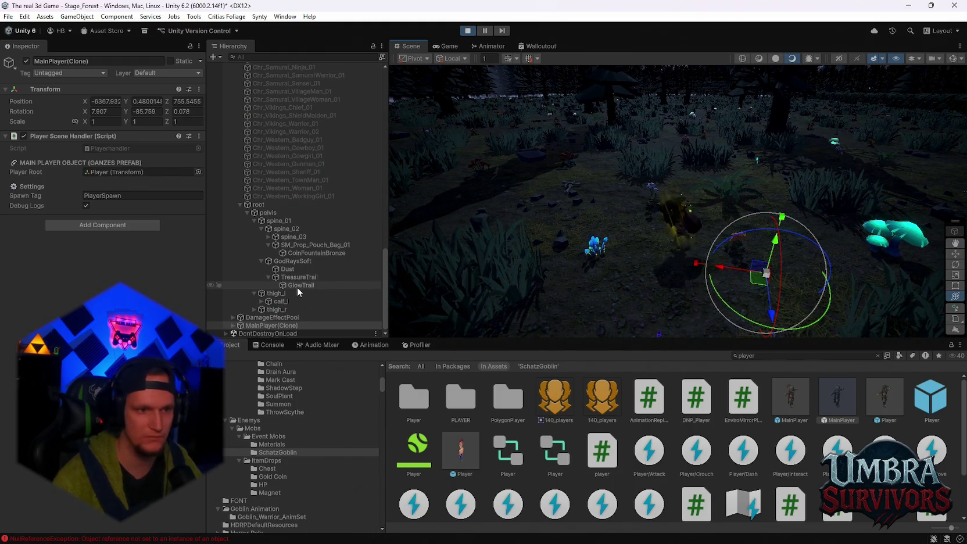
key("Delete")
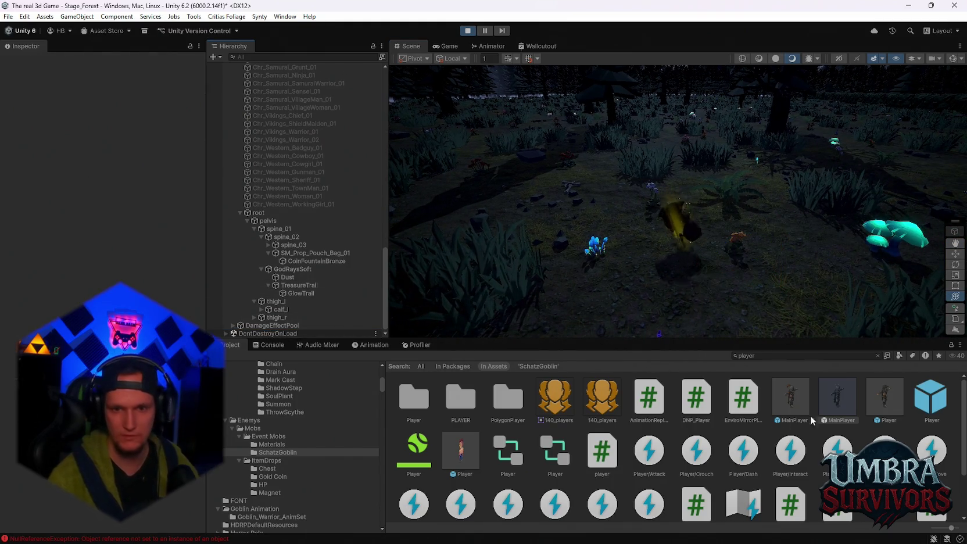
mouse_move(730, 287)
left_mouse_down()
mouse_move(669, 309)
mouse_move(679, 308)
left_mouse_up()
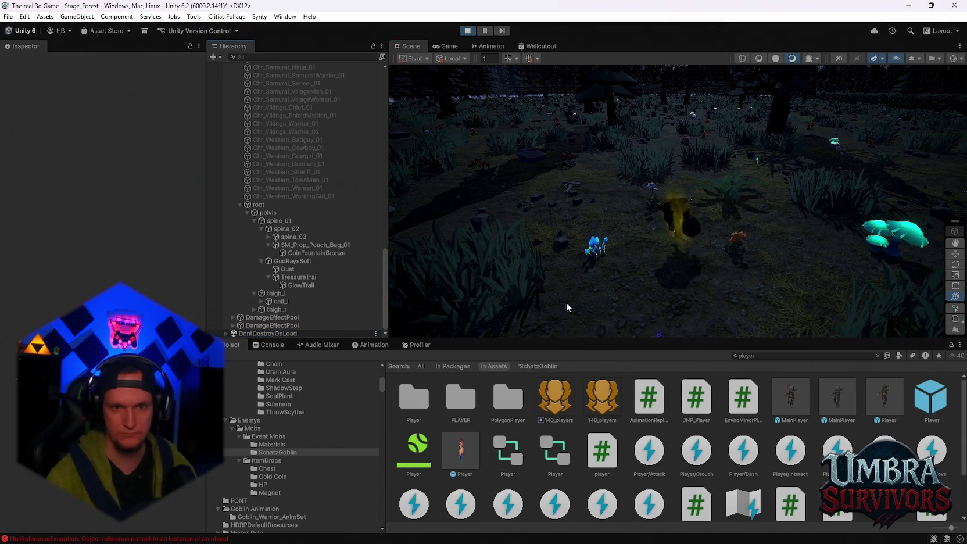
Zoom in and out to watch the treasure goblin move through the forest.
scroll(692, 274, "up", 5)
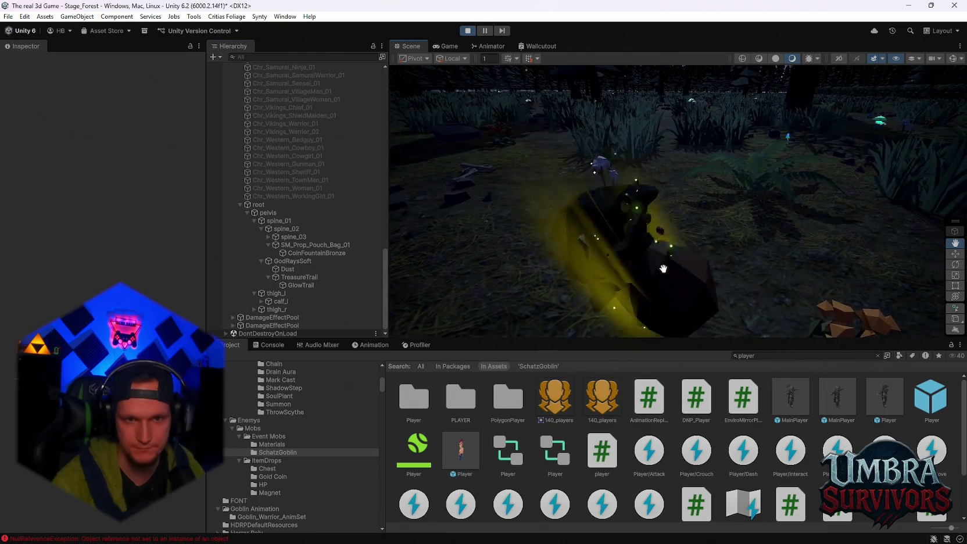
scroll(669, 268, "down", 5)
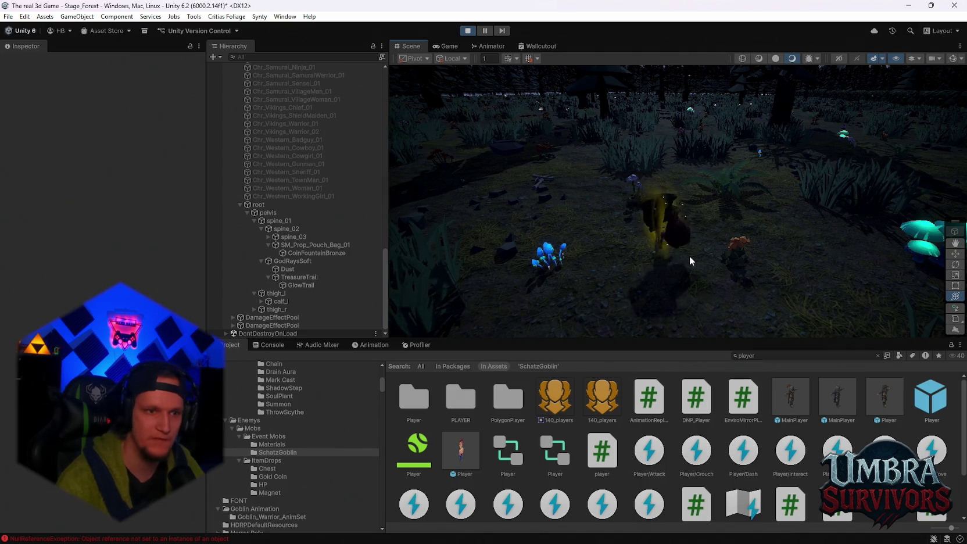
scroll(690, 255, "up", 3)
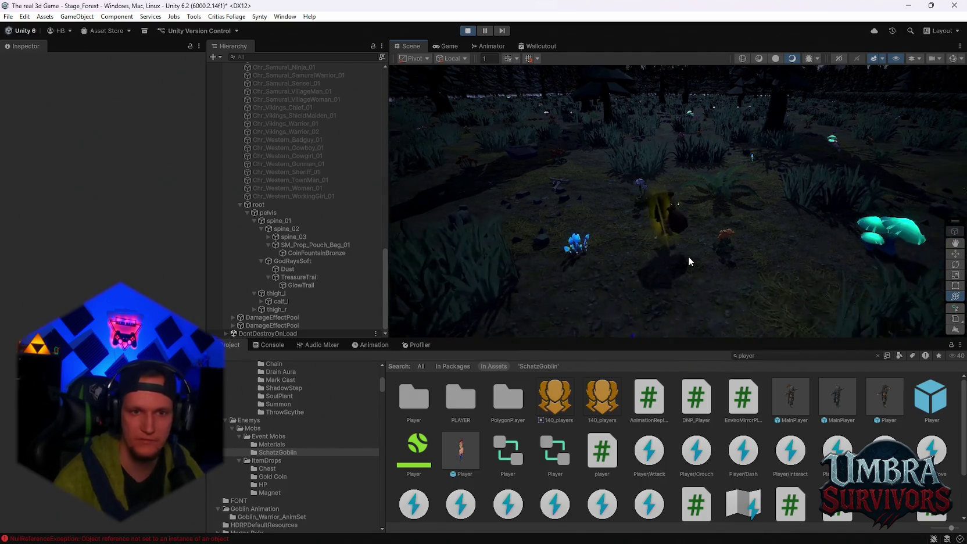
scroll(656, 272, "up", 2)
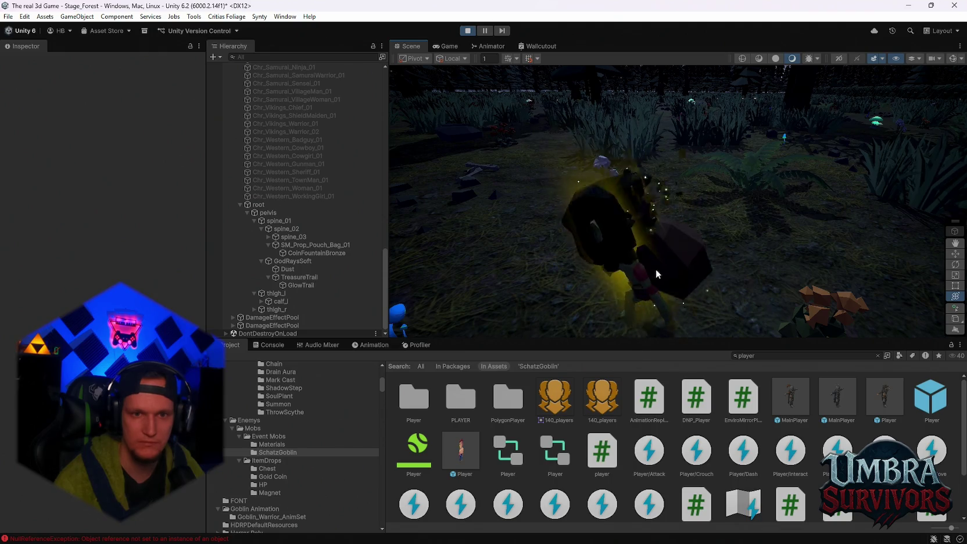
scroll(668, 252, "down", 3)
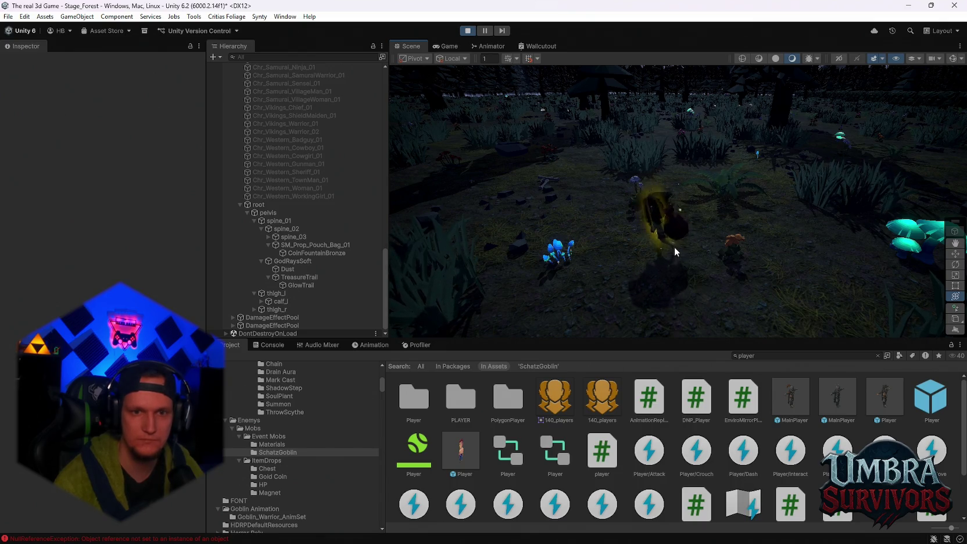
scroll(674, 246, "up", 3)
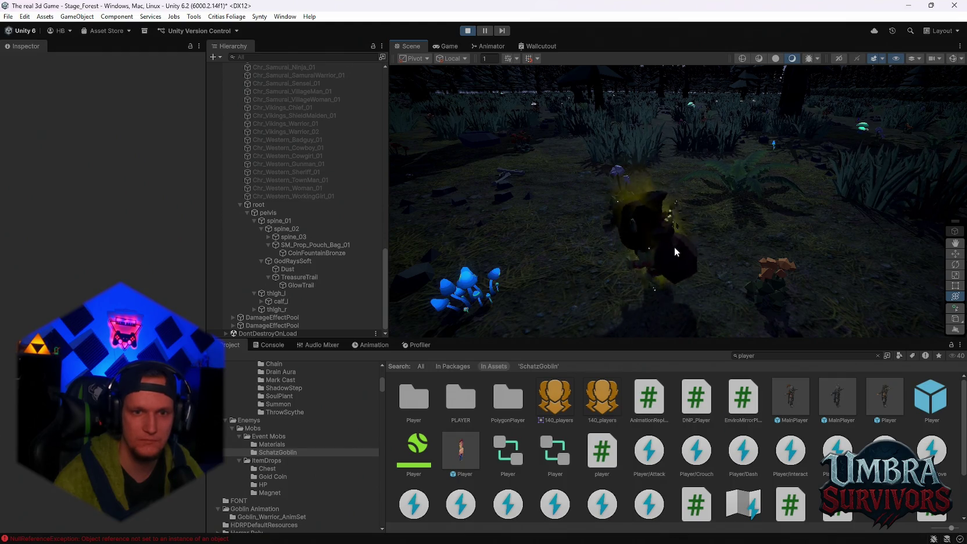
scroll(674, 246, "down", 3)
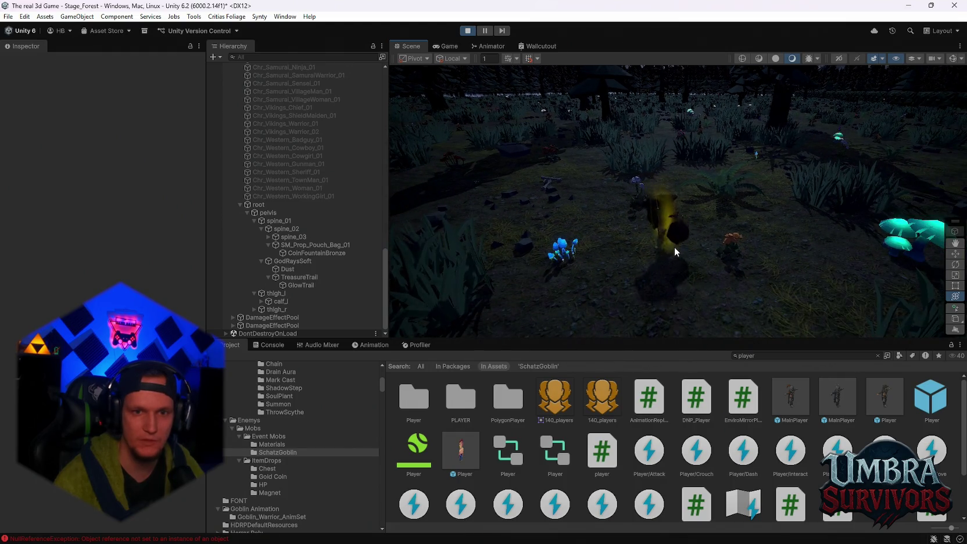
Check the Console log messages, then return to the Project window.
left_click(268, 344)
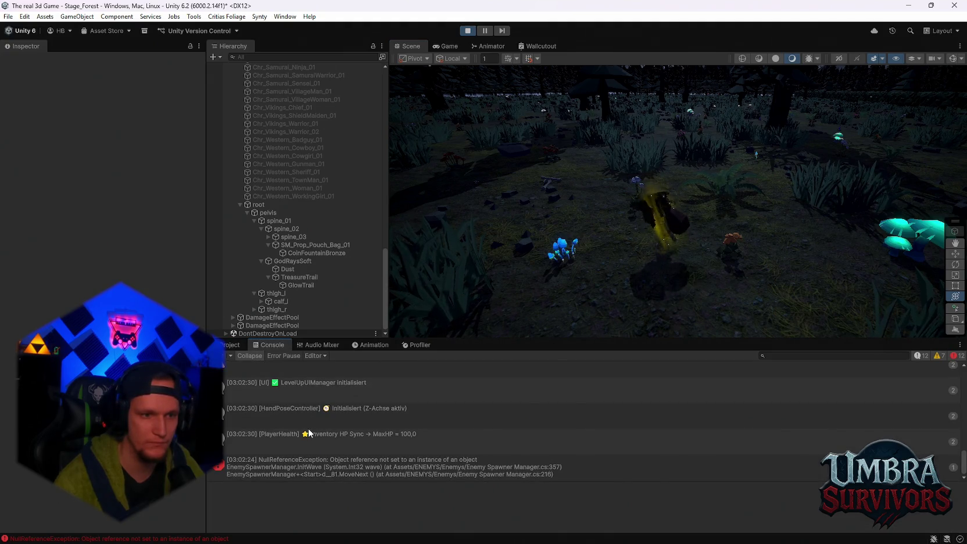
scroll(259, 409, "up", 2)
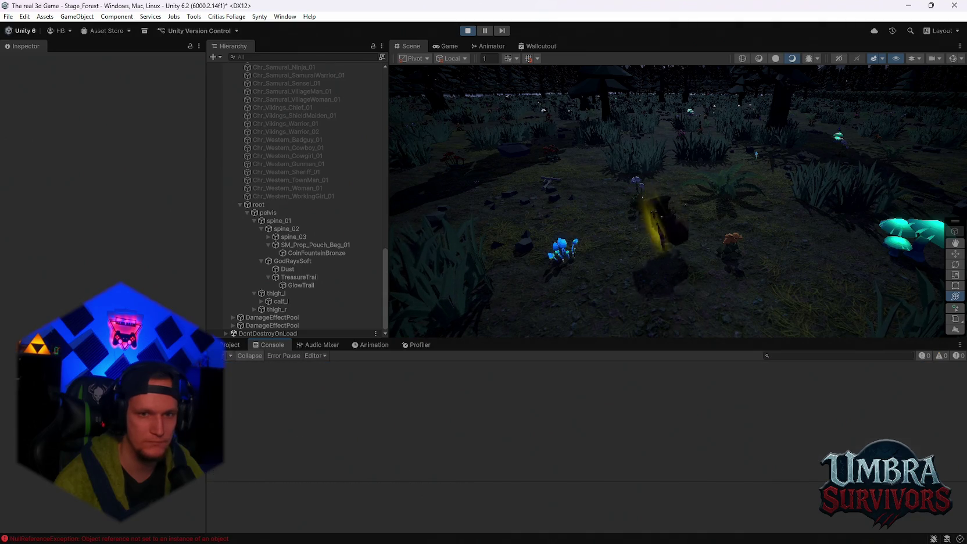
left_click(232, 344)
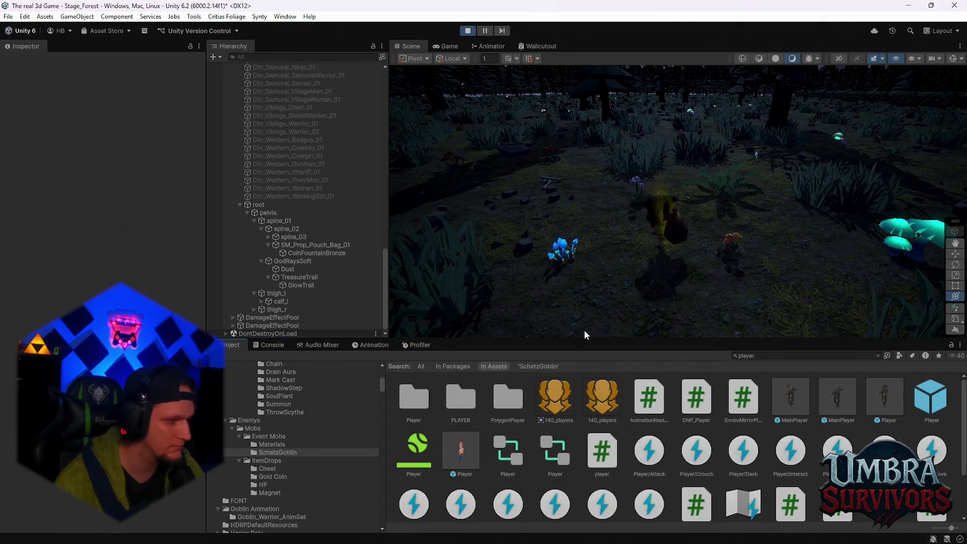
Stop the game, place MainPlayer into the scene, and replay while viewing the Scene tab.
left_click(474, 32)
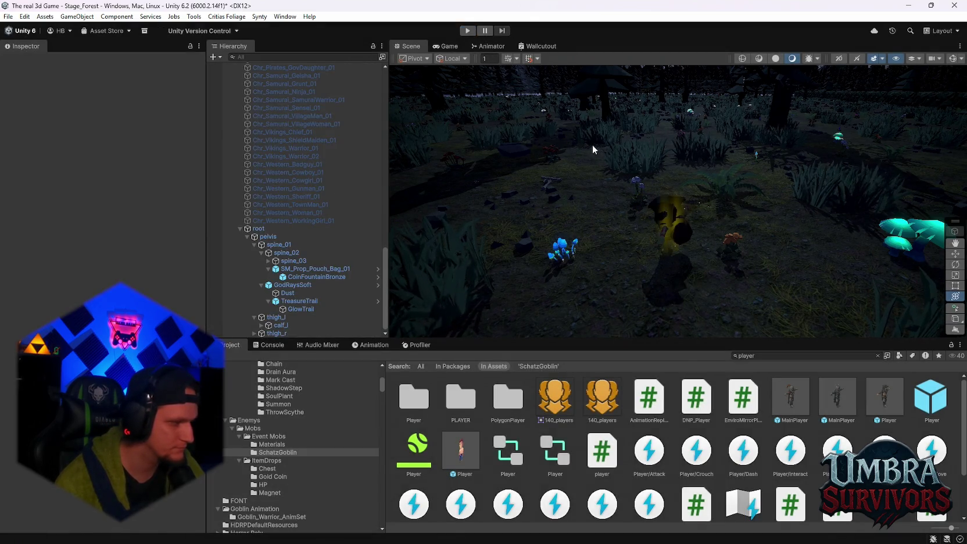
mouse_move(816, 417)
left_mouse_down()
mouse_move(575, 256)
mouse_move(602, 251)
left_mouse_up()
key("ctrl+p")
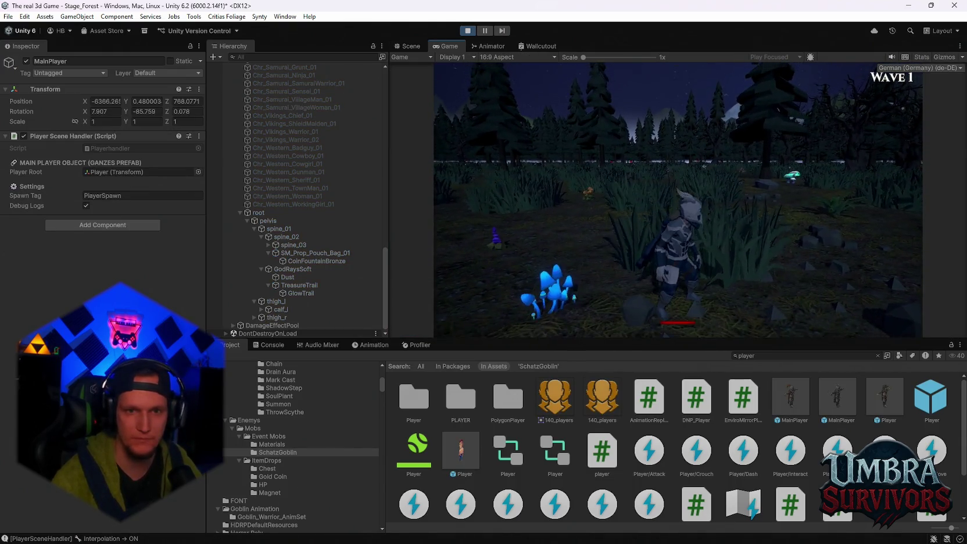
left_click(420, 45)
Orbit around the goblin's GlowTrail and the escape portal, then stop the game.
mouse_move(654, 215)
left_mouse_down()
mouse_move(734, 225)
mouse_move(701, 187)
mouse_move(697, 322)
mouse_move(742, 252)
mouse_move(536, 195)
mouse_move(673, 244)
mouse_move(763, 208)
mouse_move(653, 234)
mouse_move(754, 193)
mouse_move(798, 155)
mouse_move(738, 233)
mouse_move(649, 179)
mouse_move(749, 195)
mouse_move(780, 188)
mouse_move(687, 194)
mouse_move(805, 217)
mouse_move(727, 243)
mouse_move(712, 213)
mouse_move(819, 234)
mouse_move(733, 265)
mouse_move(729, 221)
mouse_move(691, 211)
mouse_move(595, 242)
mouse_move(567, 234)
mouse_move(626, 209)
mouse_move(604, 209)
mouse_move(679, 225)
left_mouse_up()
left_click(668, 235)
left_click(779, 187)
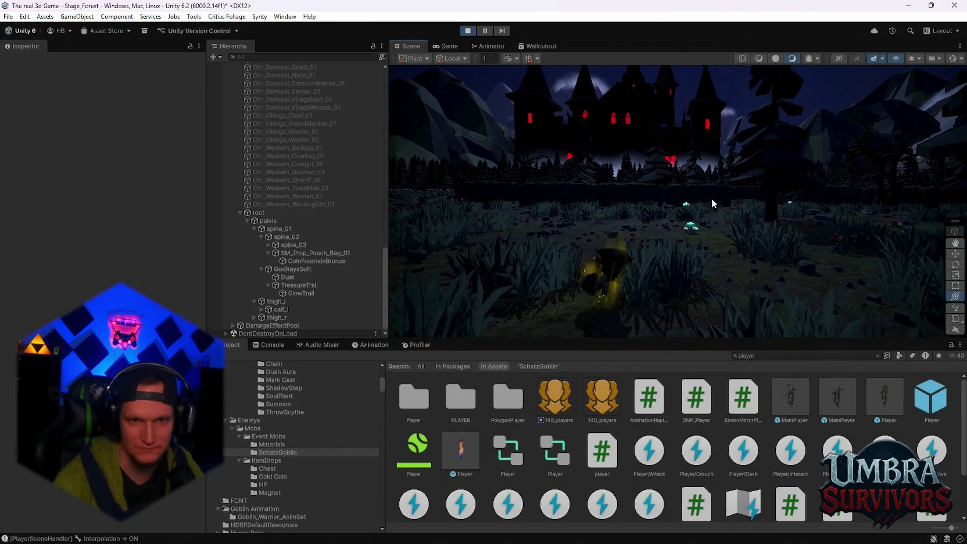
mouse_move(716, 199)
left_mouse_down()
mouse_move(559, 223)
mouse_move(756, 237)
mouse_move(586, 281)
mouse_move(626, 205)
mouse_move(769, 199)
mouse_move(641, 248)
mouse_move(710, 277)
left_mouse_up()
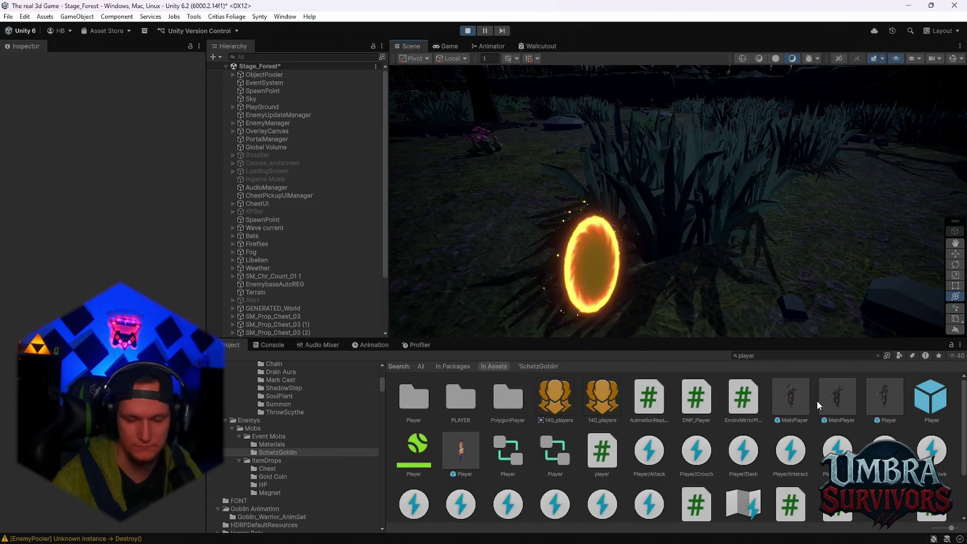
scroll(702, 259, "down", 3)
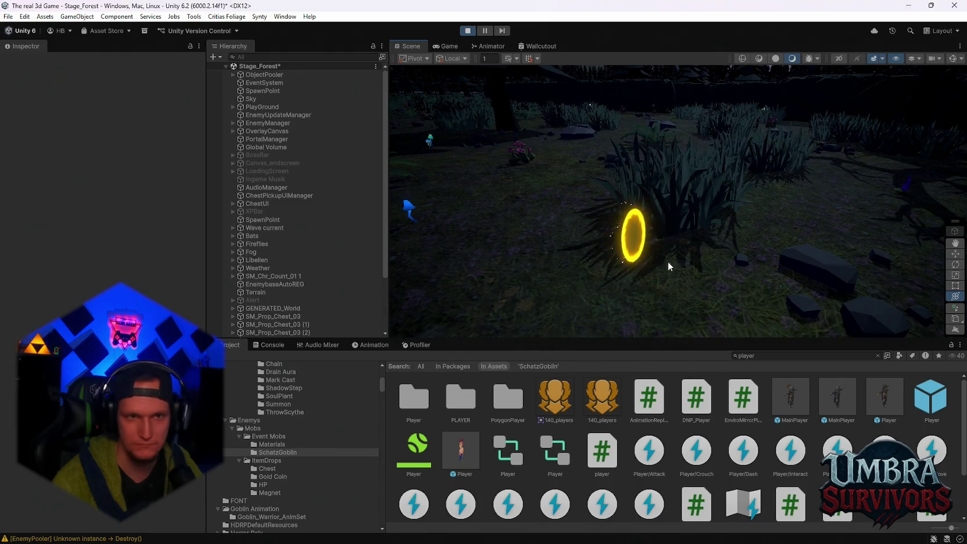
left_click(468, 31)
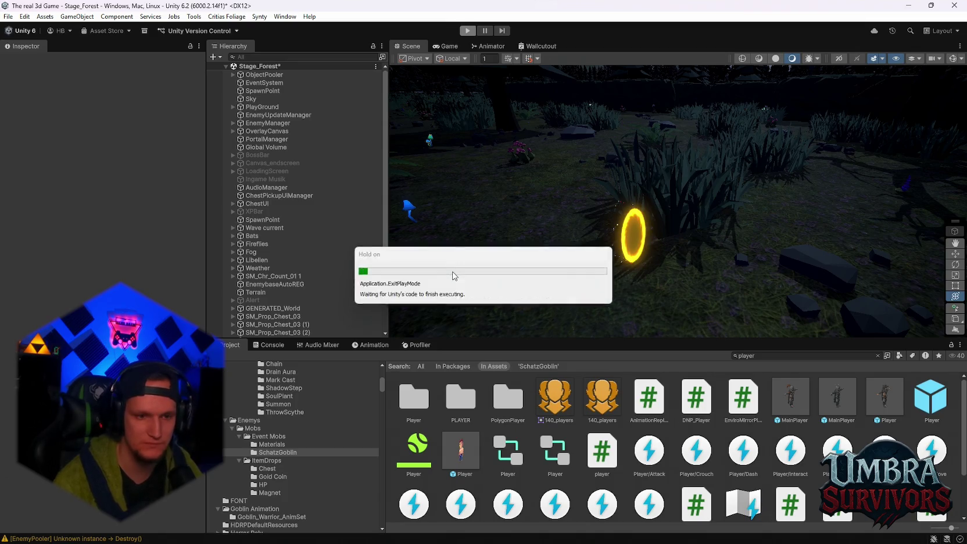
Open FX_Portal_01 from the SchatzGoblin folder in Prefab Mode.
left_click(268, 454)
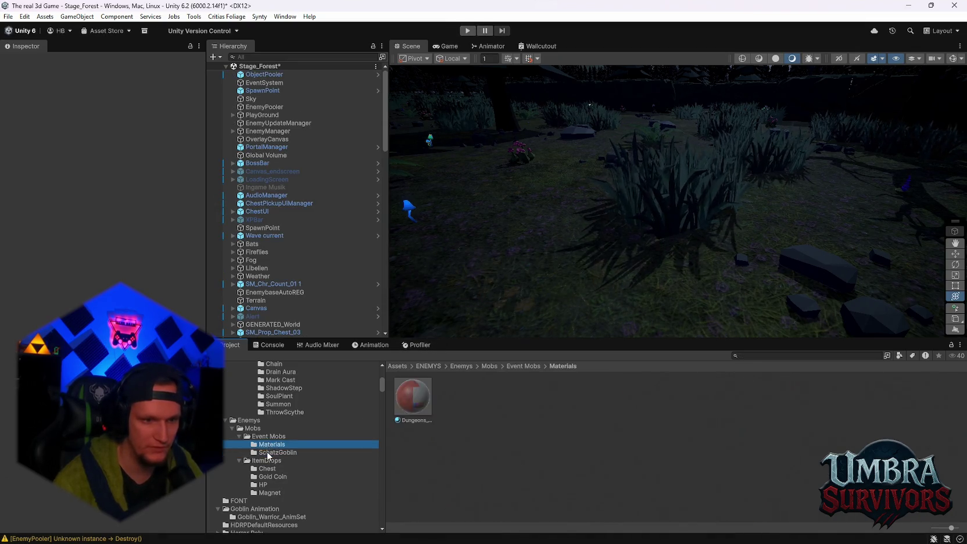
left_click(413, 398)
scroll(80, 306, "down", 15)
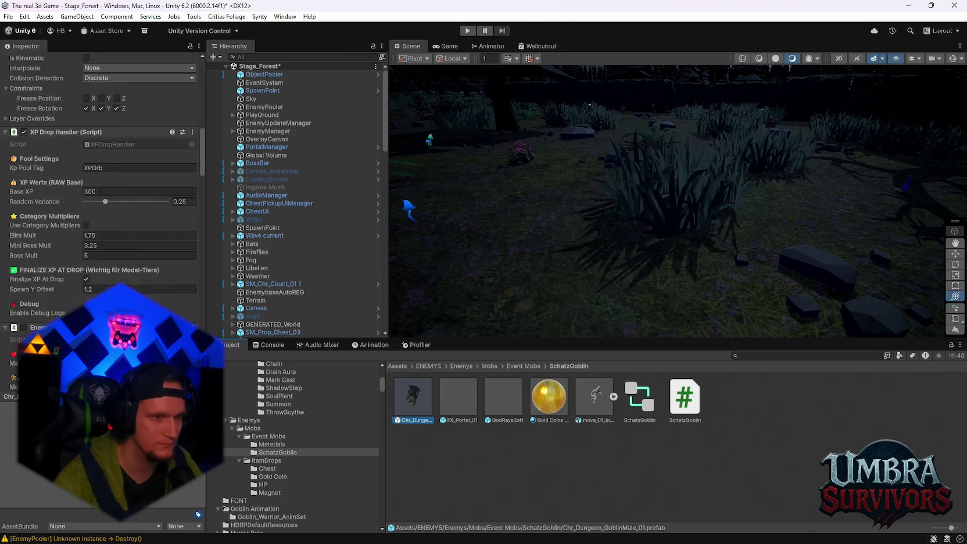
scroll(102, 192, "down", 15)
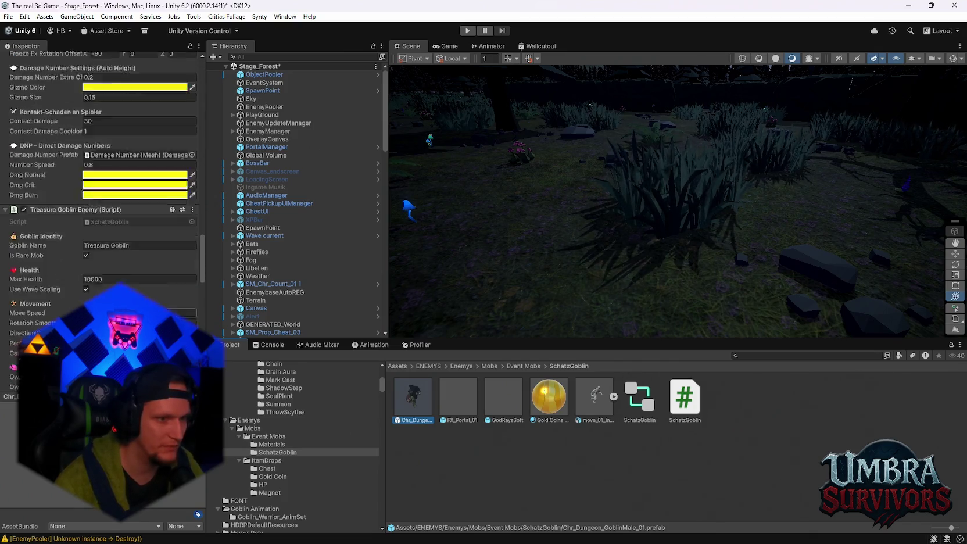
scroll(102, 192, "down", 5)
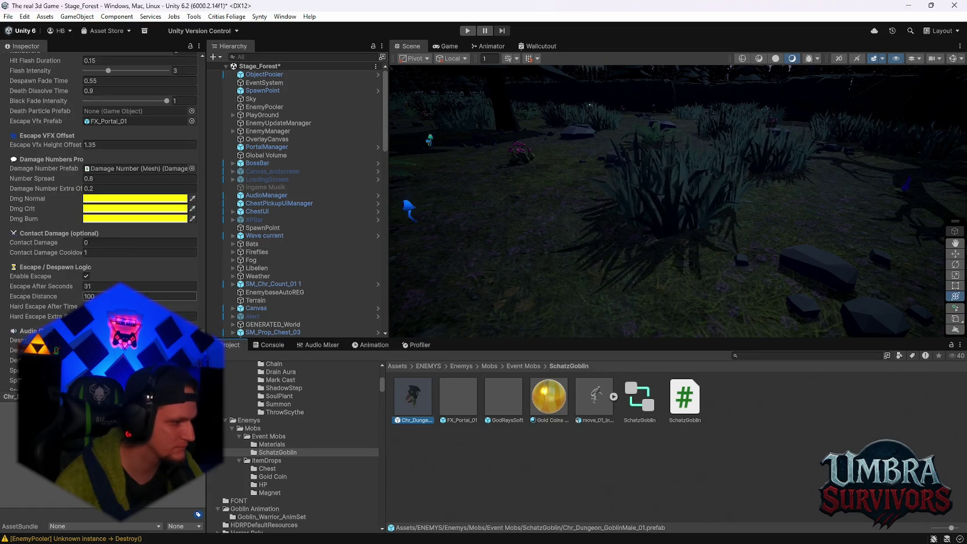
double_click(467, 410)
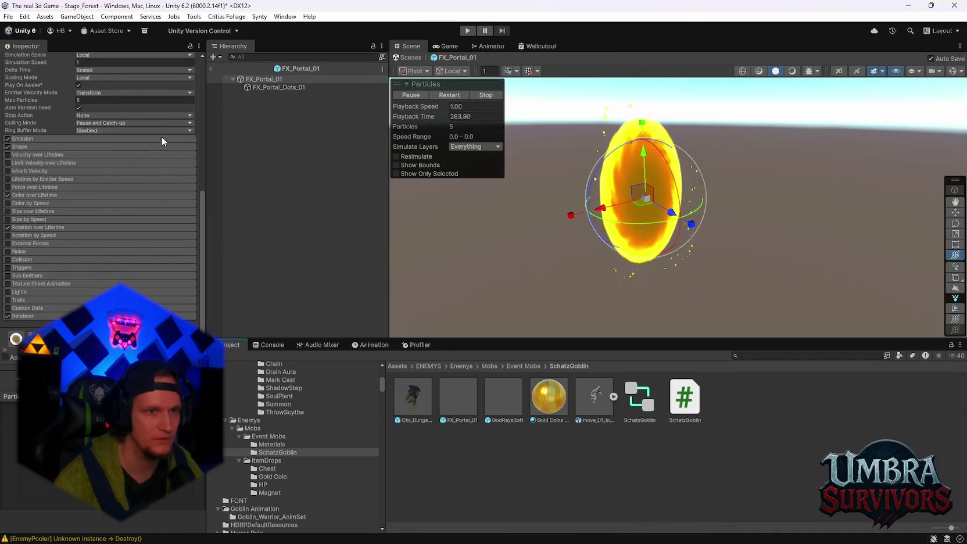
Set the portal's Transform scale to 1.39 / 2 / 2.
scroll(163, 141, "up", 10)
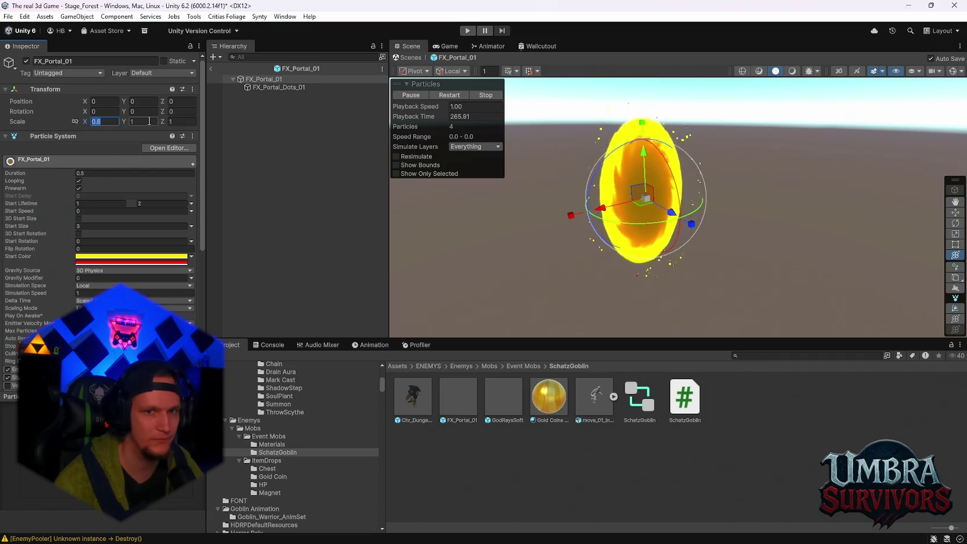
type("2")
key("Tab")
type("2")
key("Tab")
type("2")
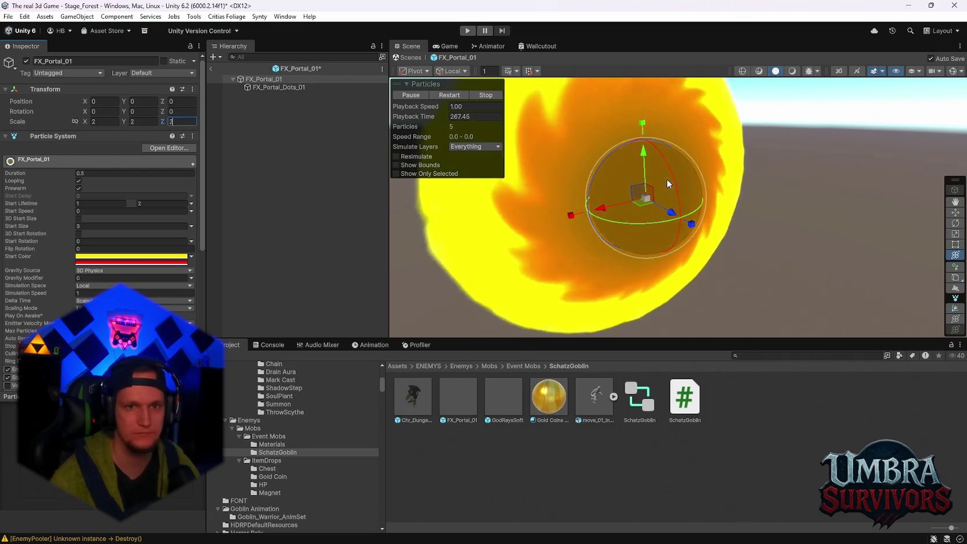
left_click_drag(85, 122, 72, 133)
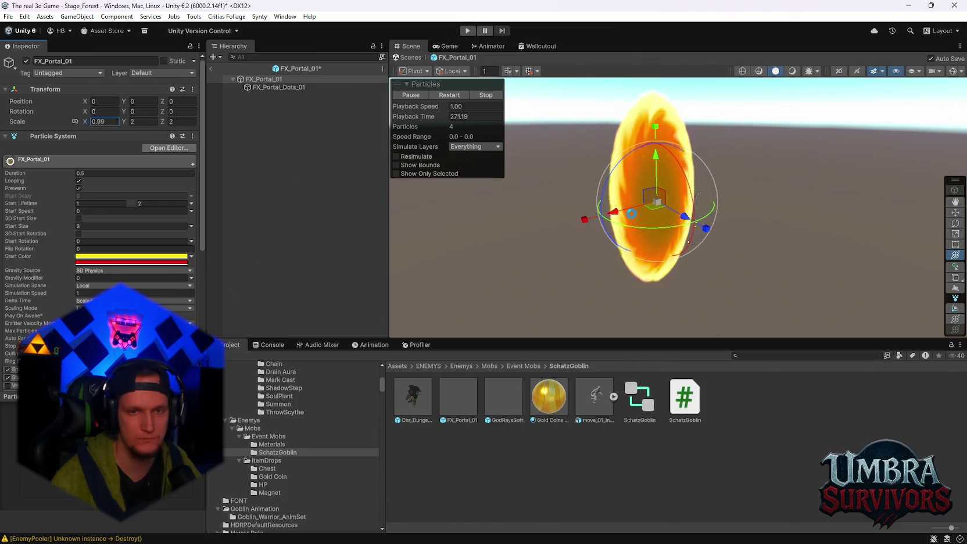
left_click_drag(483, 228, 504, 227)
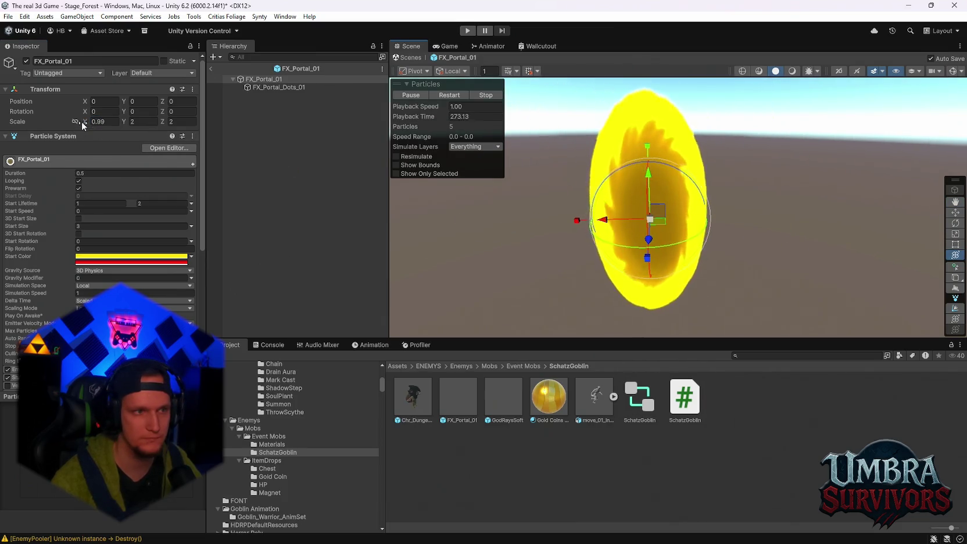
left_click_drag(86, 125, 145, 269)
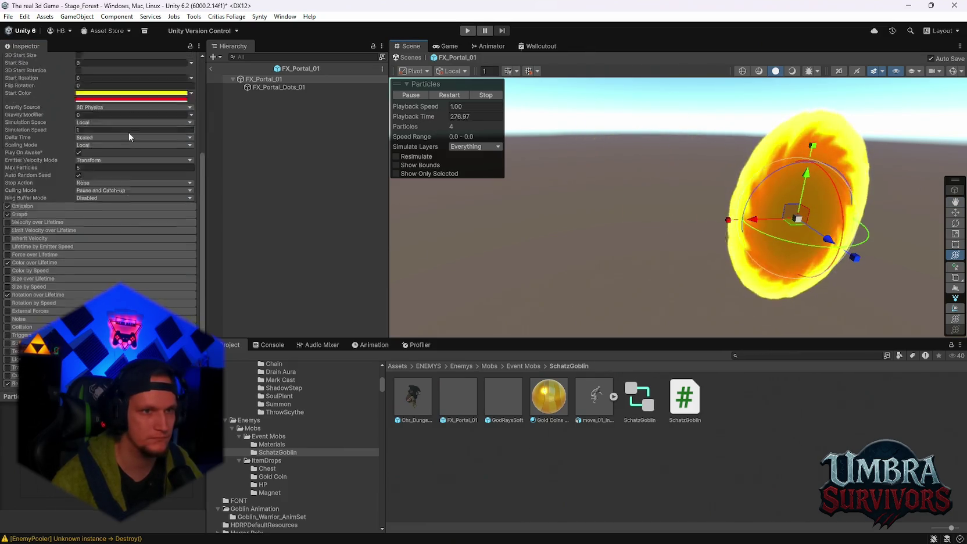
Turn off Looping, replay the portal effect to preview it, then exit Prefab Mode and run the game.
left_click(78, 181)
left_click_drag(541, 212, 575, 211)
left_click(444, 96)
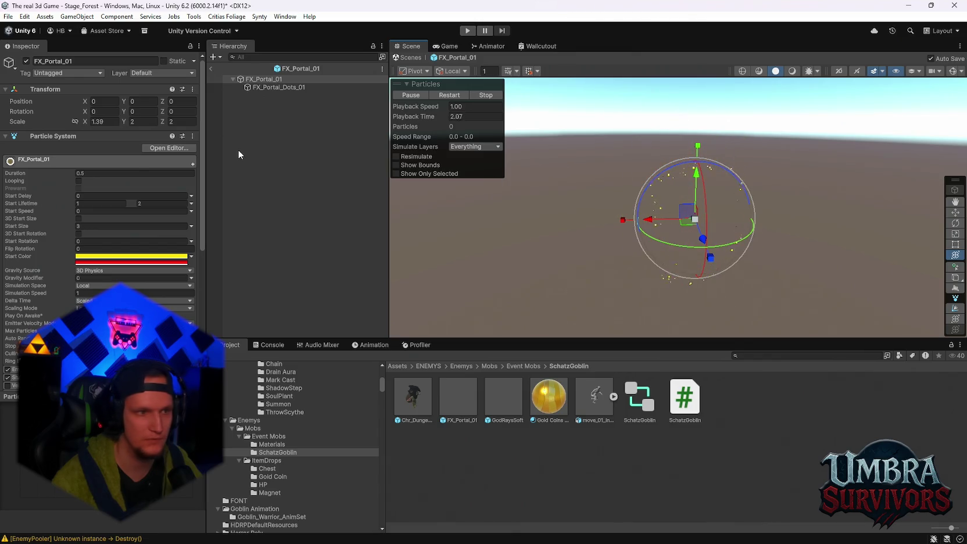
left_click(262, 80)
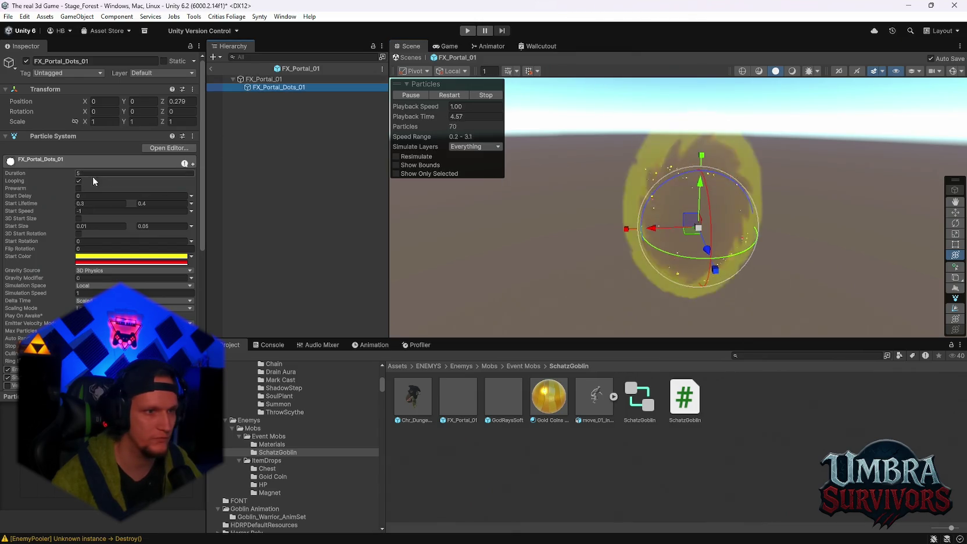
left_click(435, 93)
mouse_move(571, 187)
left_mouse_down()
mouse_move(551, 187)
mouse_move(538, 201)
left_mouse_up()
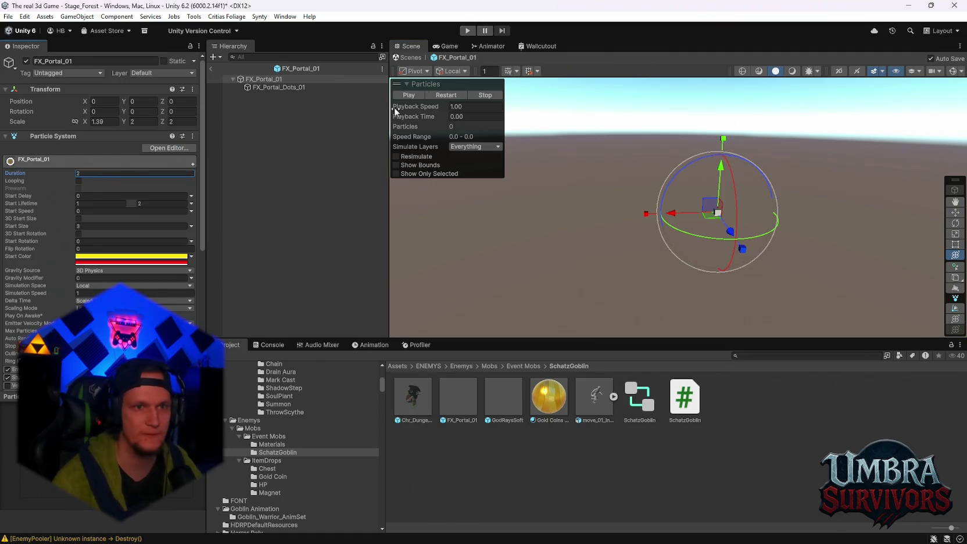
left_click(458, 96)
mouse_move(618, 206)
left_mouse_down()
mouse_move(652, 216)
mouse_move(589, 200)
left_mouse_up()
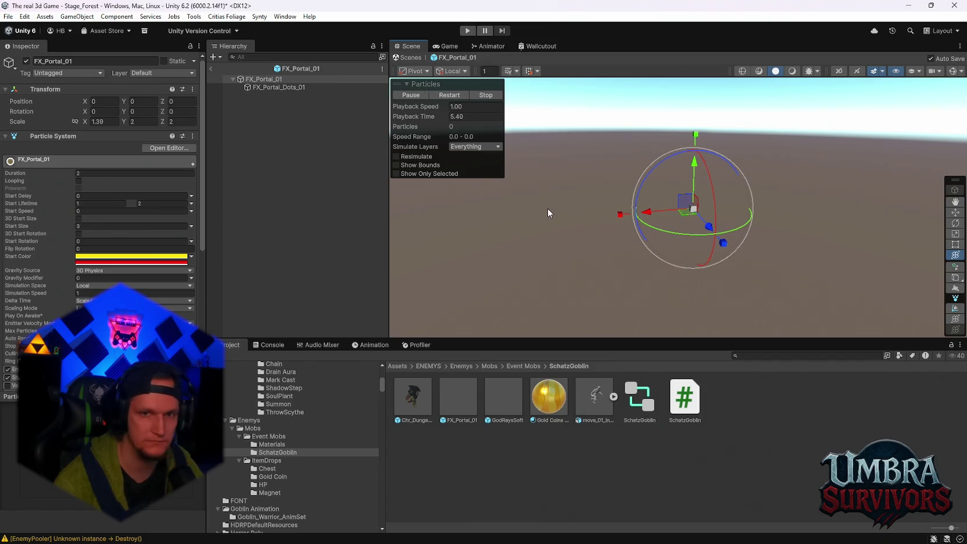
left_click(211, 69)
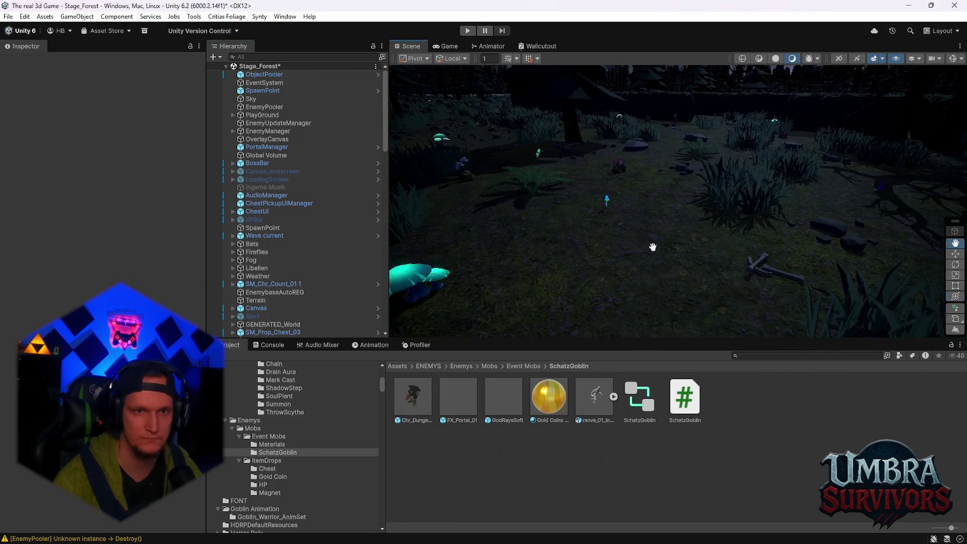
key("ctrl+p")
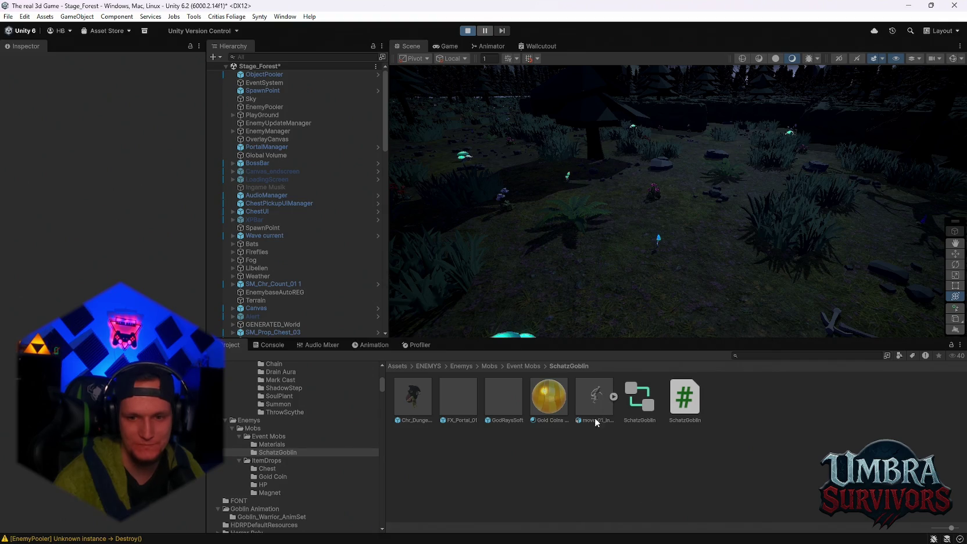
Fly over the forest stage in a maximized Scene view, then stop play and restore the layout.
mouse_move(606, 532)
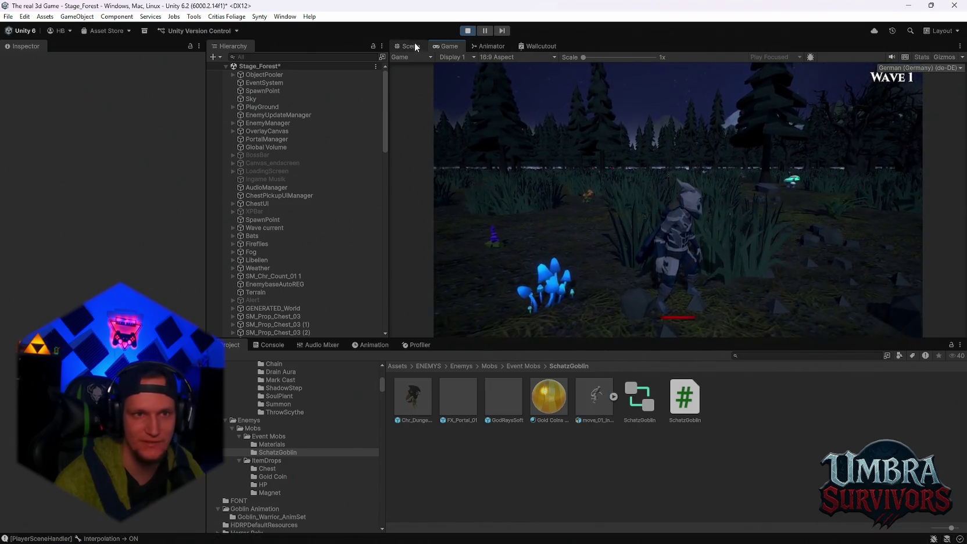
left_click(413, 43)
mouse_move(645, 208)
left_mouse_down()
mouse_move(767, 209)
mouse_move(762, 200)
mouse_move(724, 224)
mouse_move(622, 194)
mouse_move(691, 228)
mouse_move(633, 191)
left_mouse_up()
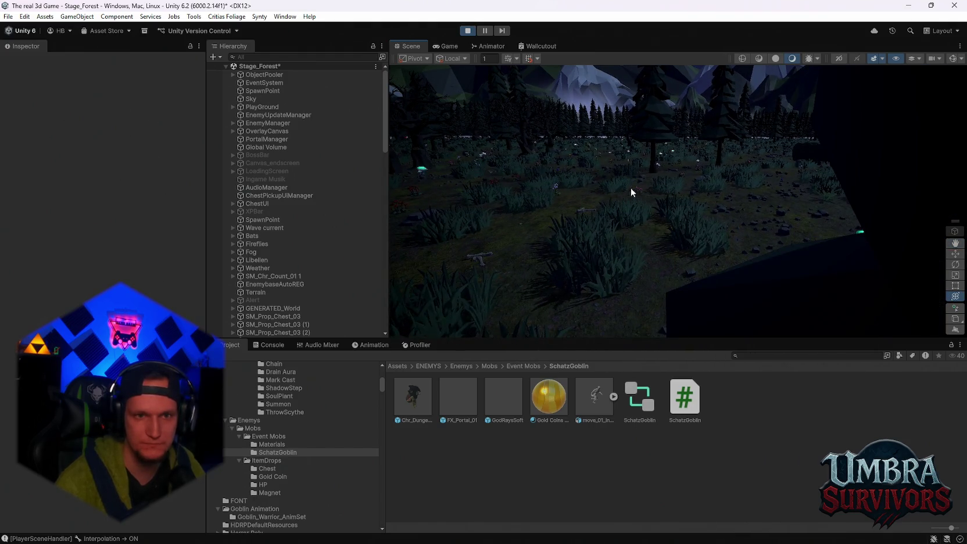
mouse_move(603, 162)
left_mouse_down()
mouse_move(630, 190)
mouse_move(570, 147)
mouse_move(586, 155)
mouse_move(544, 176)
left_mouse_up()
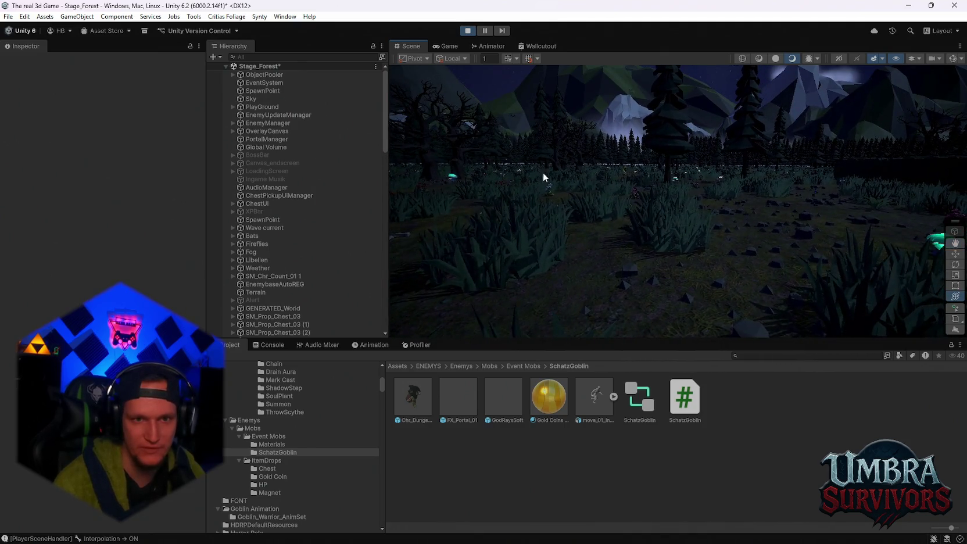
double_click(407, 47)
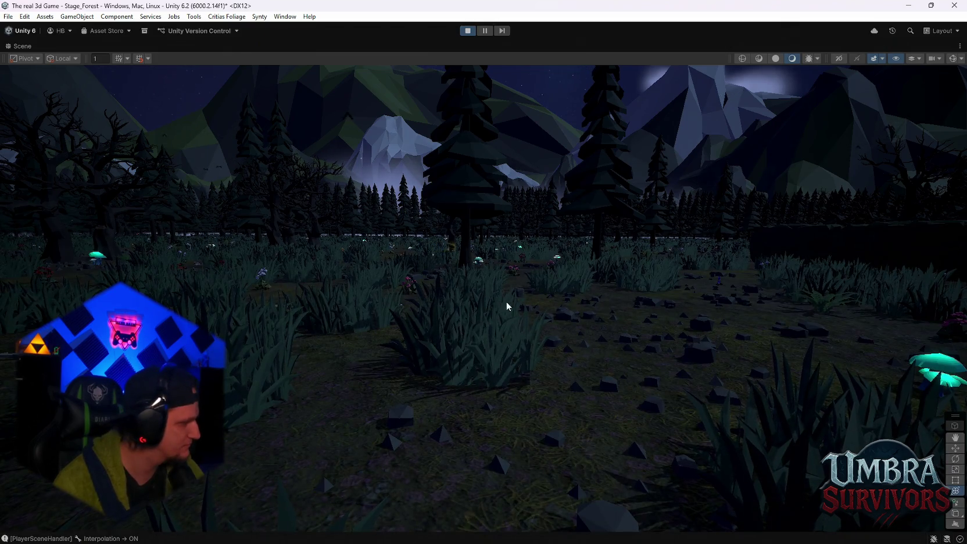
mouse_move(618, 345)
left_mouse_down()
mouse_move(564, 398)
mouse_move(501, 257)
mouse_move(521, 329)
mouse_move(519, 259)
left_mouse_up()
scroll(518, 259, "up", 4)
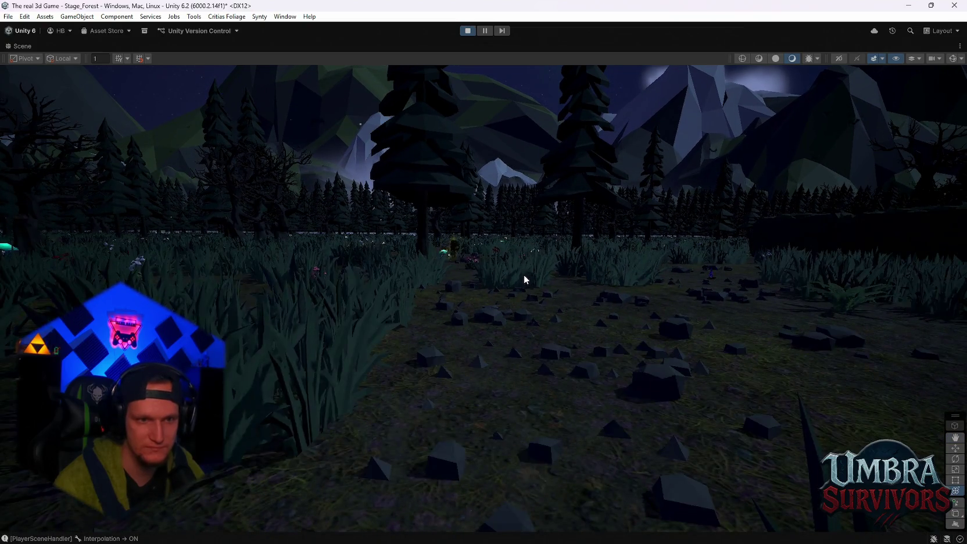
scroll(518, 294, "up", 4)
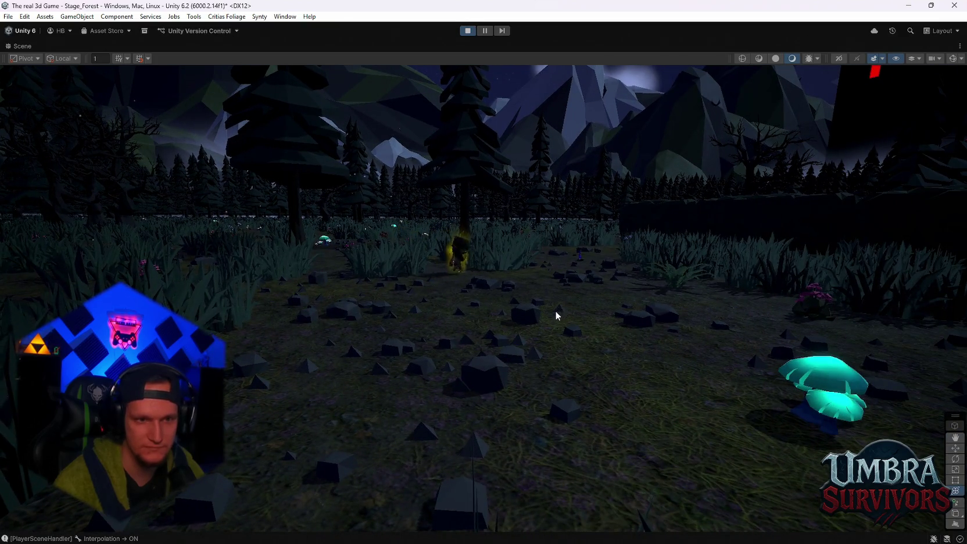
mouse_move(555, 313)
left_mouse_down()
mouse_move(541, 309)
mouse_move(689, 329)
mouse_move(667, 320)
mouse_move(549, 344)
mouse_move(601, 333)
mouse_move(501, 328)
mouse_move(556, 329)
left_mouse_up()
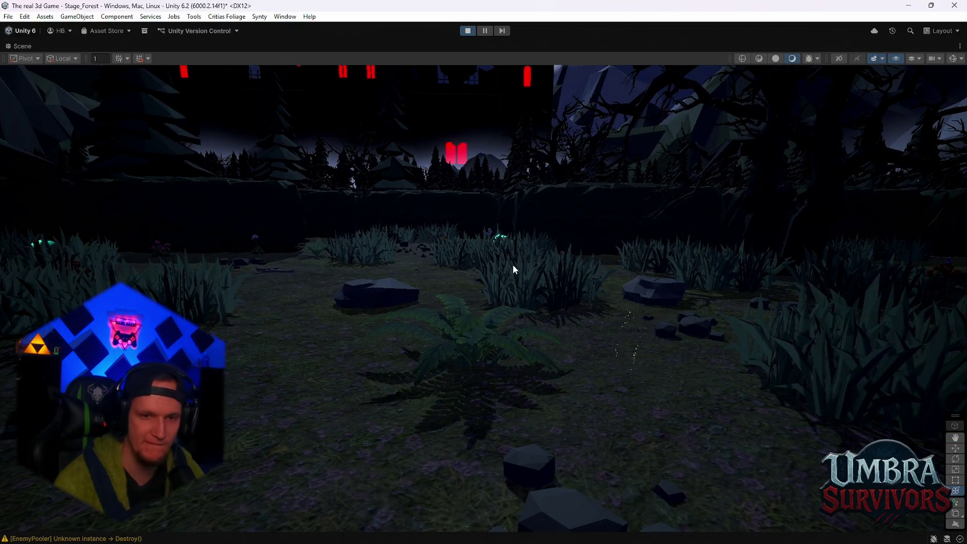
left_click(468, 31)
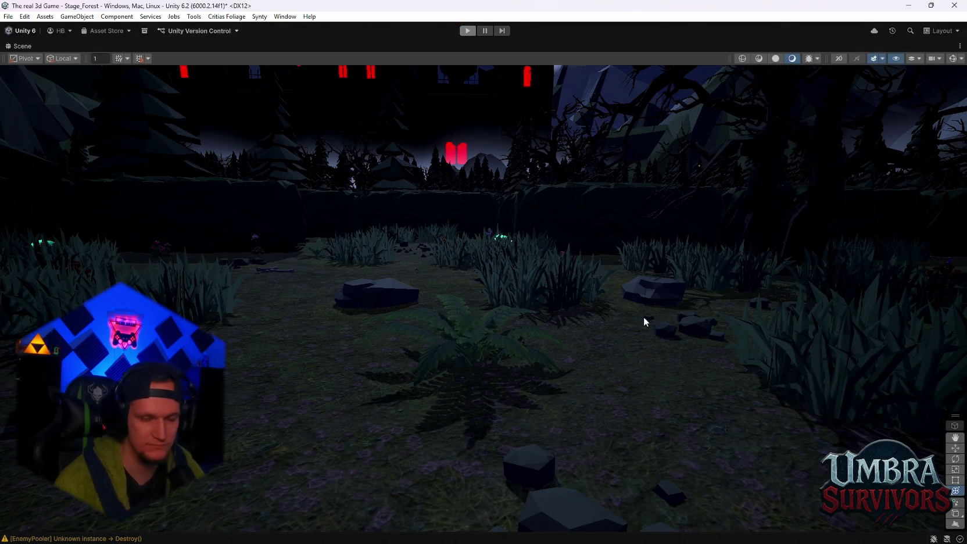
key("shift+space")
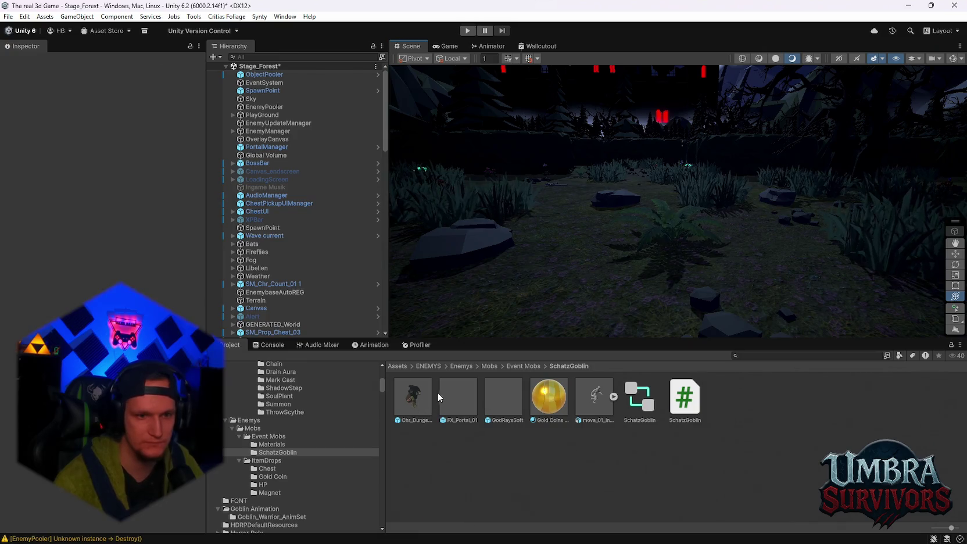
Review the Chr_Dungeon goblin prefab's Inspector settings, then start a play test.
left_click(438, 397)
scroll(99, 174, "down", 15)
scroll(99, 174, "down", 10)
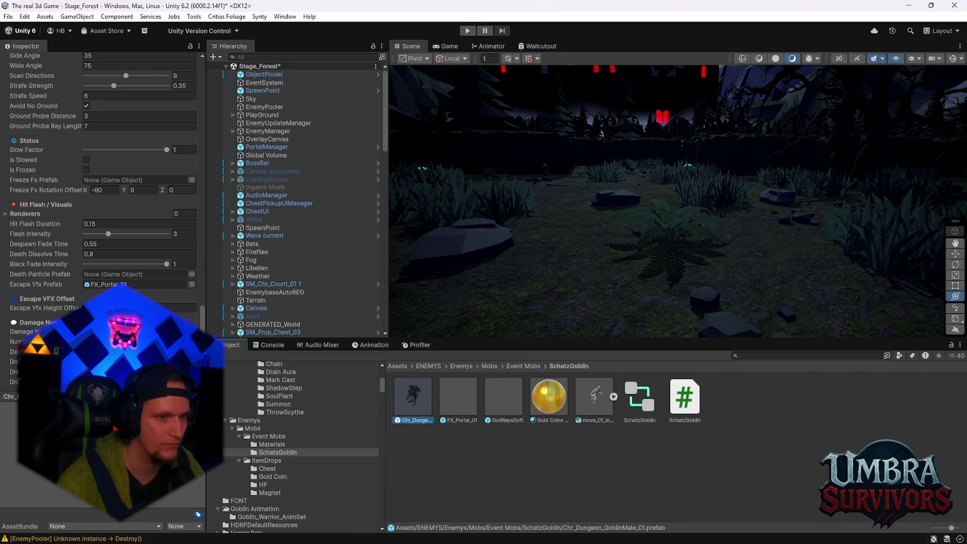
scroll(127, 259, "up", 2)
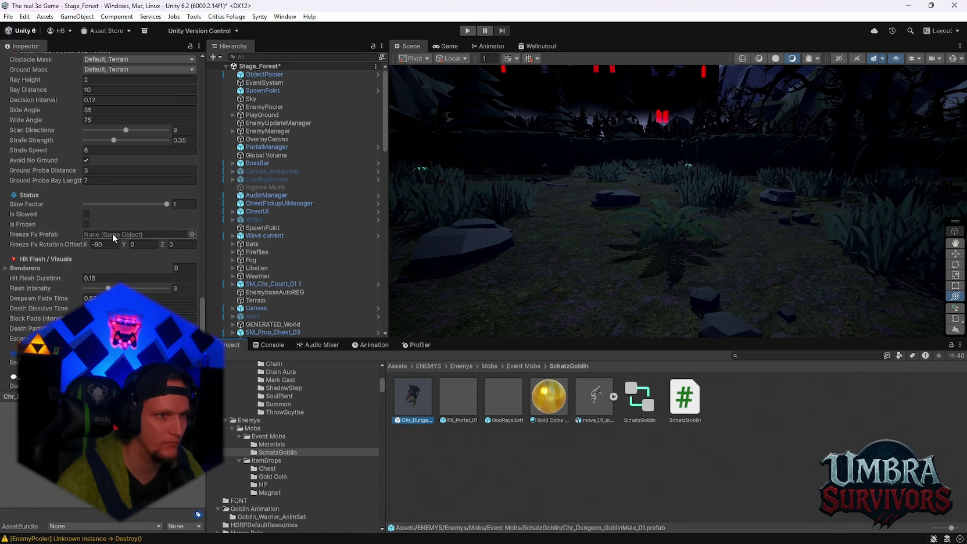
scroll(127, 259, "up", 4)
scroll(126, 259, "up", 3)
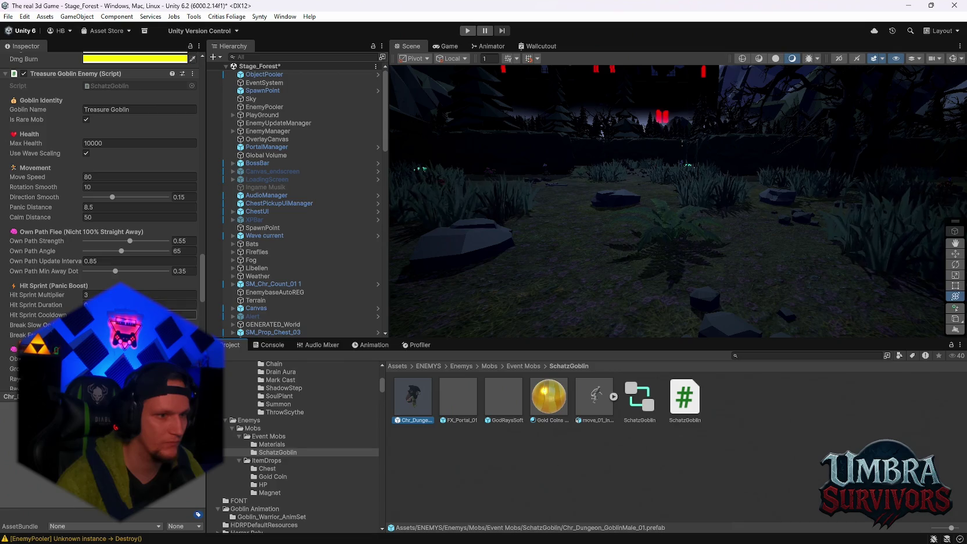
scroll(104, 232, "down", 9)
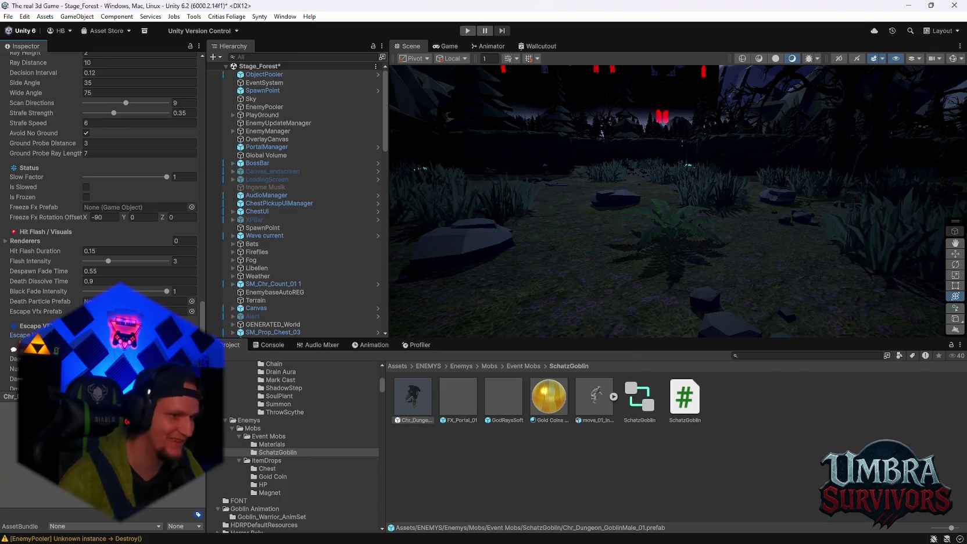
left_click(466, 31)
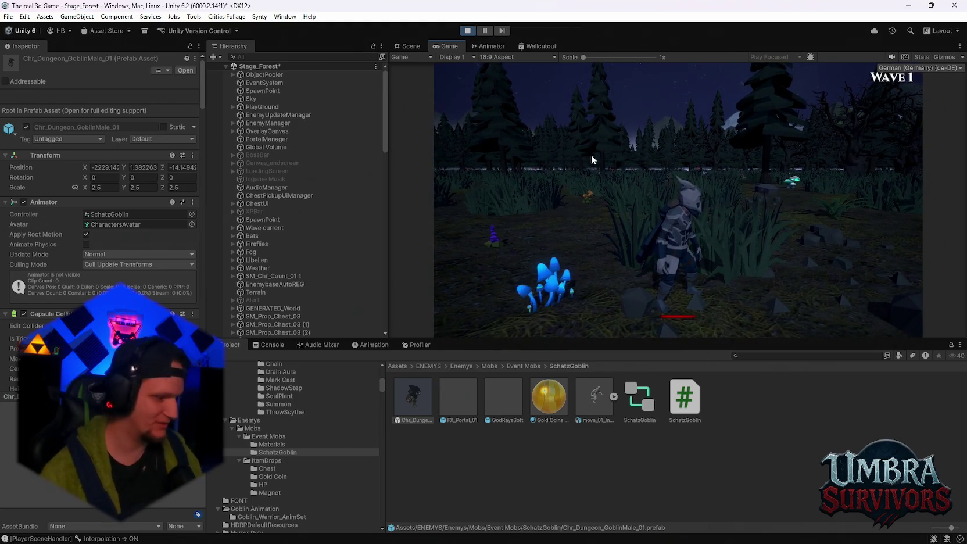
Follow the goblin in the Scene view during play, panning and orbiting the camera.
left_click(412, 46)
mouse_move(717, 227)
left_mouse_down()
mouse_move(604, 224)
mouse_move(749, 210)
mouse_move(548, 218)
mouse_move(668, 219)
mouse_move(659, 230)
mouse_move(589, 215)
mouse_move(634, 234)
mouse_move(634, 225)
mouse_move(727, 237)
mouse_move(663, 239)
mouse_move(684, 222)
mouse_move(633, 220)
mouse_move(710, 221)
mouse_move(740, 233)
mouse_move(755, 225)
mouse_move(675, 221)
mouse_move(718, 220)
mouse_move(681, 207)
mouse_move(714, 201)
mouse_move(674, 212)
mouse_move(762, 209)
mouse_move(781, 199)
mouse_move(757, 186)
left_mouse_up()
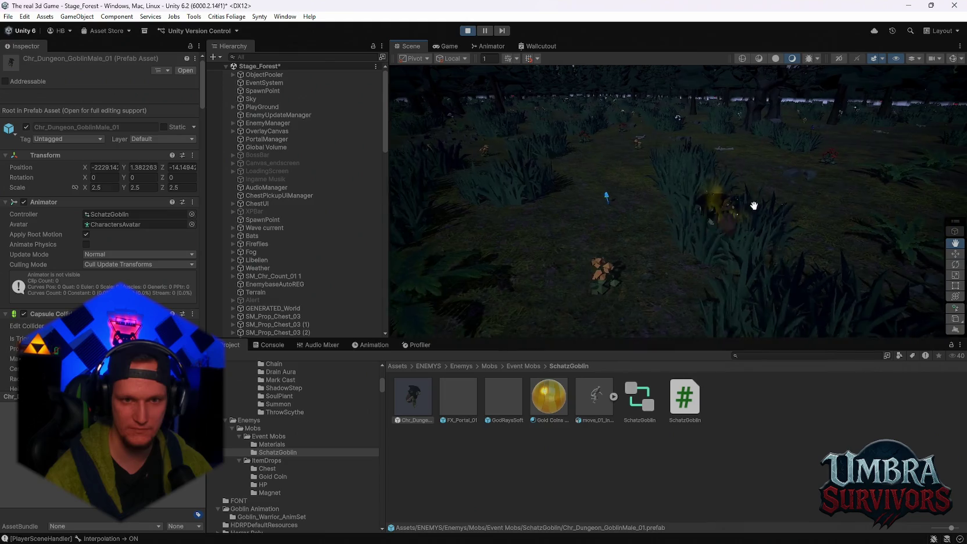
mouse_move(680, 176)
left_mouse_down()
mouse_move(660, 187)
mouse_move(541, 151)
mouse_move(680, 188)
mouse_move(629, 176)
mouse_move(705, 209)
left_mouse_up()
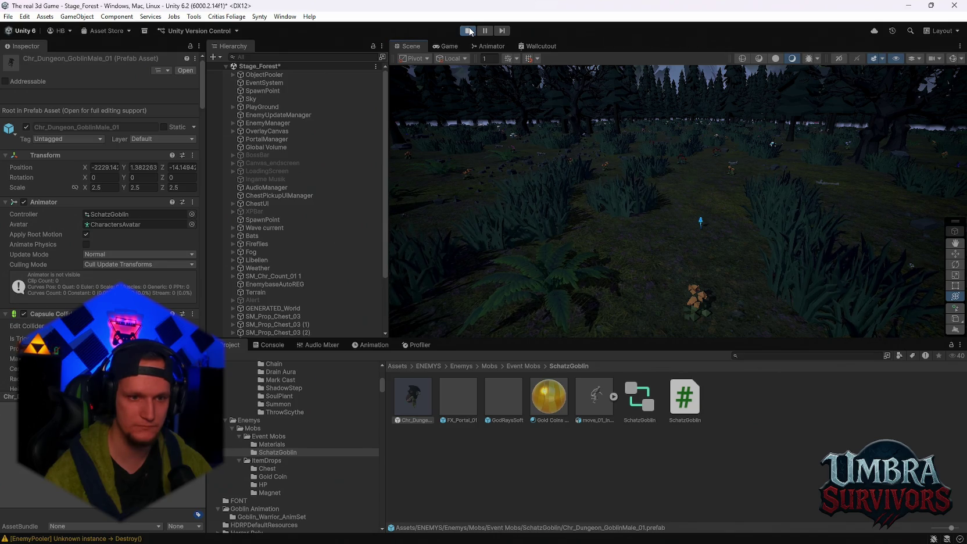
Stop the play test and select FX_Portal_01 in the Project window.
left_click(469, 30)
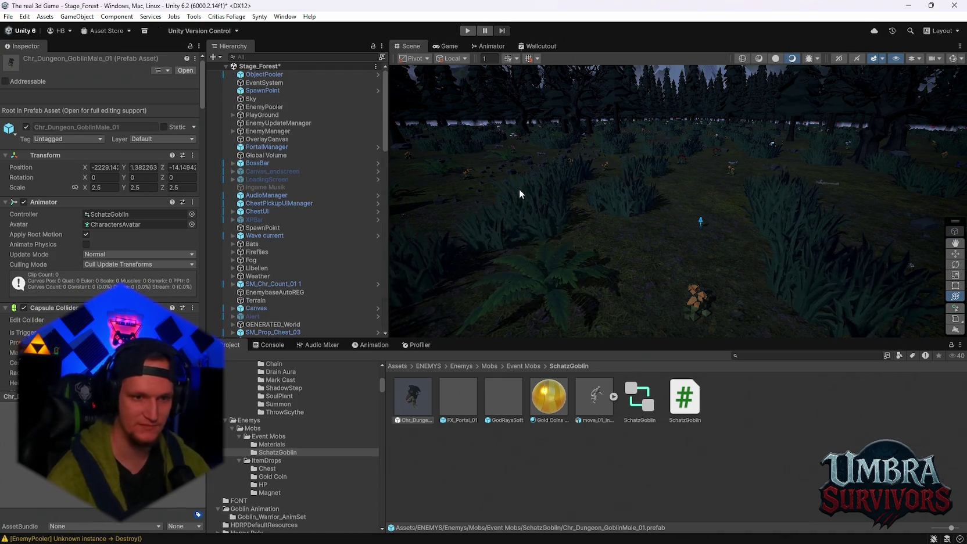
scroll(98, 233, "down", 15)
scroll(92, 269, "down", 20)
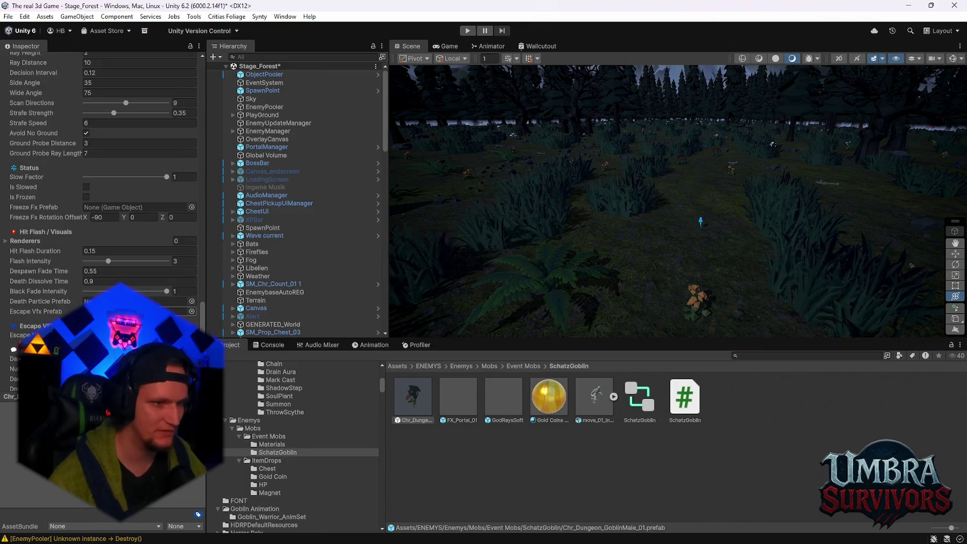
scroll(105, 220, "down", 1)
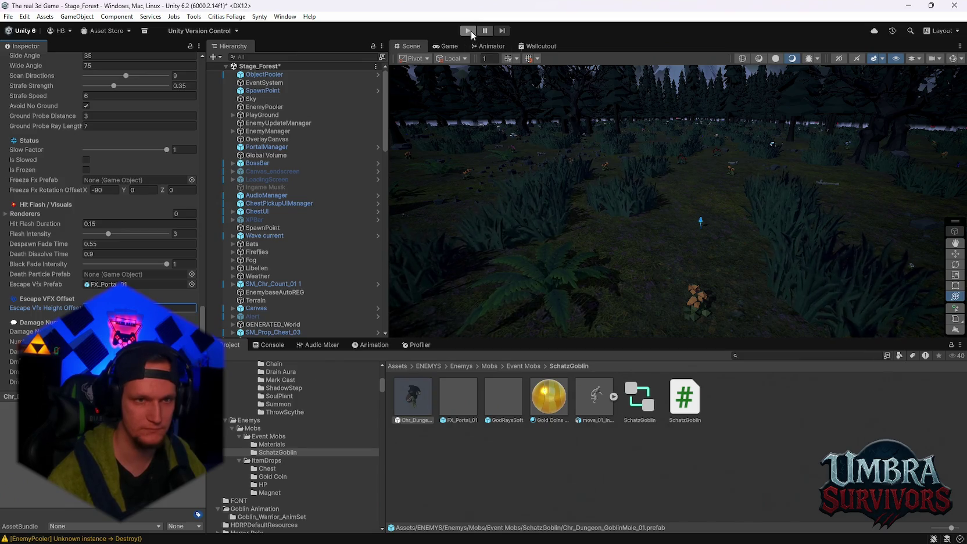
left_click(459, 397)
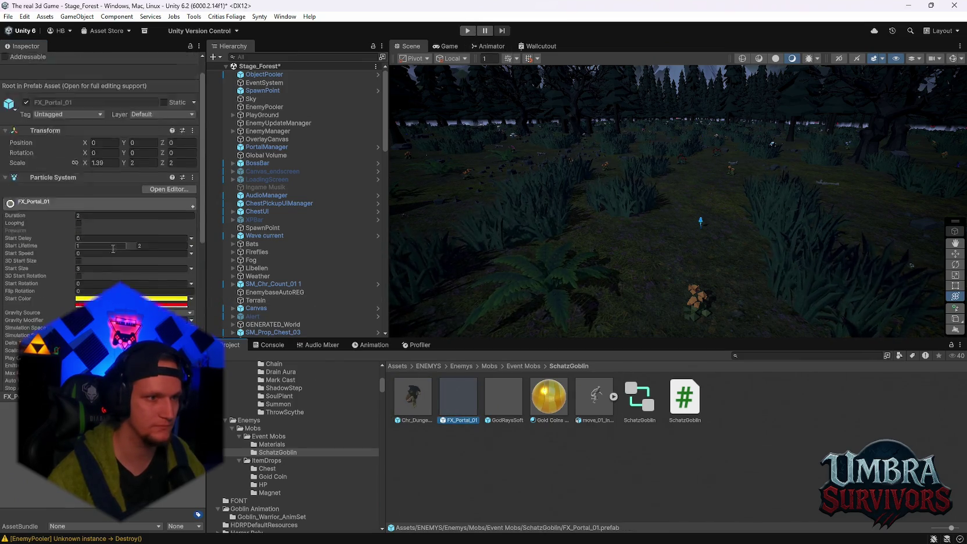
scroll(113, 248, "up", 1)
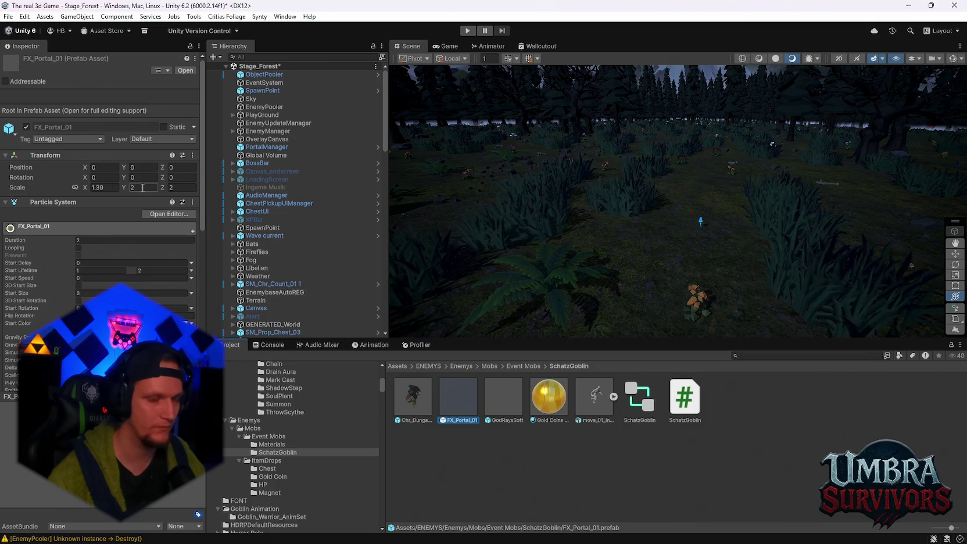
Set FX_Portal_01's Y and Z scale to 3.
left_click(143, 187)
type("3")
key("Tab")
type("3")
left_click(94, 187)
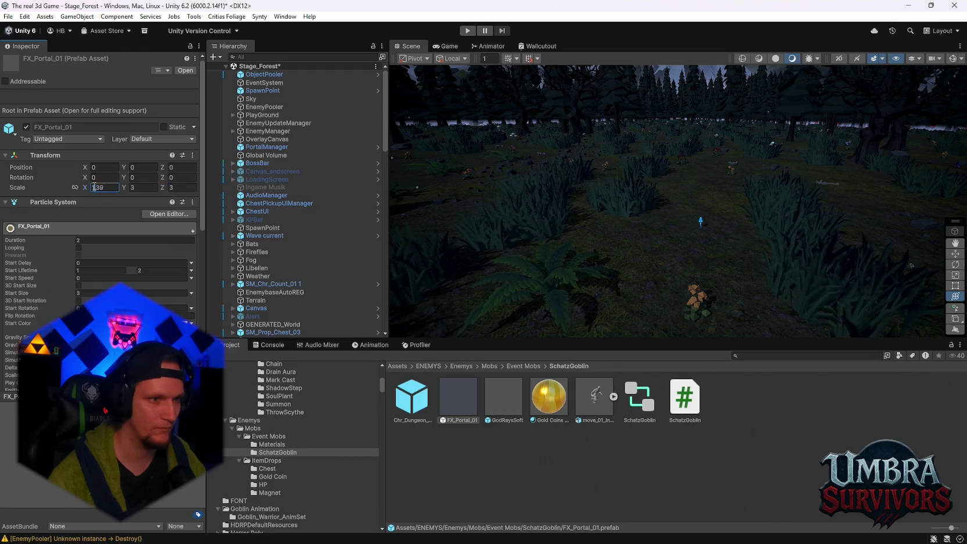
left_click(413, 397)
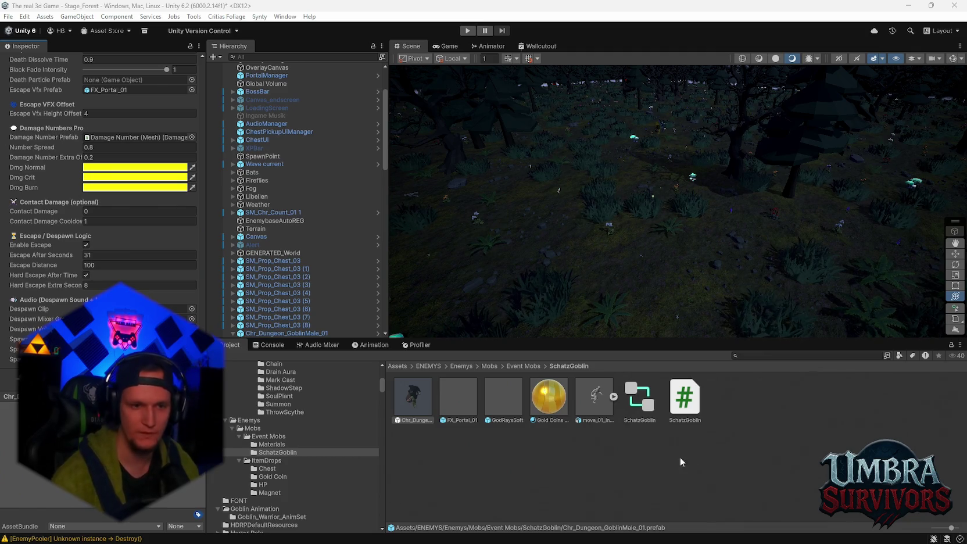
Open the Gold Coin folder holding the GoldCoins prefab and GoldCollectable script.
left_click(272, 476)
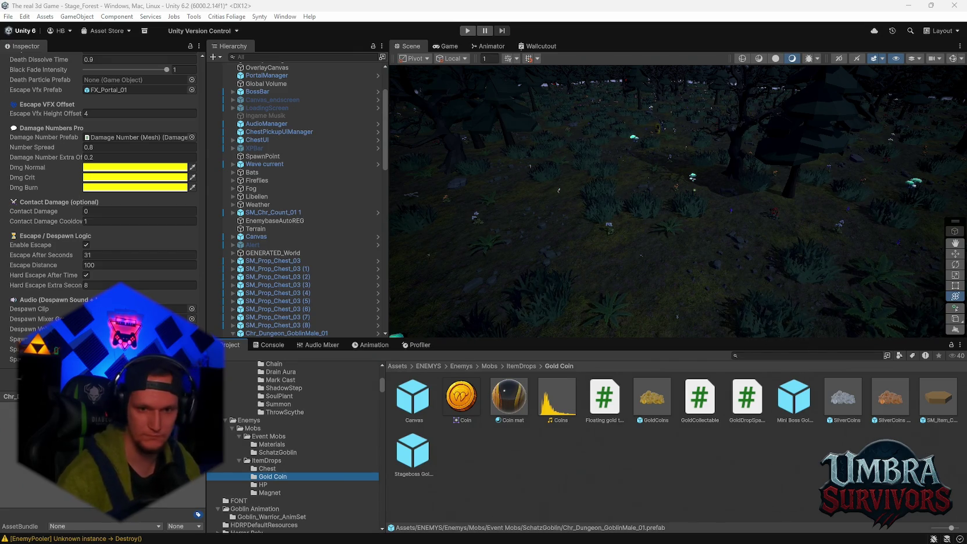
Duplicate the Stageboss Golddrop prefab and rename the copy SchatzGoblin, keeping its 150–400 gold roll.
left_click(794, 401)
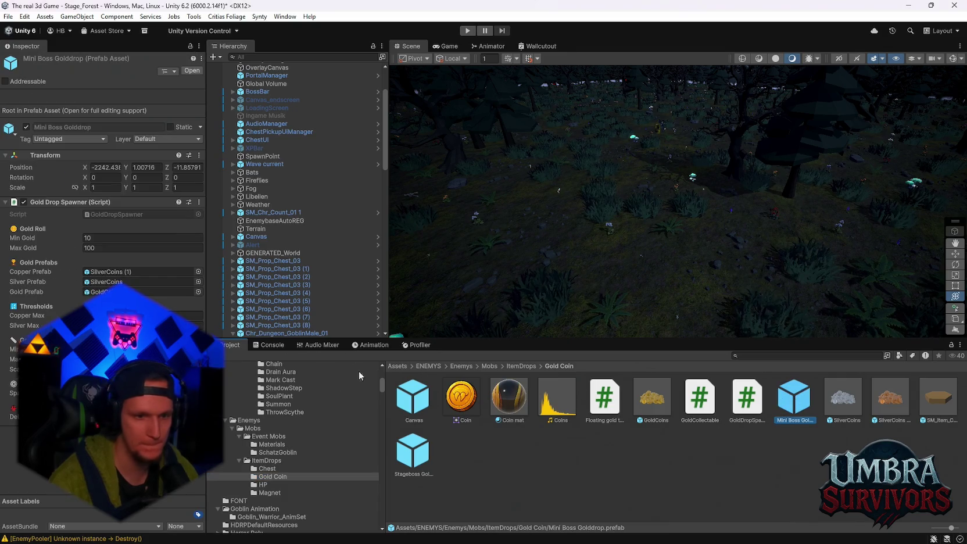
left_click(420, 463)
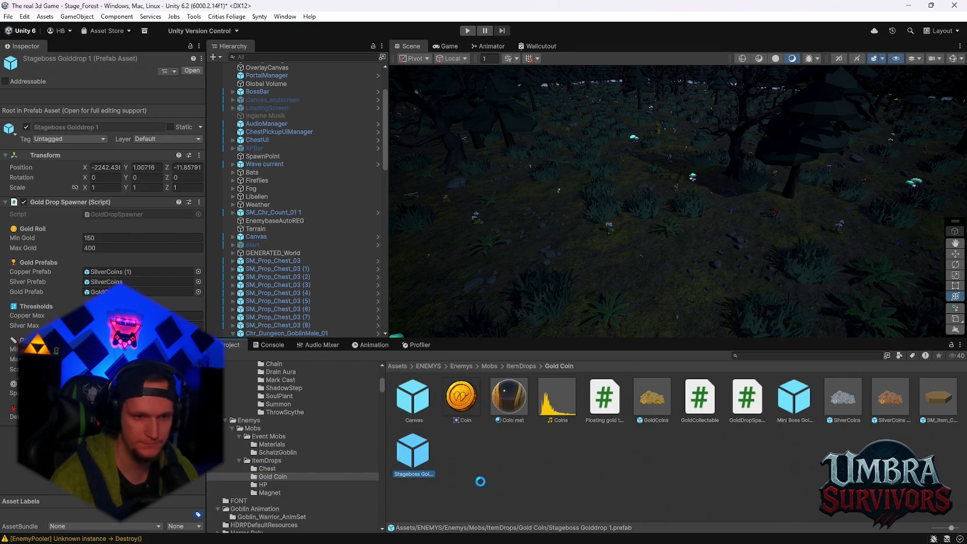
key("ctrl+d")
right_click(471, 462)
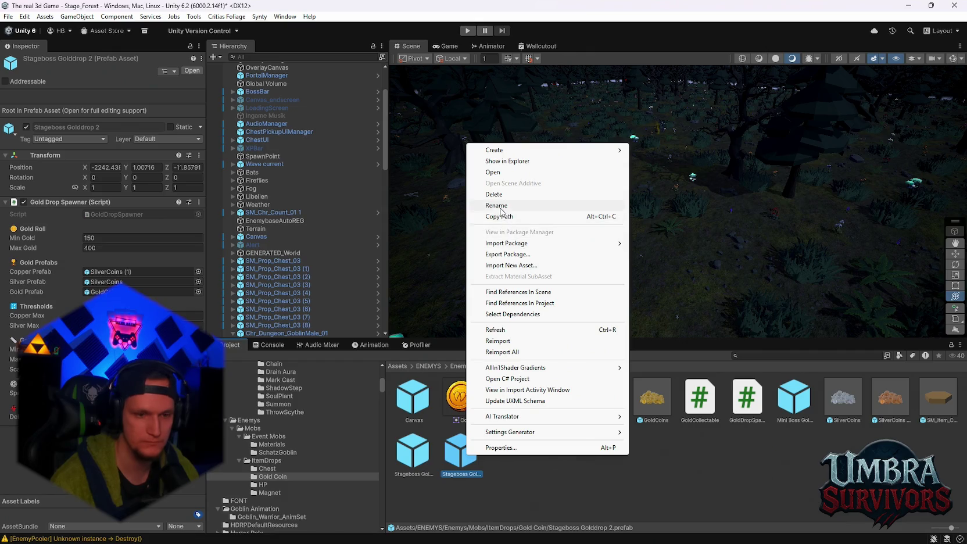
left_click(501, 206)
type("Schatz")
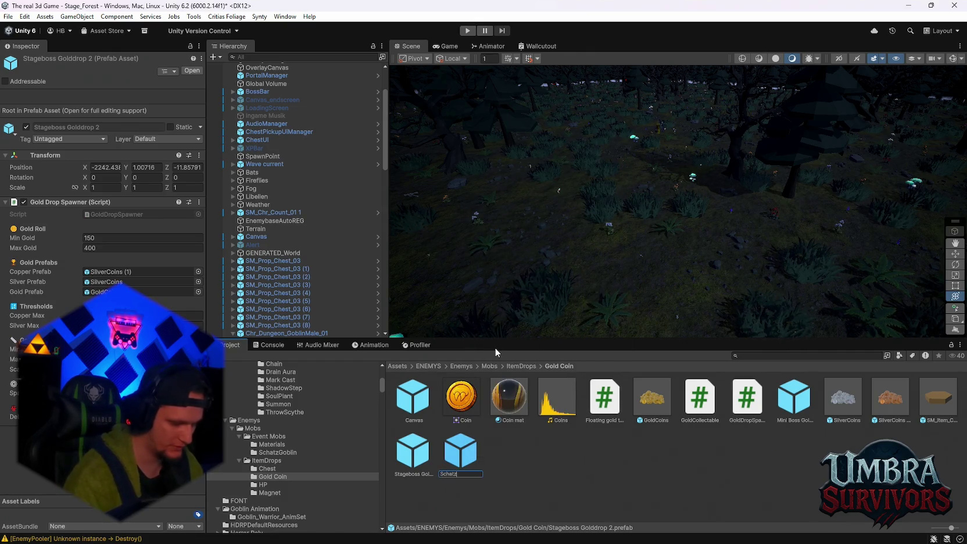
type("Goblin")
key("Return")
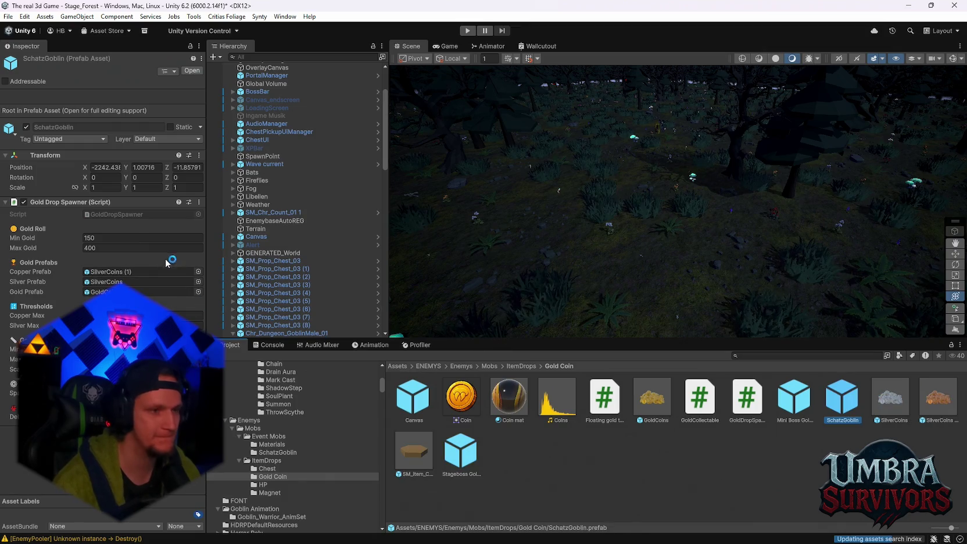
left_click(200, 203)
left_click(234, 347)
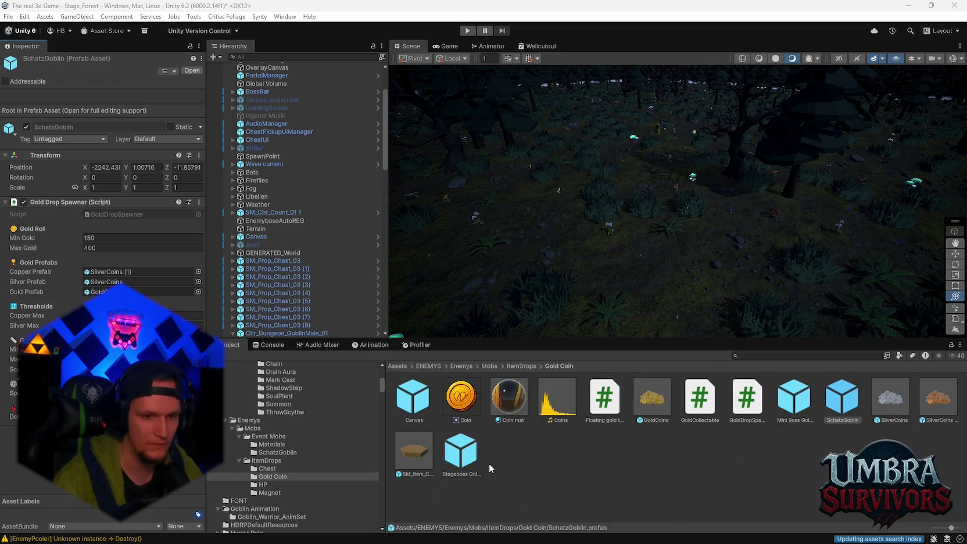
Select Stageboss Golddrop 1 in the Project window to compare its gold-drop settings with the copy.
left_click(460, 453)
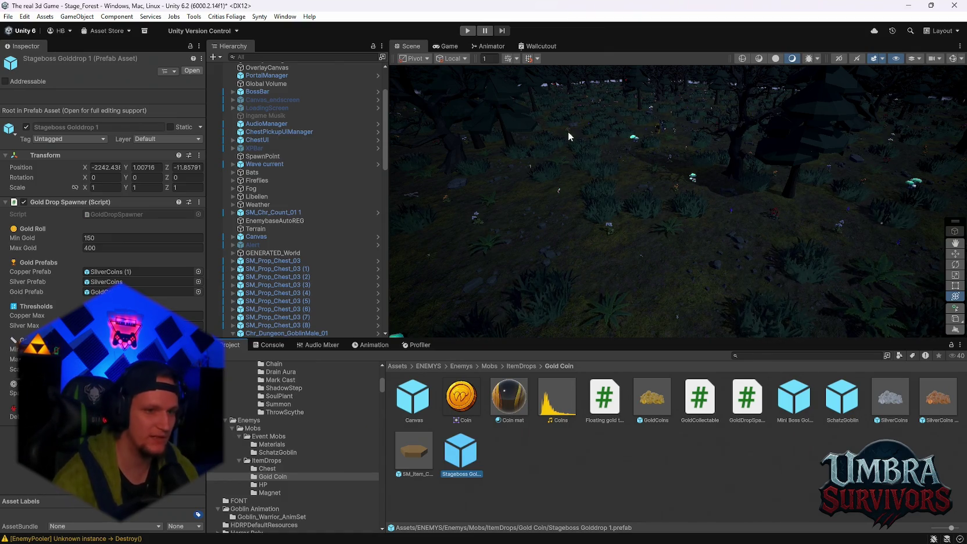
Select the goblin placed in the scene and check its Enemy Base max health value.
scroll(315, 312, "down", 3)
left_click(260, 241)
scroll(152, 297, "down", 1)
scroll(152, 297, "down", 10)
left_click(152, 303)
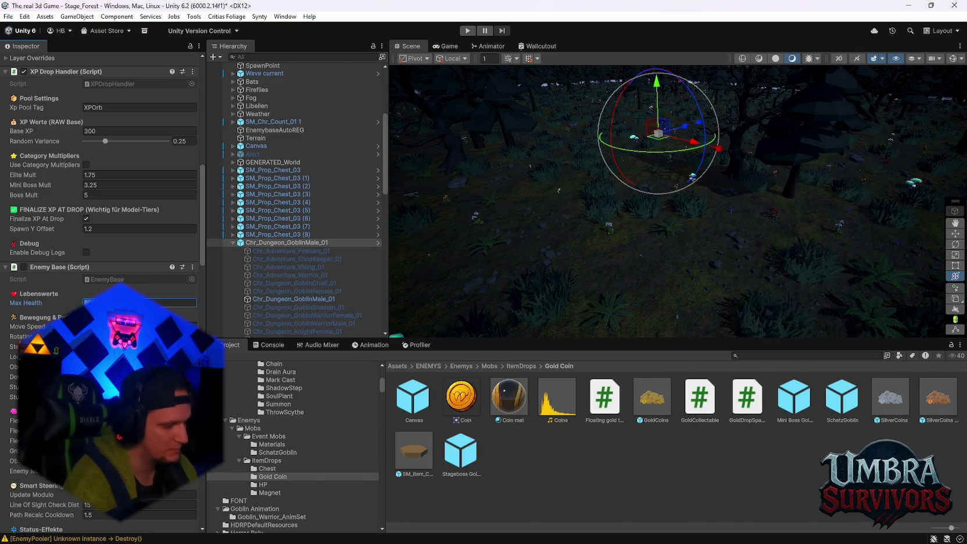
Open the Medusa boss folder and view the Medusa prefab's settings.
scroll(330, 448, "up", 5)
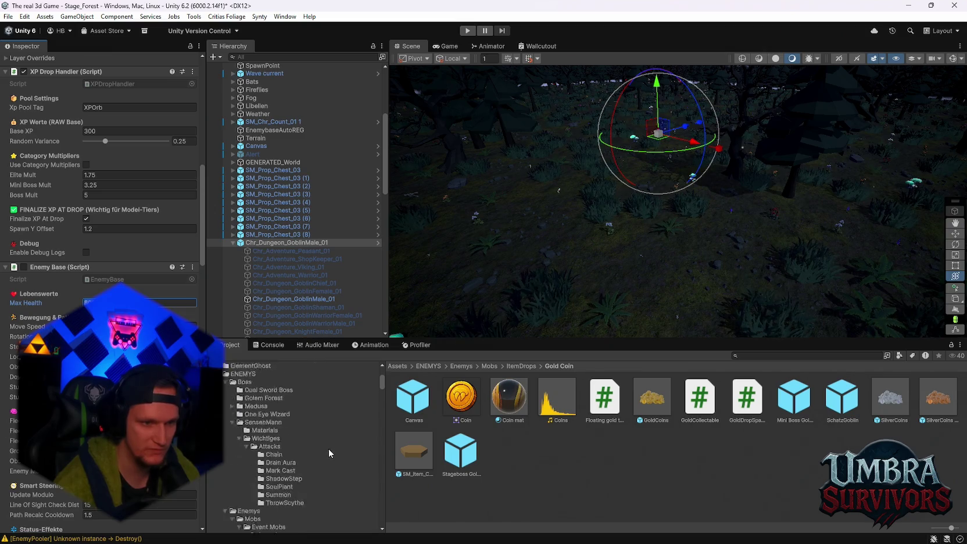
scroll(314, 448, "up", 3)
left_click(256, 436)
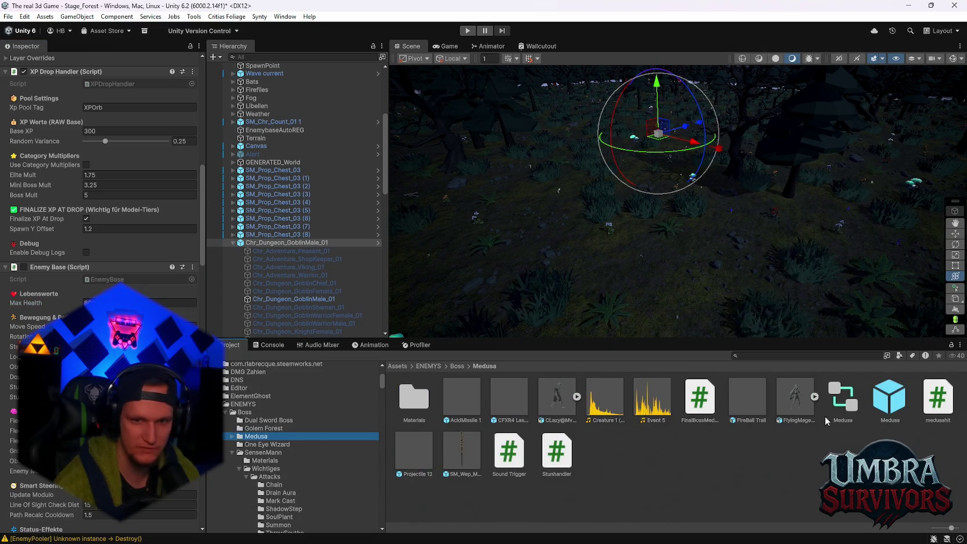
left_click(889, 398)
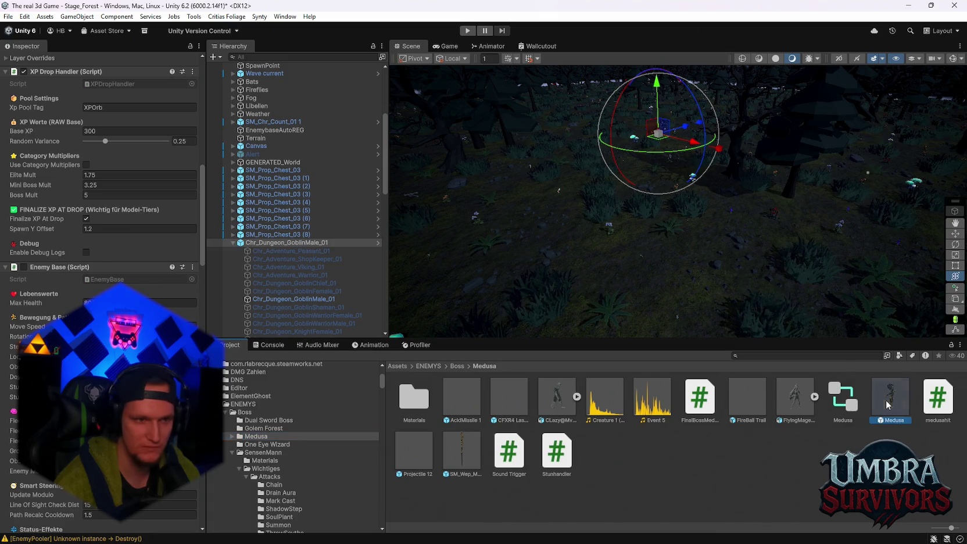
scroll(281, 424, "down", 2)
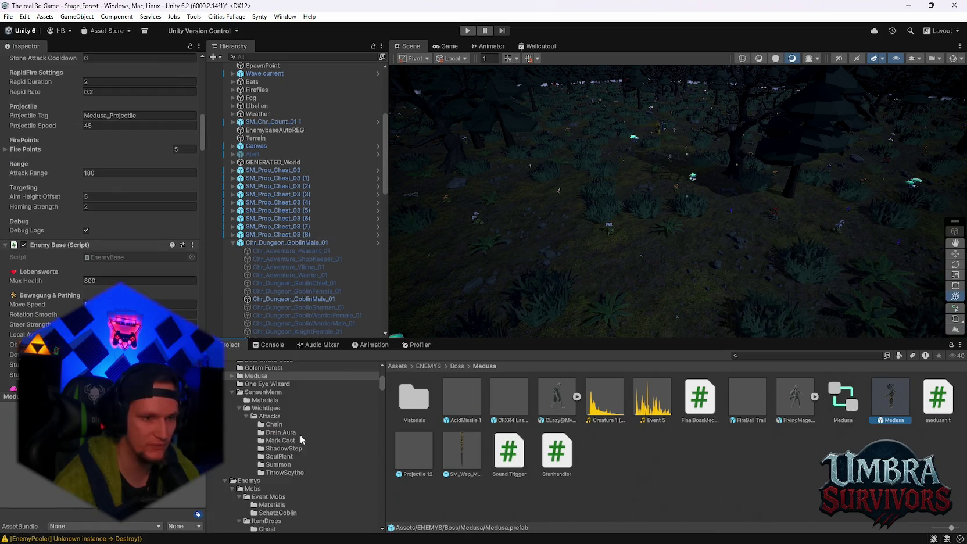
Inspect the One Eye Wizard's SkullMissile and the purple One Eyed Wizard prefab's XP drop and health.
left_click(279, 414)
left_click(640, 399)
left_click(548, 398)
scroll(102, 174, "up", 10)
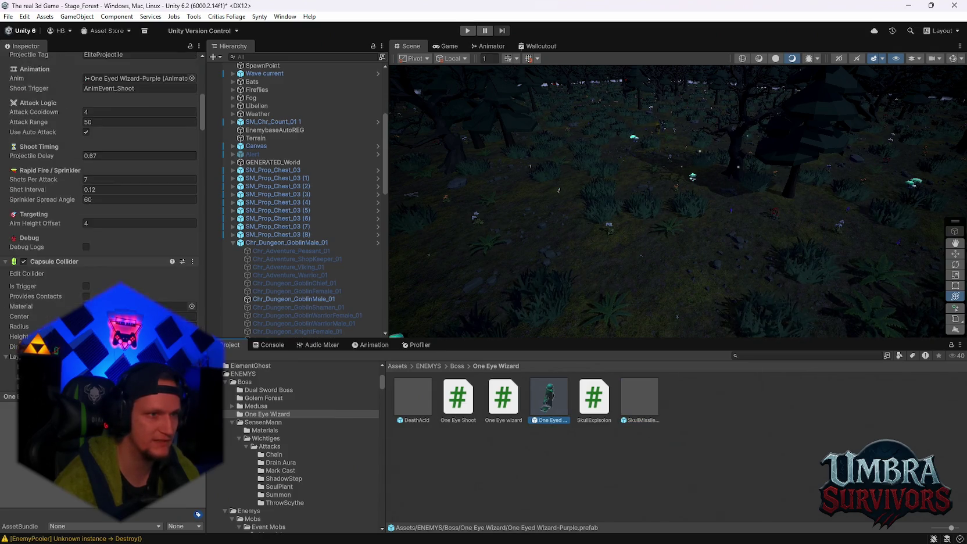
scroll(101, 175, "down", 6)
scroll(101, 174, "down", 5)
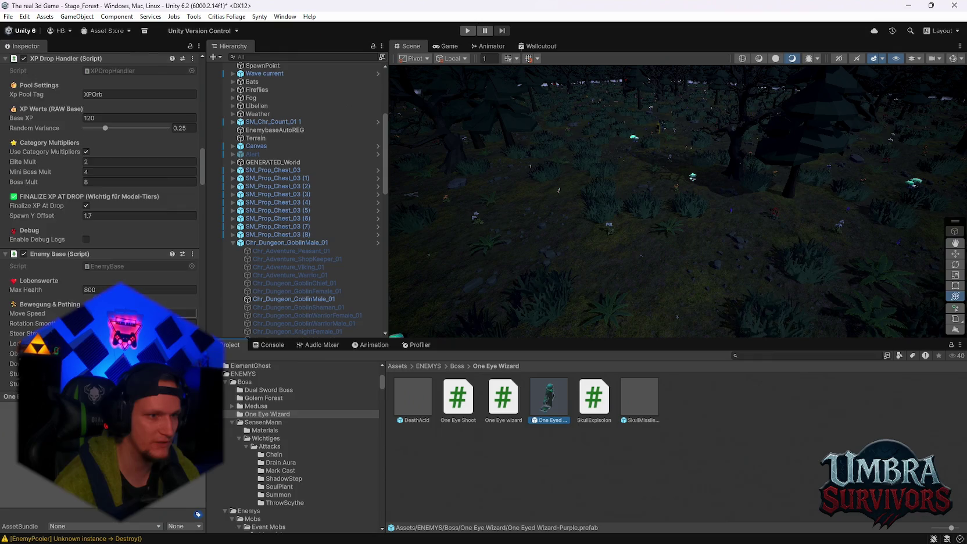
left_click(263, 398)
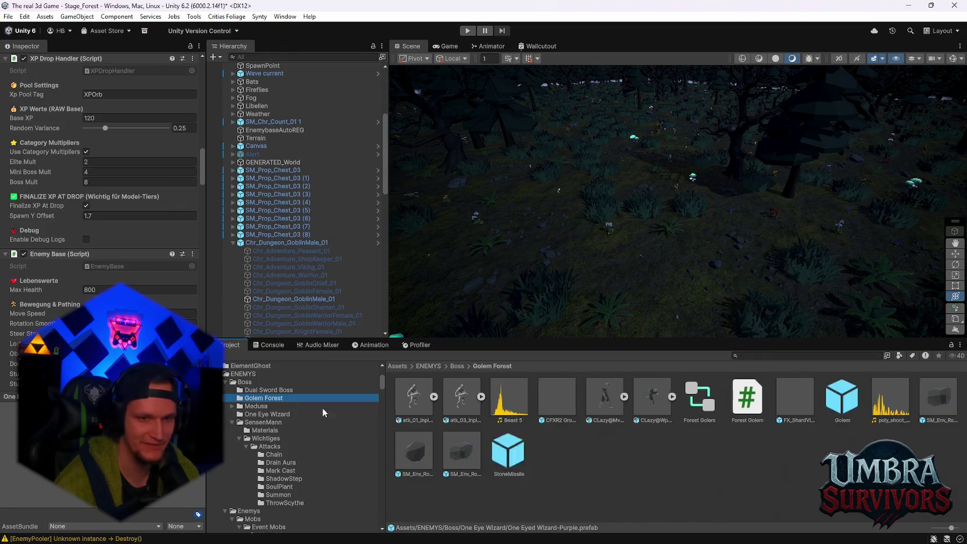
Review the Golem boss prefab's Enemy Base: Max Health 1300, Move Speed 12, Rotation Smooth 10.
left_click(843, 398)
scroll(146, 232, "down", 10)
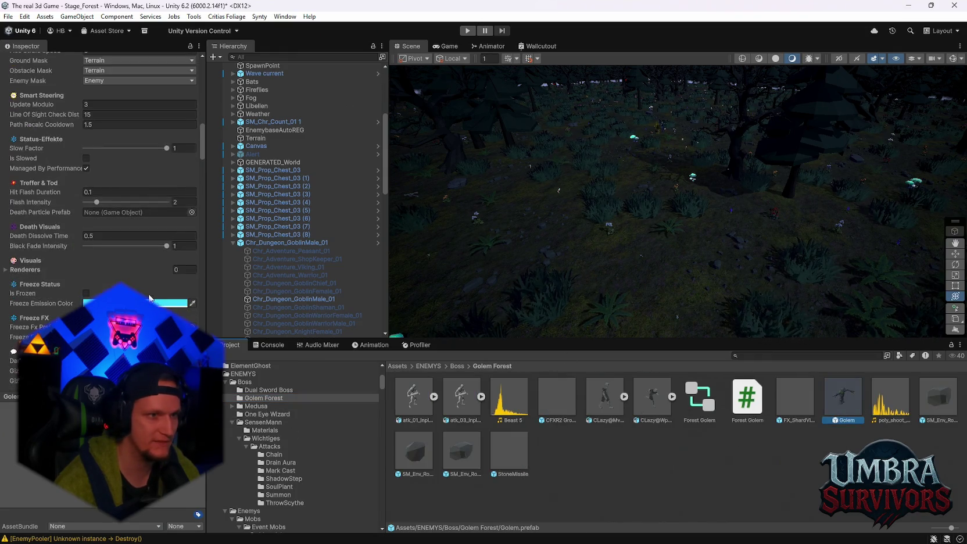
scroll(144, 296, "up", 6)
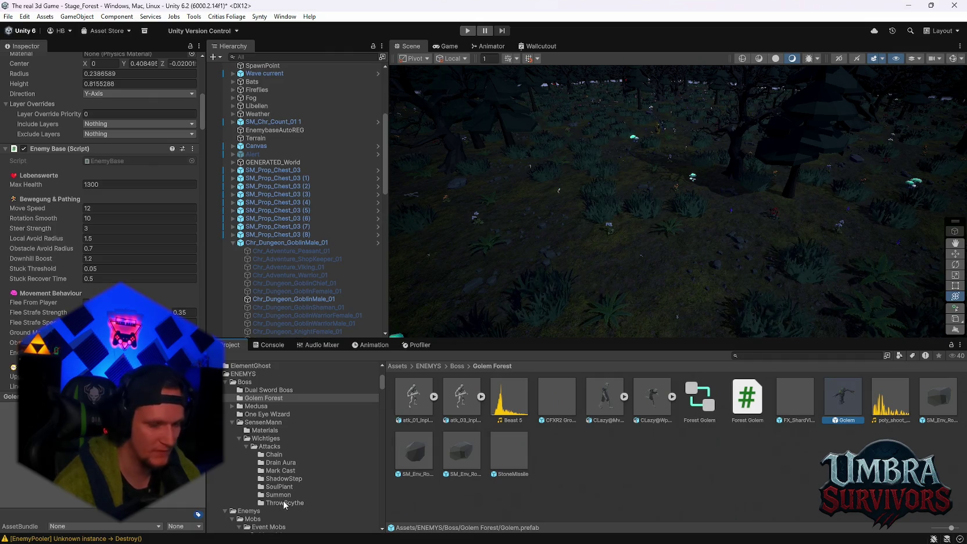
scroll(285, 479, "down", 3)
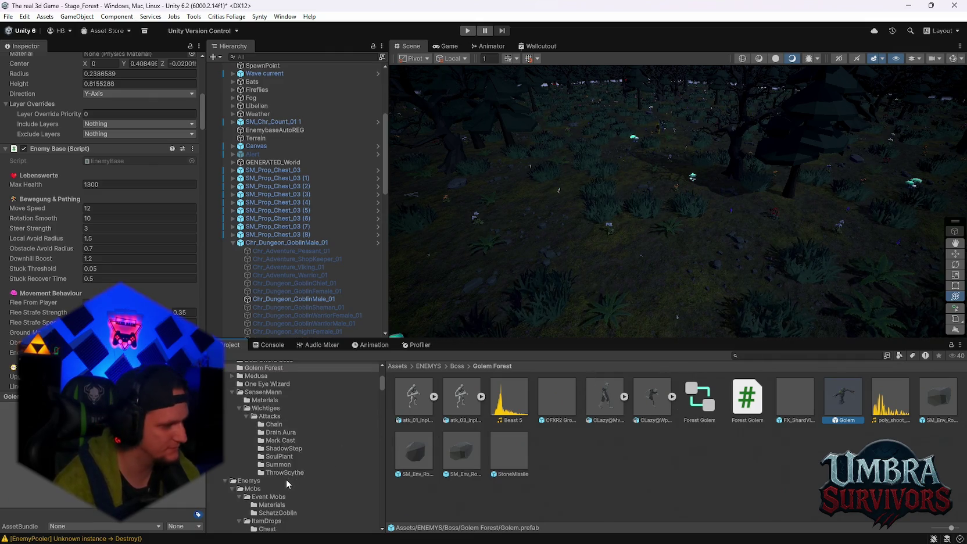
scroll(289, 430, "down", 3)
scroll(288, 450, "up", 3)
scroll(300, 467, "down", 3)
scroll(269, 470, "up", 3)
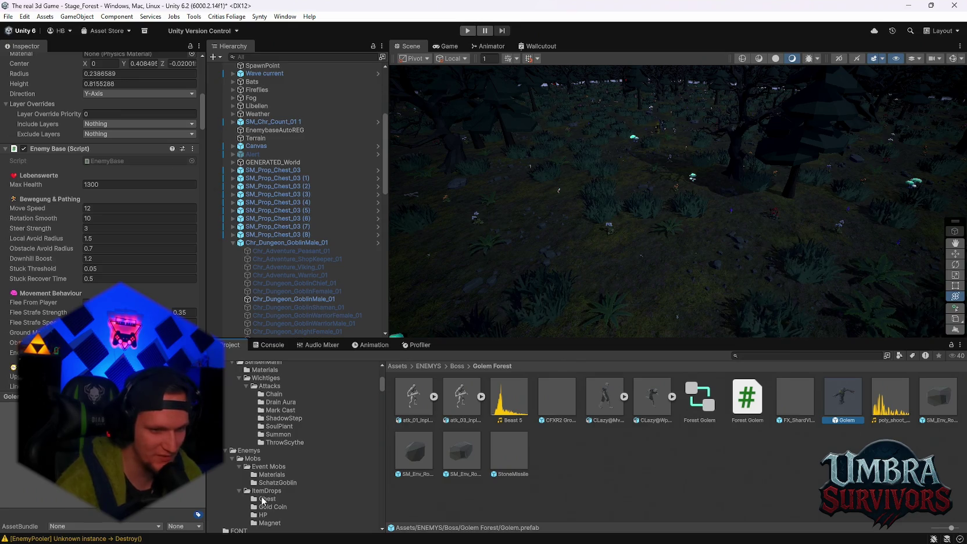
Expand the ItemDrops, Event Mobs and Mobs folders in the Project tree.
left_click(265, 491)
left_click(265, 467)
left_click(261, 460)
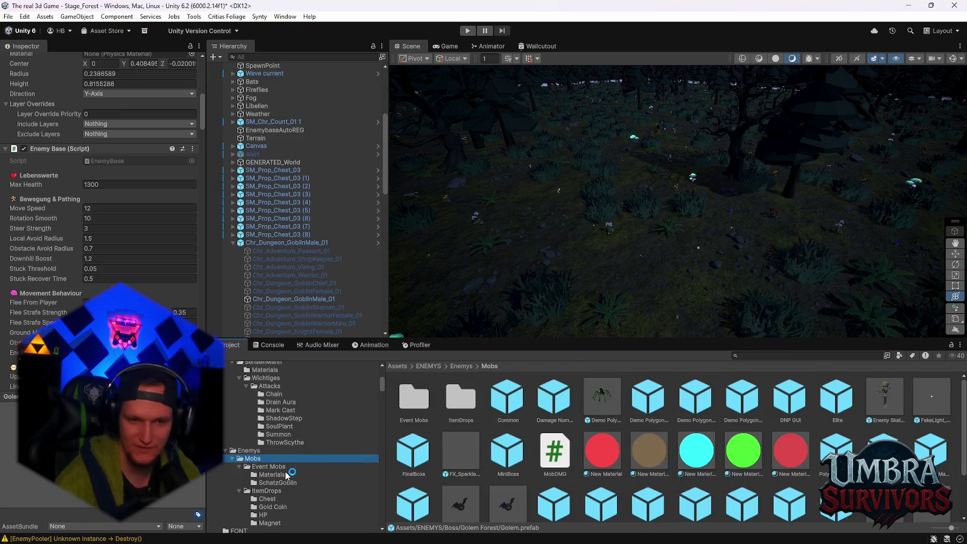
scroll(288, 474, "down", 5)
scroll(272, 453, "up", 3)
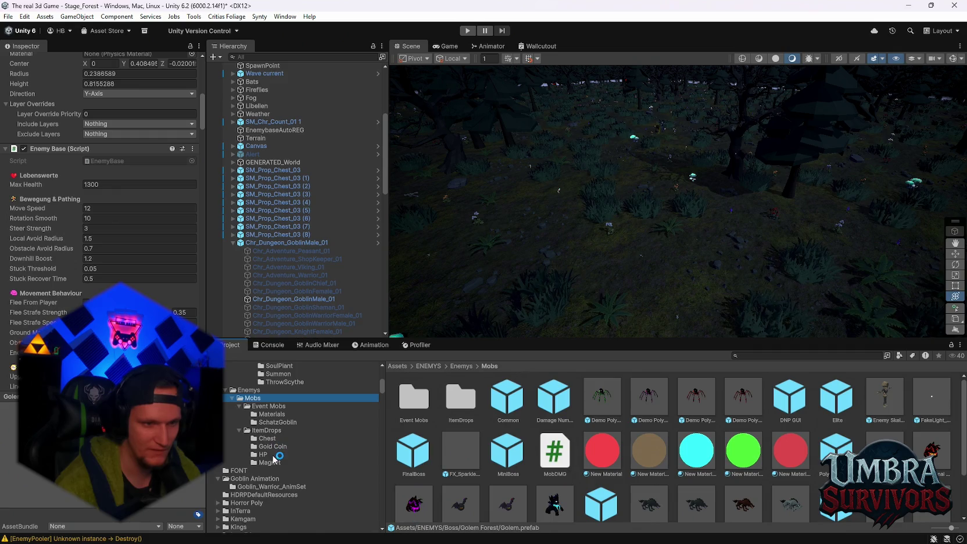
Browse the Gold Coin, HP, Magnet and Chest drop folders, ending in Event Mobs/SchatzGoblin.
left_click(271, 446)
key("Down")
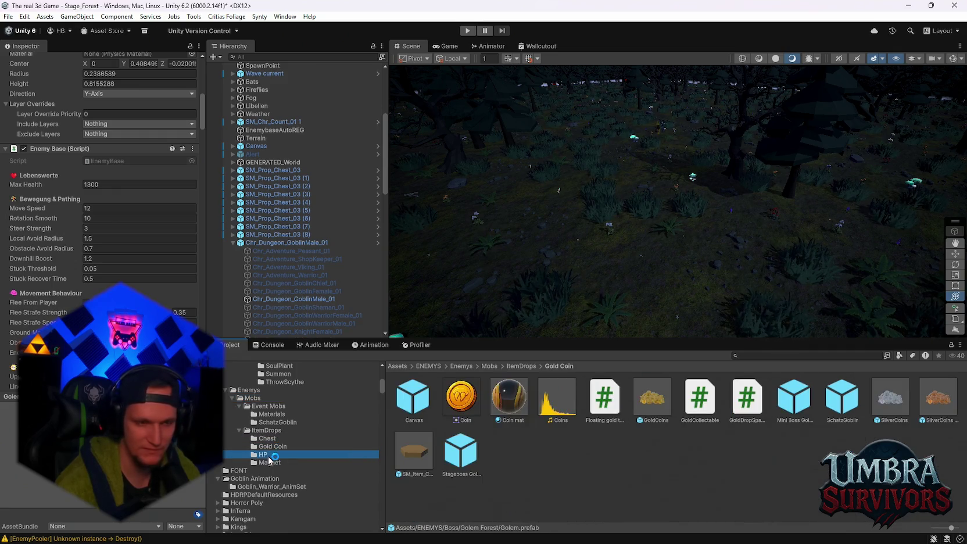
key("Down")
key("Up")
key("Up")
left_click(277, 440)
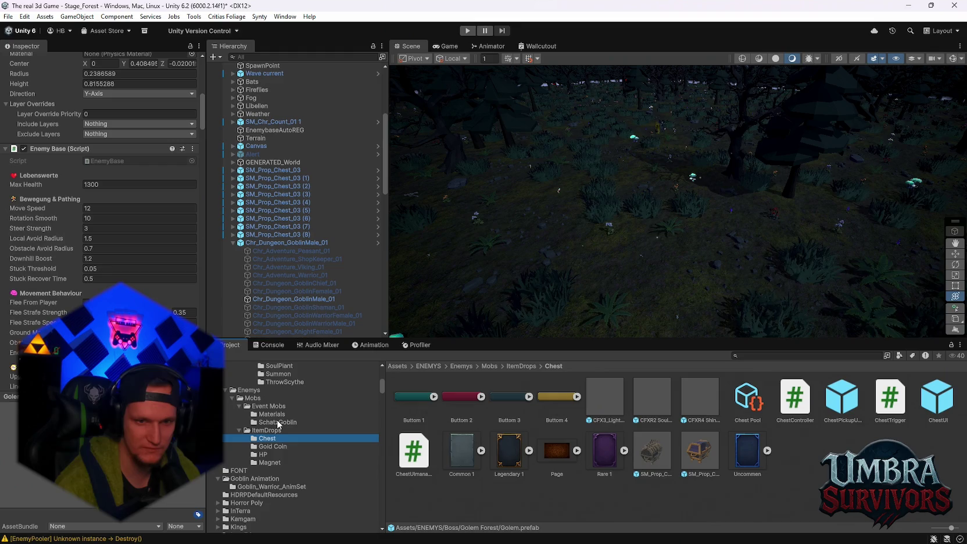
scroll(284, 459, "up", 3)
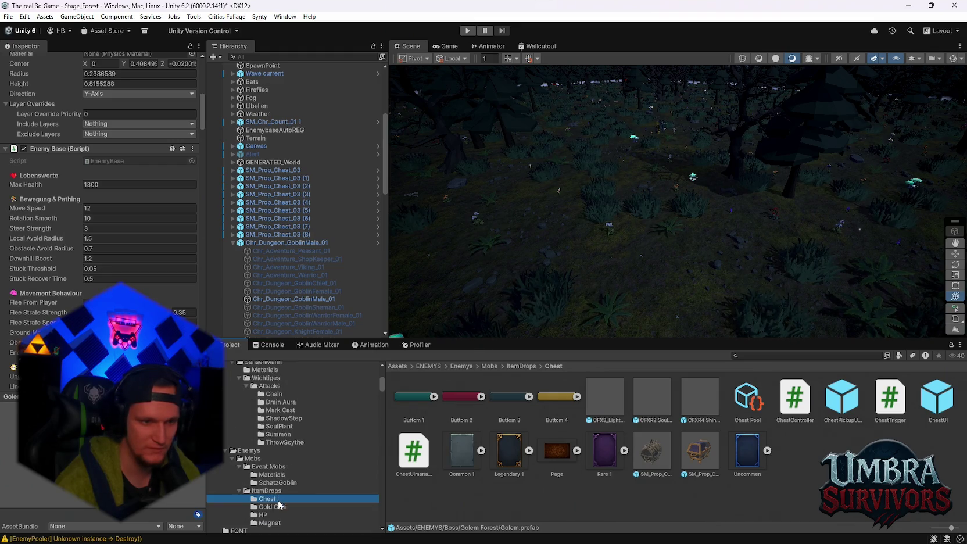
left_click(273, 506)
left_click(277, 483)
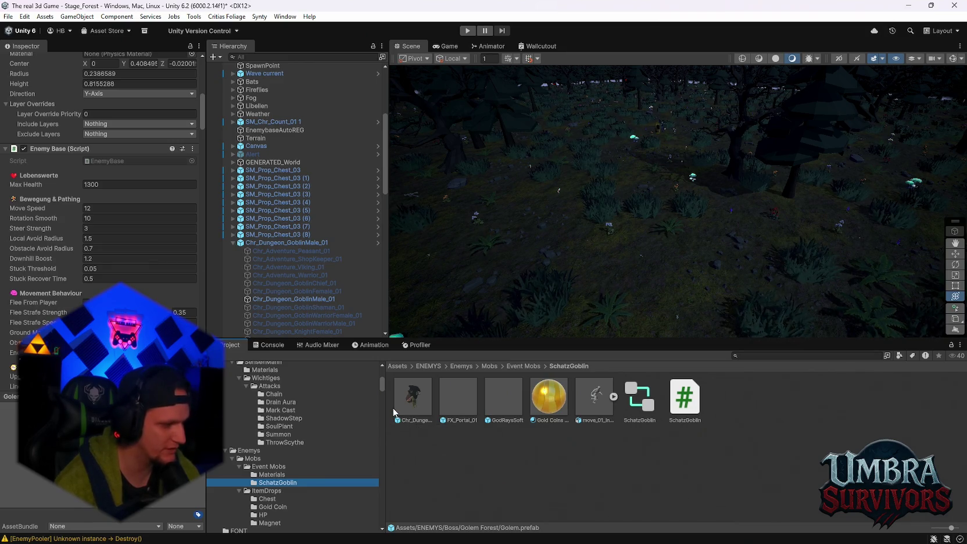
Change the Chr_Dungeon_GoblinMale_01 prefab's Enemy Base Max Health from 800 to 2000.
left_click(416, 395)
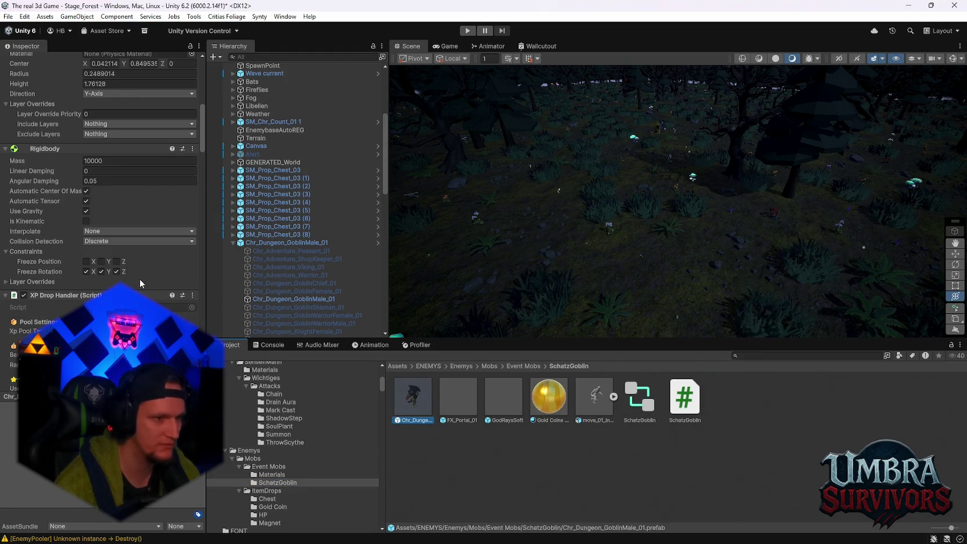
scroll(146, 264, "down", 10)
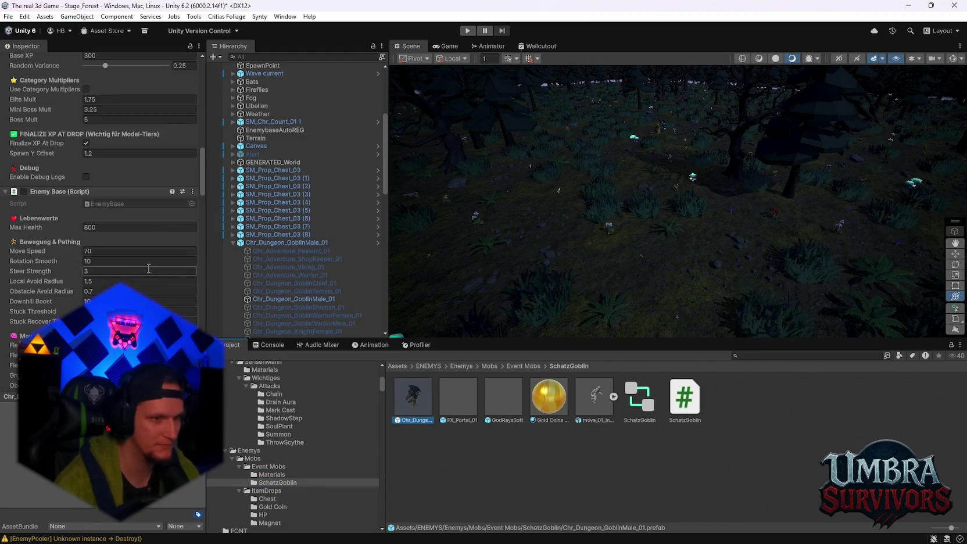
left_click(113, 227)
type("2000")
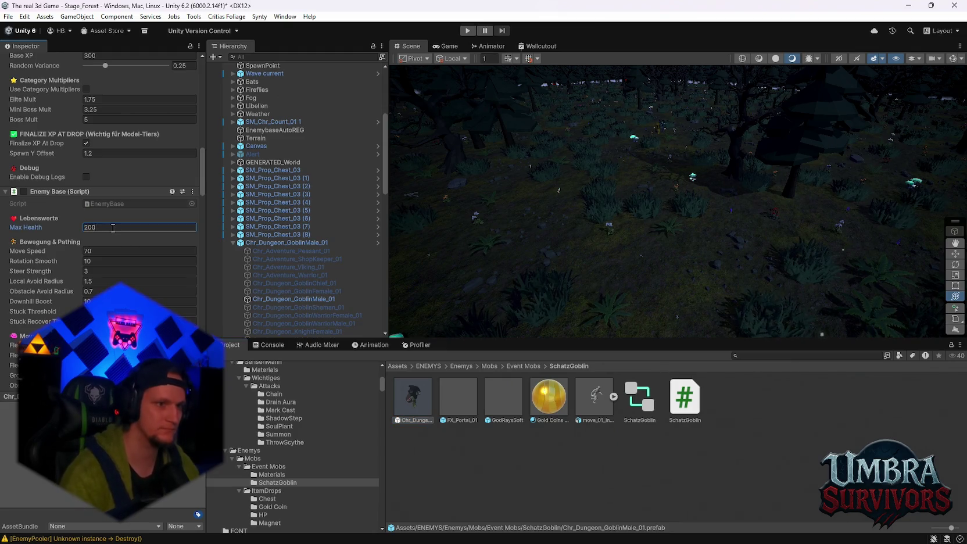
scroll(113, 258, "down", 3)
scroll(112, 259, "down", 10)
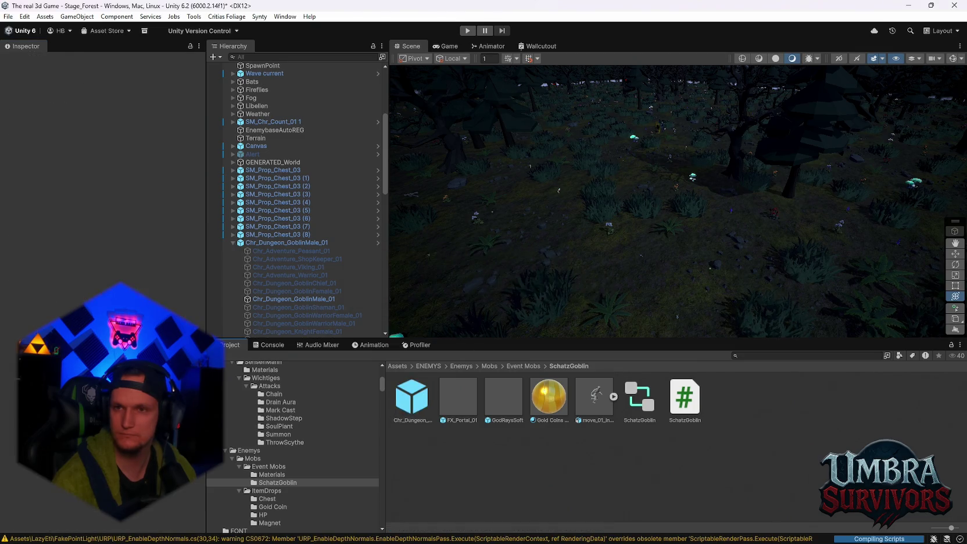
Read the Console's CS0101 error that DamageType is already defined in SchatzGoblin.cs.
left_click(259, 347)
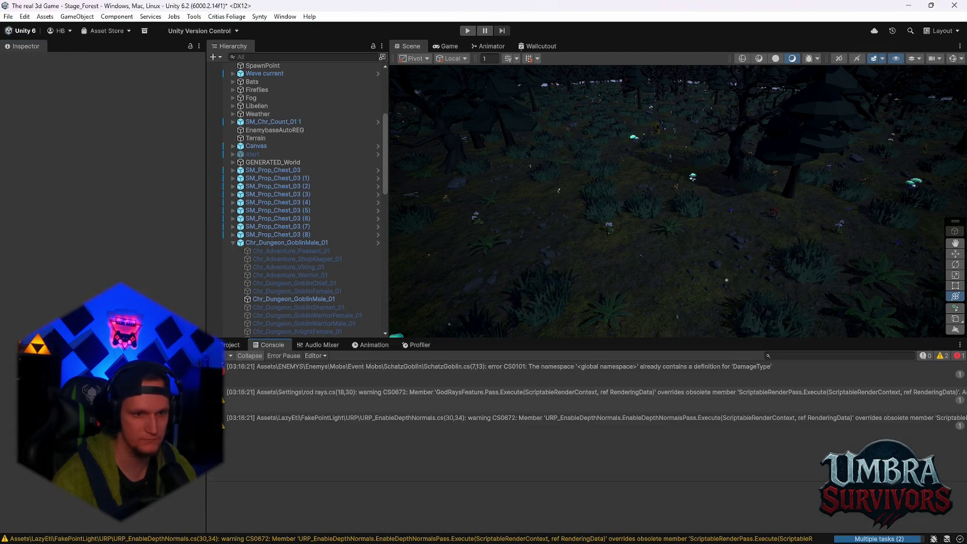
left_click(350, 375)
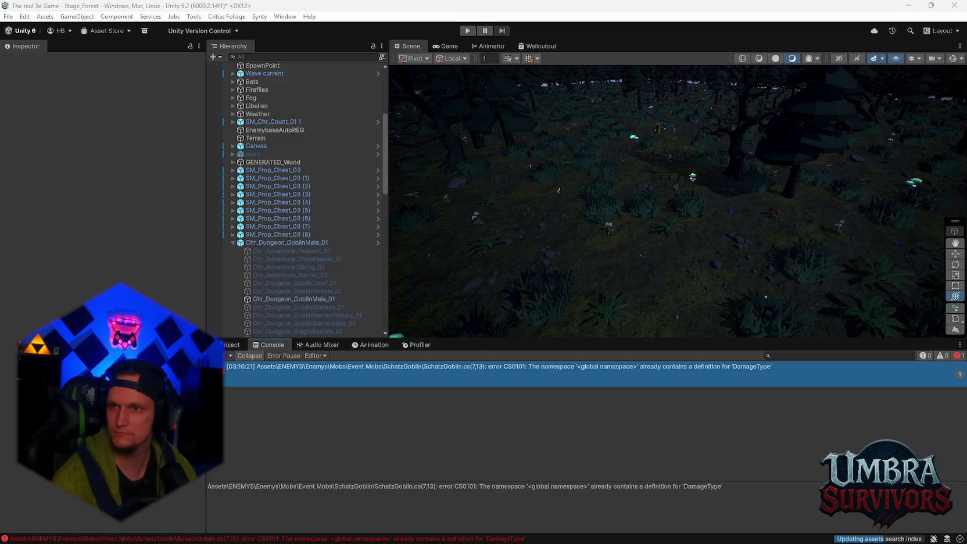
left_click(498, 366)
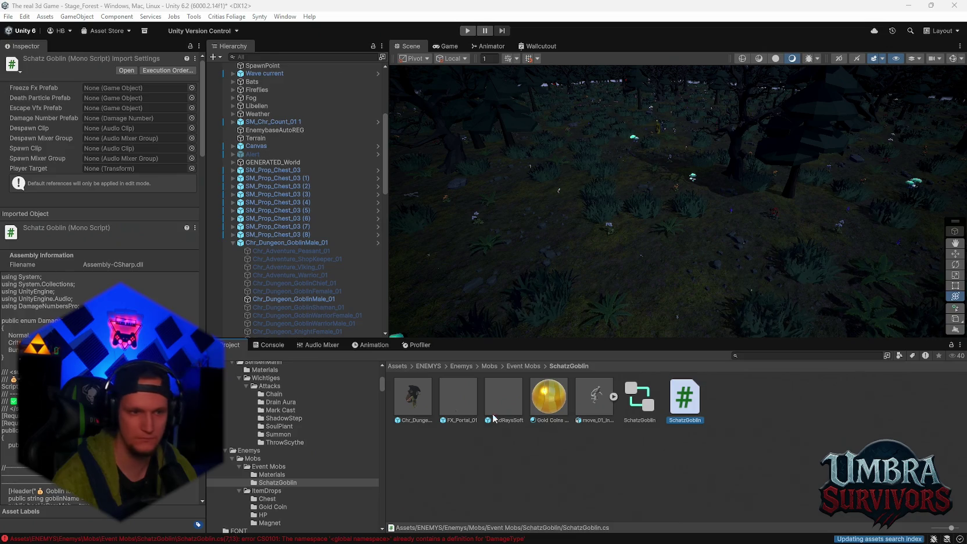
Back in the Console, read the CS1750 GoblinDamageType default-parameter conversion error.
left_click(272, 344)
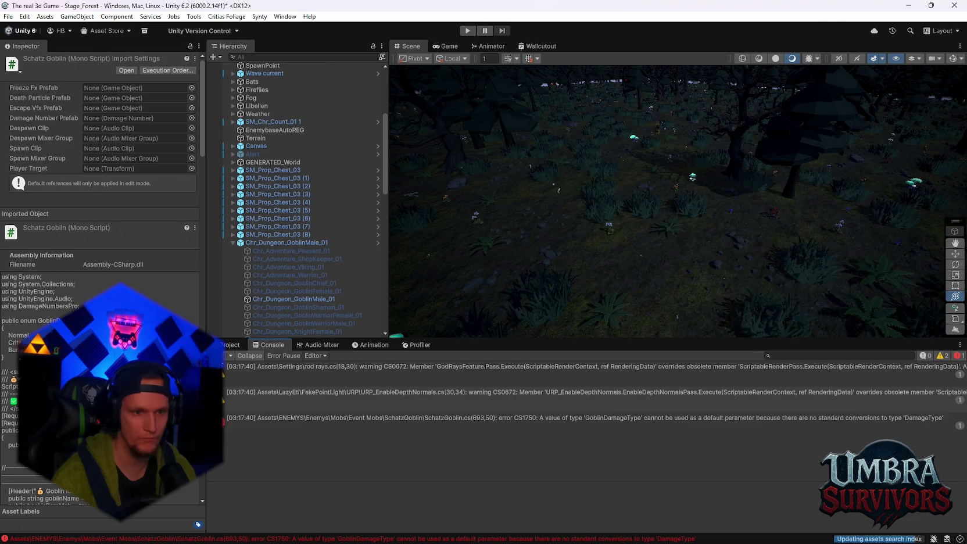
left_click(453, 372)
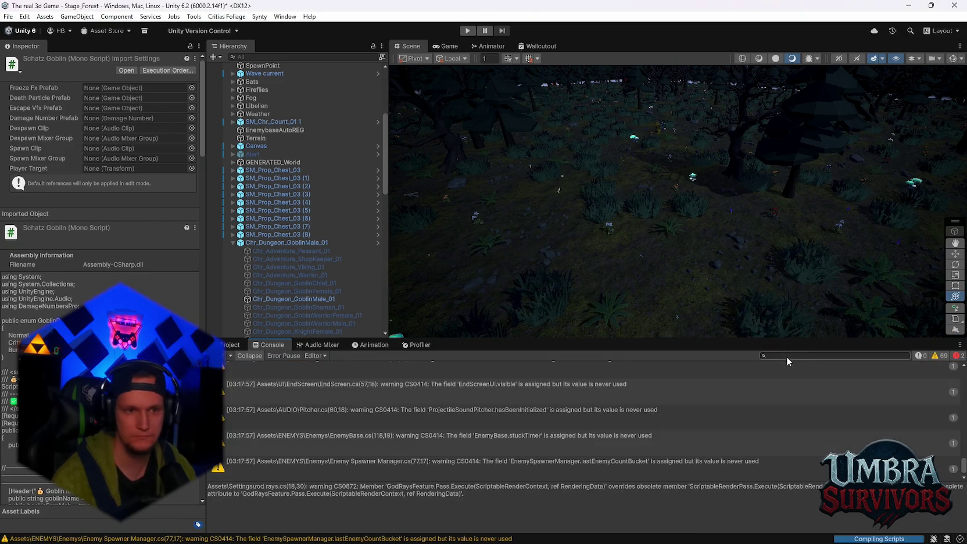
Read the CS1061 missing forcedGold and CS1503 GoblinDamageType-to-DamageType error details.
left_click(337, 367)
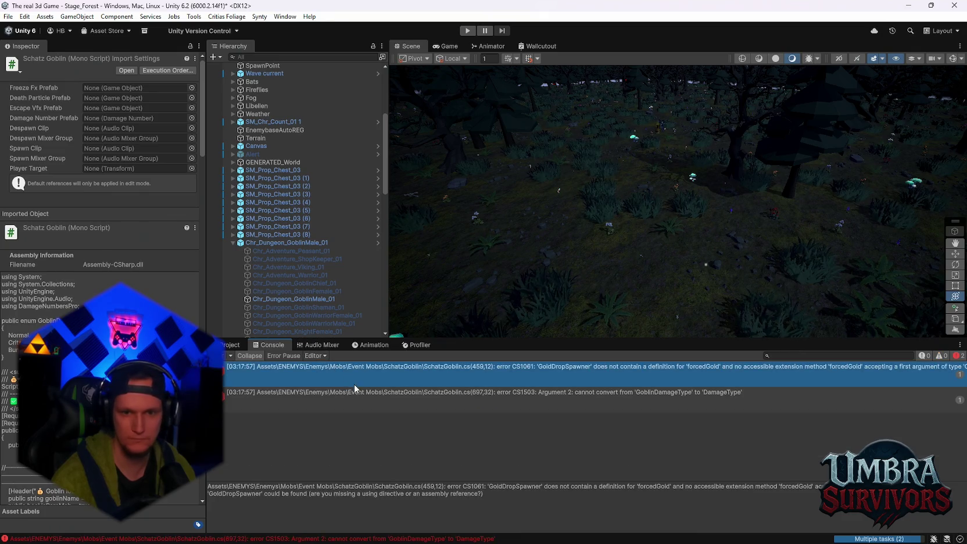
left_click(389, 396)
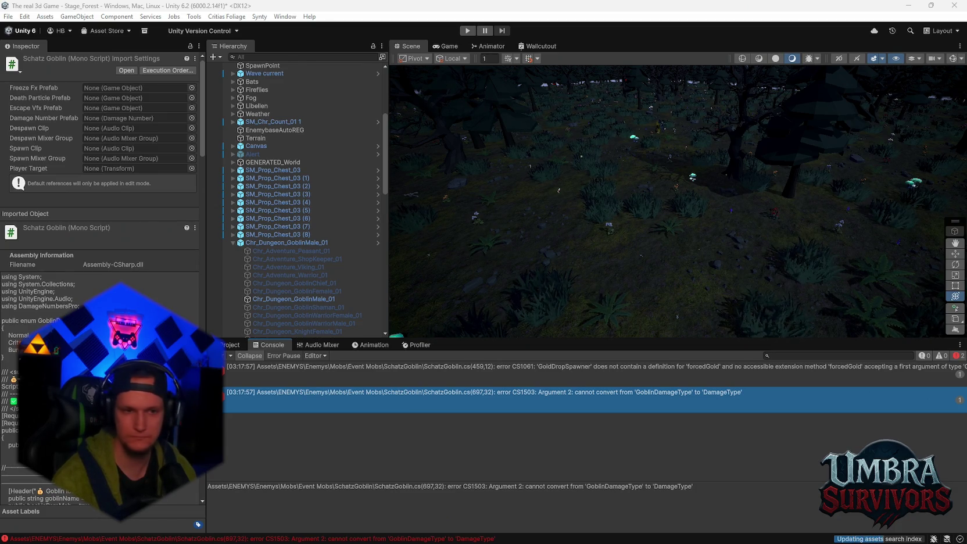
left_click(478, 375, "ctrl")
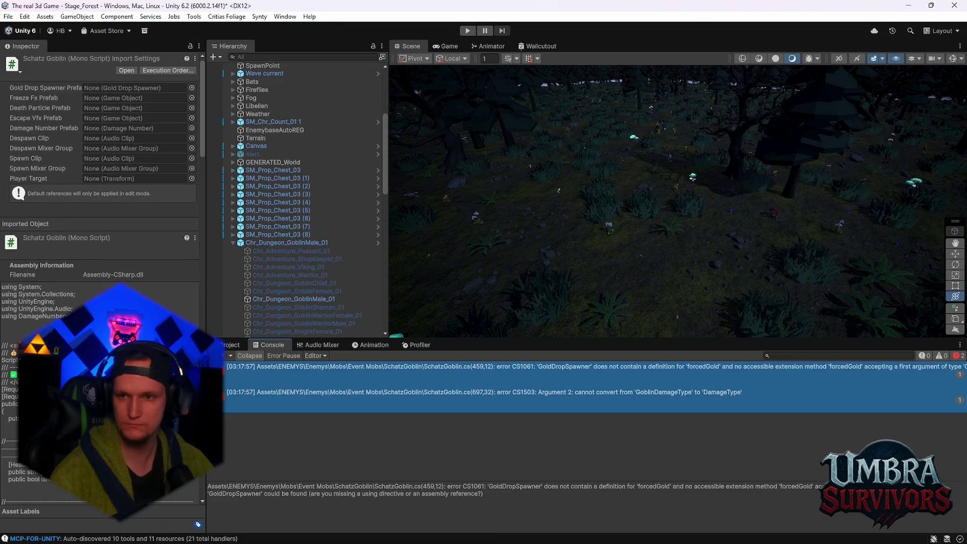
left_click(231, 345)
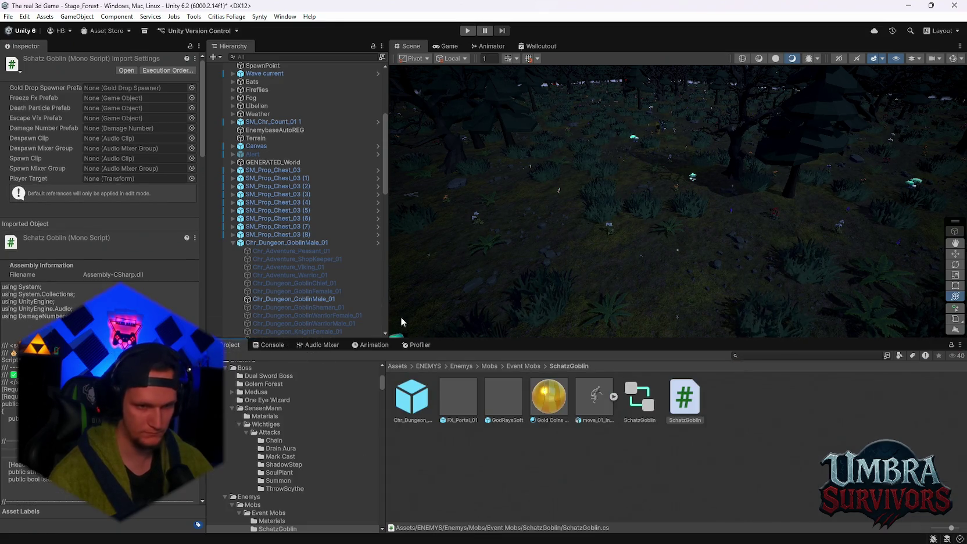
left_click(276, 243)
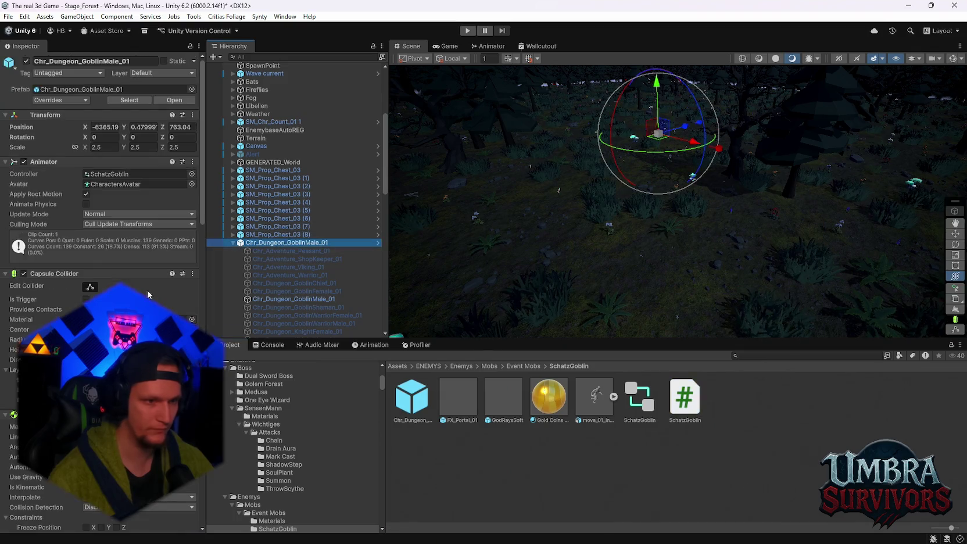
scroll(98, 186, "down", 15)
scroll(99, 186, "down", 5)
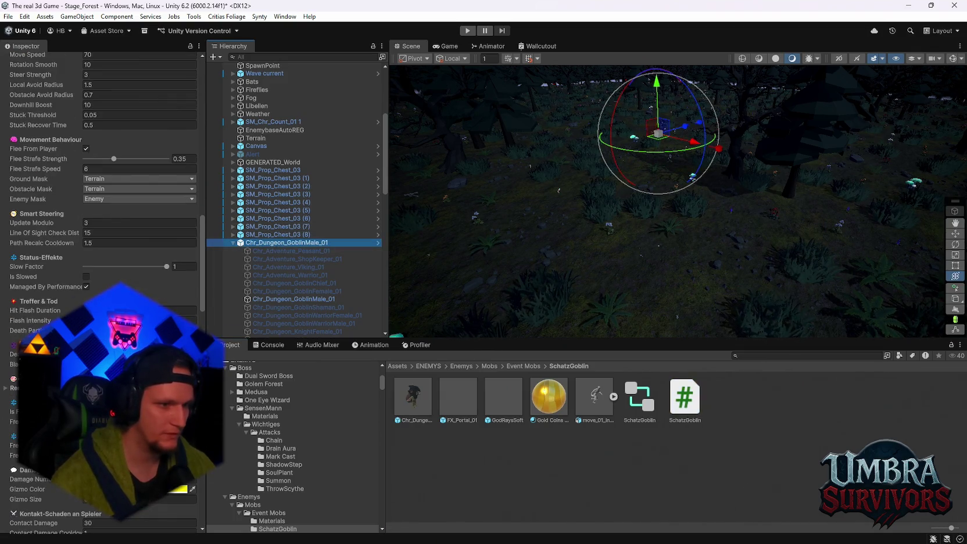
scroll(99, 186, "down", 6)
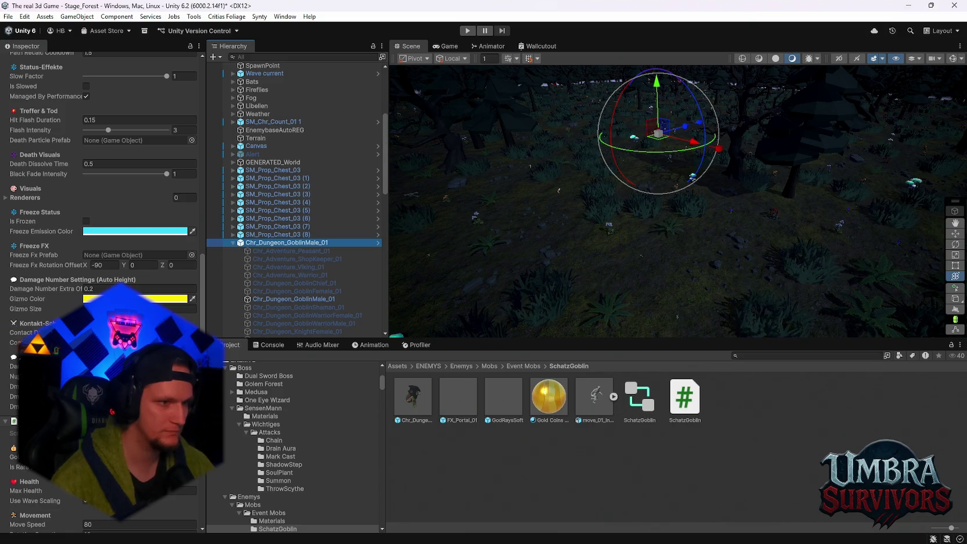
scroll(99, 186, "down", 5)
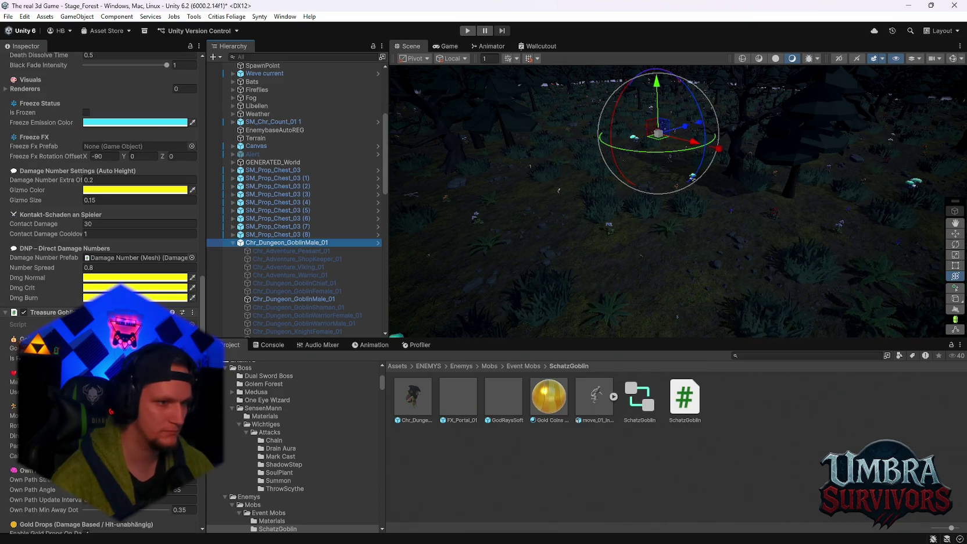
scroll(99, 186, "up", 20)
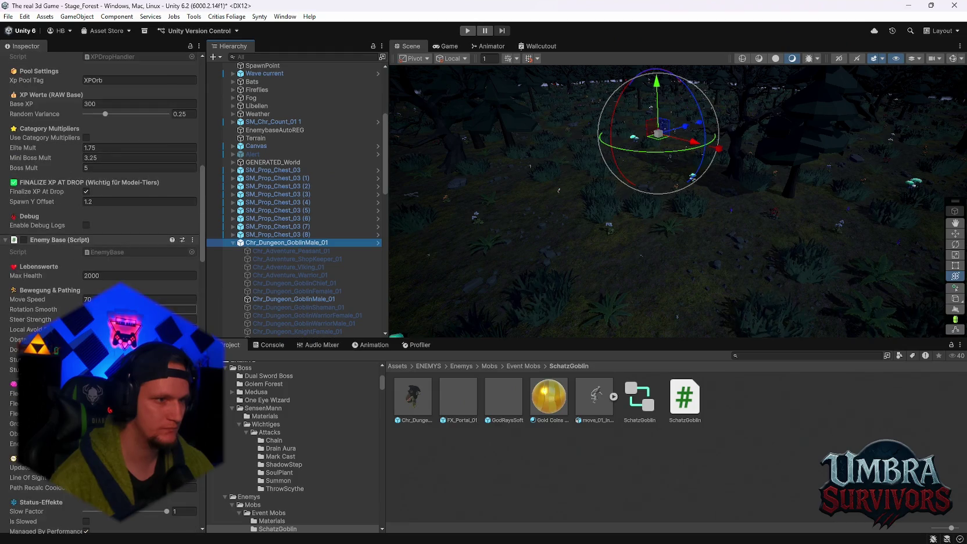
left_click(5, 239)
scroll(4, 211, "up", 7)
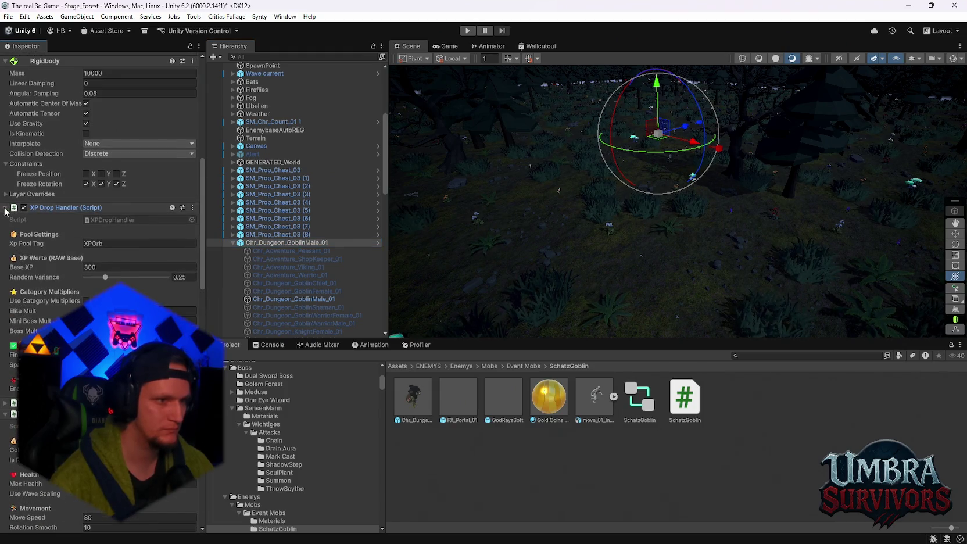
left_click(5, 208)
scroll(6, 175, "up", 2)
left_click(6, 143)
scroll(6, 116, "up", 3)
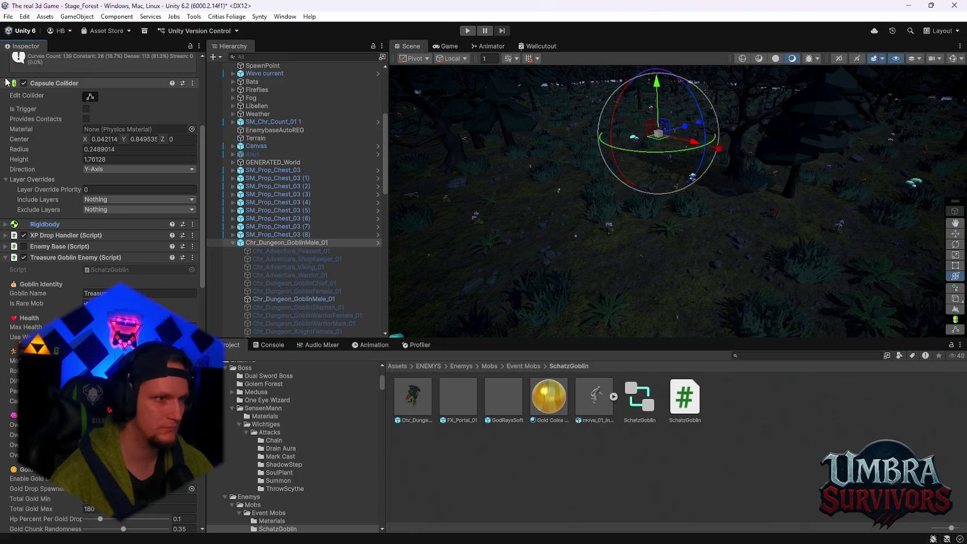
scroll(105, 232, "down", 11)
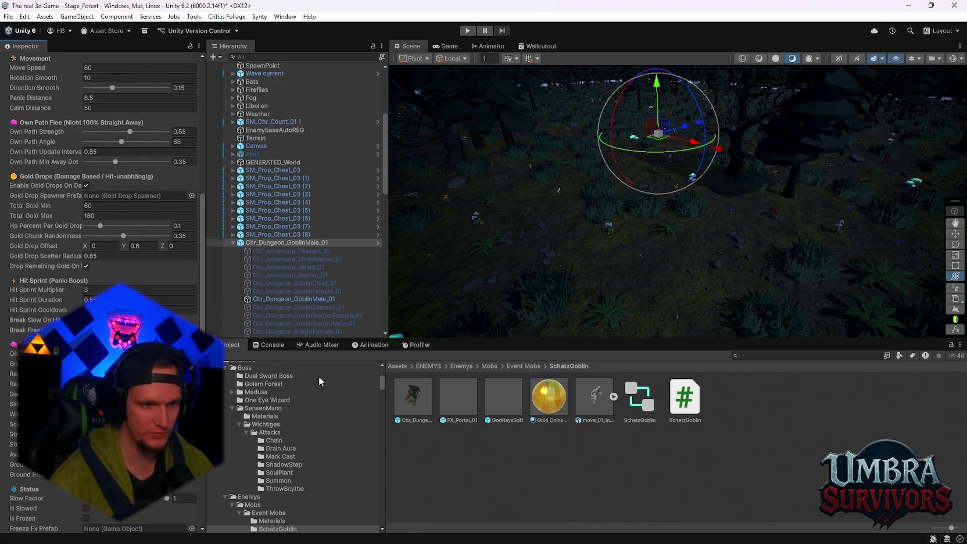
scroll(306, 459, "down", 3)
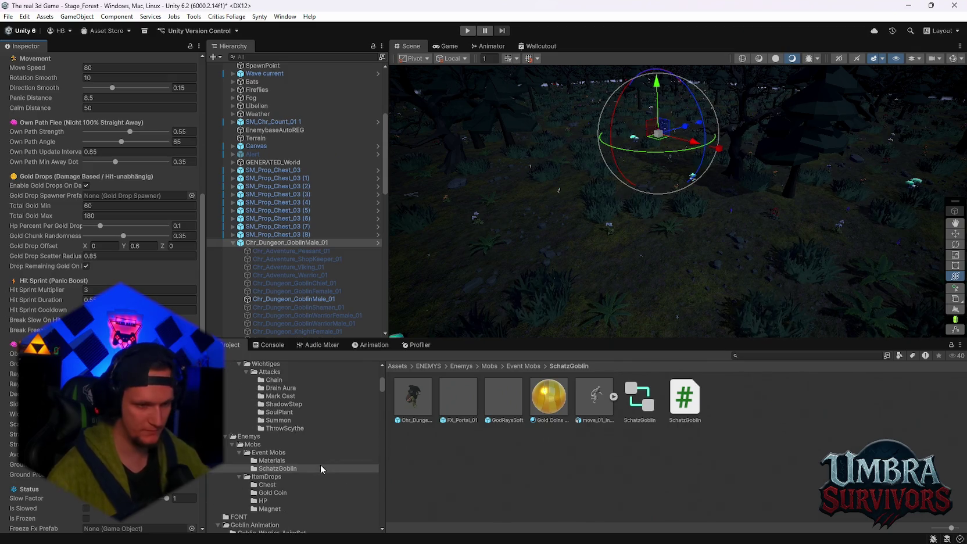
left_click(267, 493)
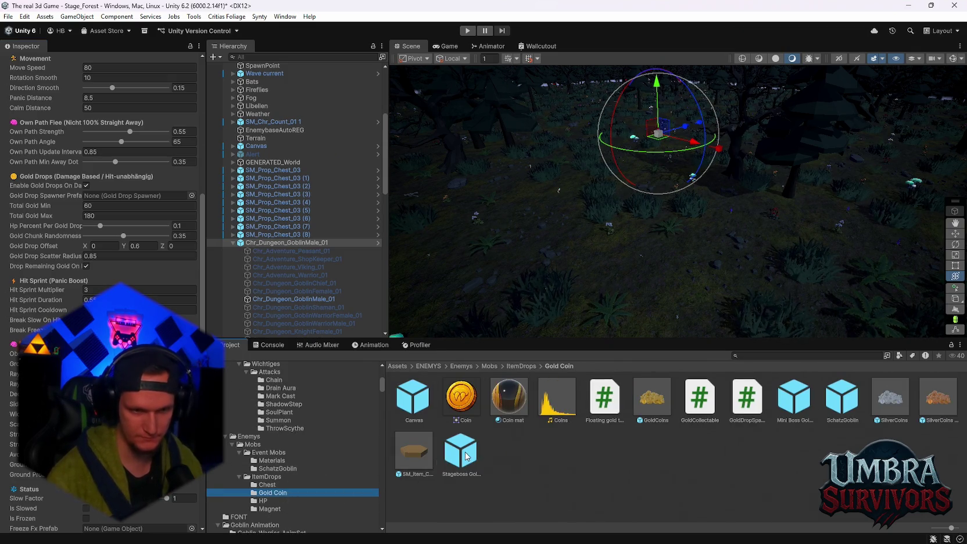
Move the SchatzGoblin gold spawner prefab into the Event Mobs/SchatzGoblin folder.
left_click(841, 398)
left_click(278, 468)
left_click_drag(427, 497, 430, 494)
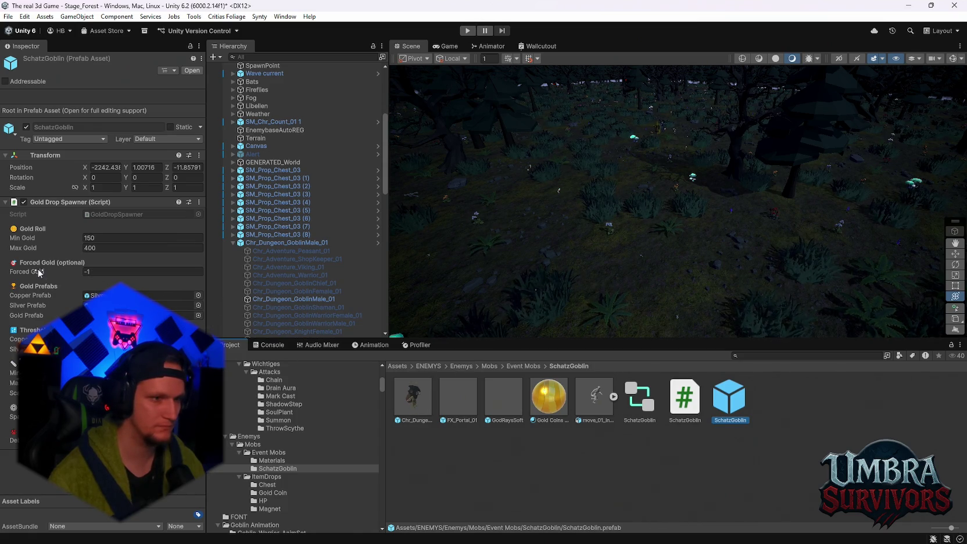
Adjust the spawner's Forced Gold and check the goblin prefab's Gold Drops of 60–180 total gold.
mouse_move(38, 272)
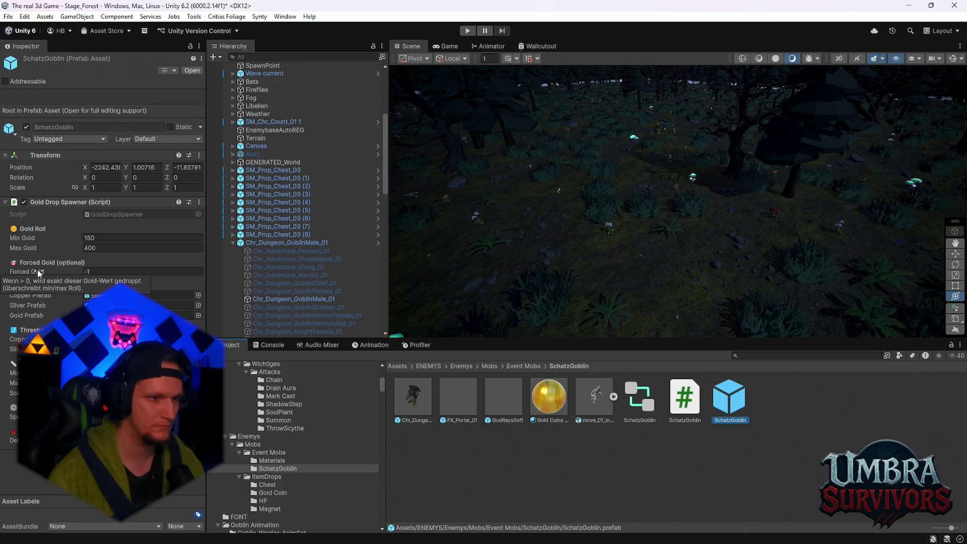
left_click(97, 271)
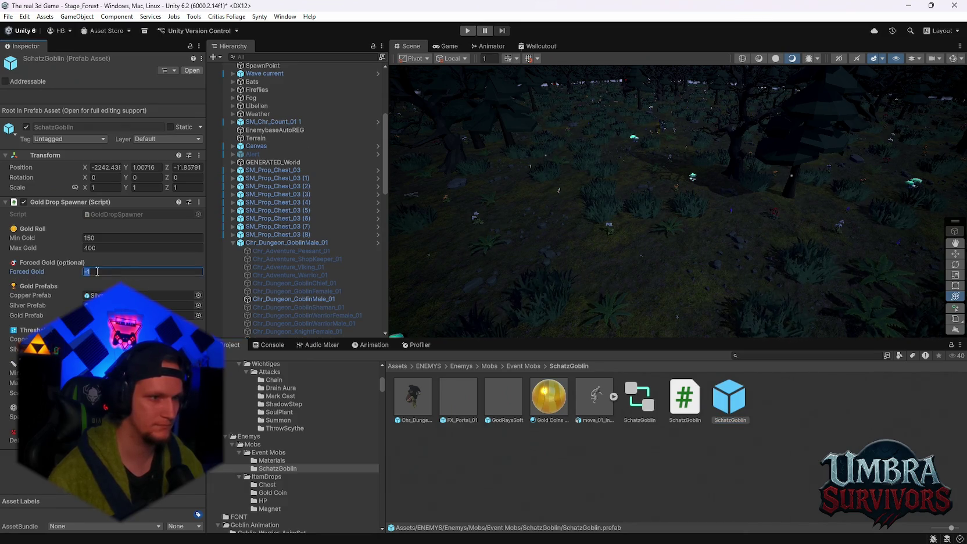
left_click(413, 398)
scroll(116, 377, "down", 10)
scroll(119, 279, "down", 3)
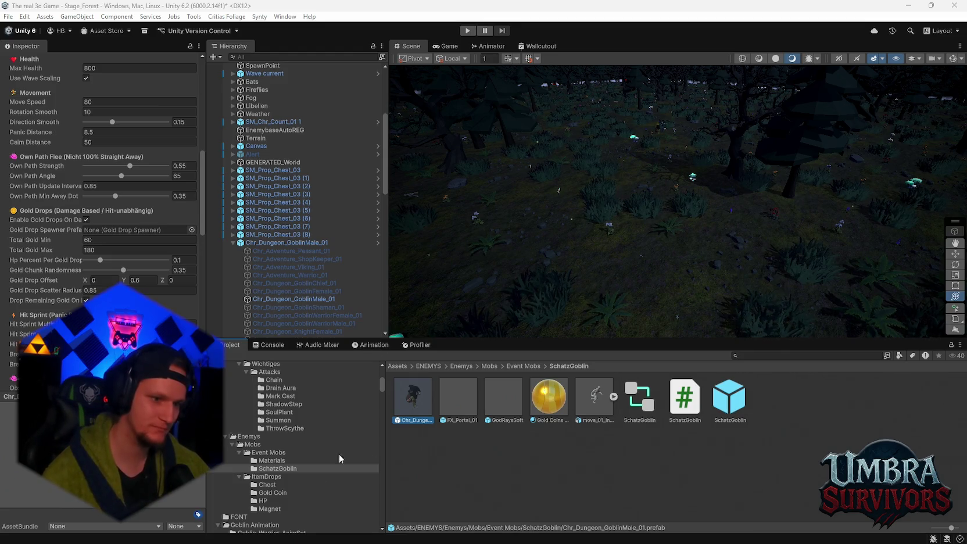
Open the Chest item-drop folder to view the SM_Prop_Chest_03 prefab's lid and pickup settings.
left_click(289, 487)
Review the SM_Prop_Chest_03 prefab's components, then reselect Chr_Dungeon_GoblinMale_01 in the scene.
left_click(652, 451)
scroll(137, 258, "down", 2)
scroll(138, 258, "down", 2)
scroll(138, 257, "down", 2)
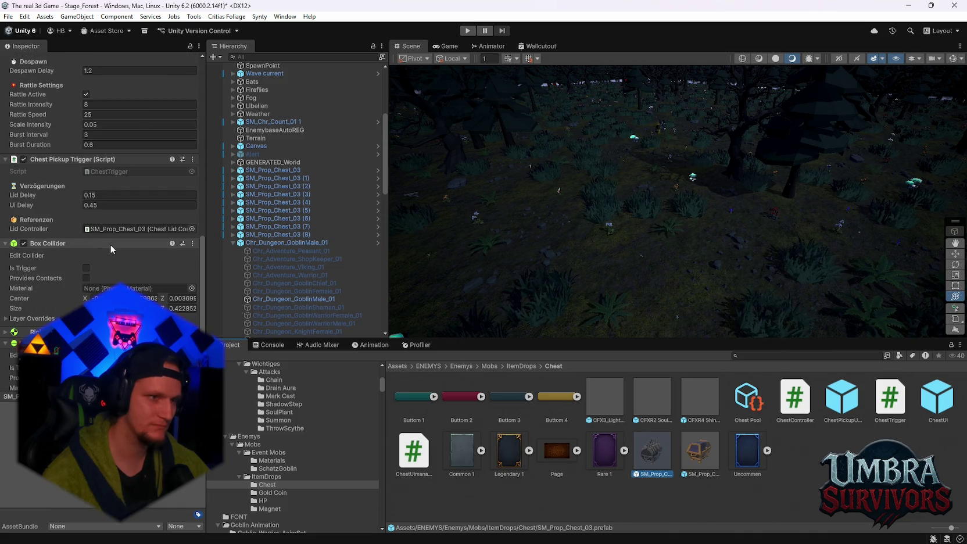
scroll(119, 242, "up", 5)
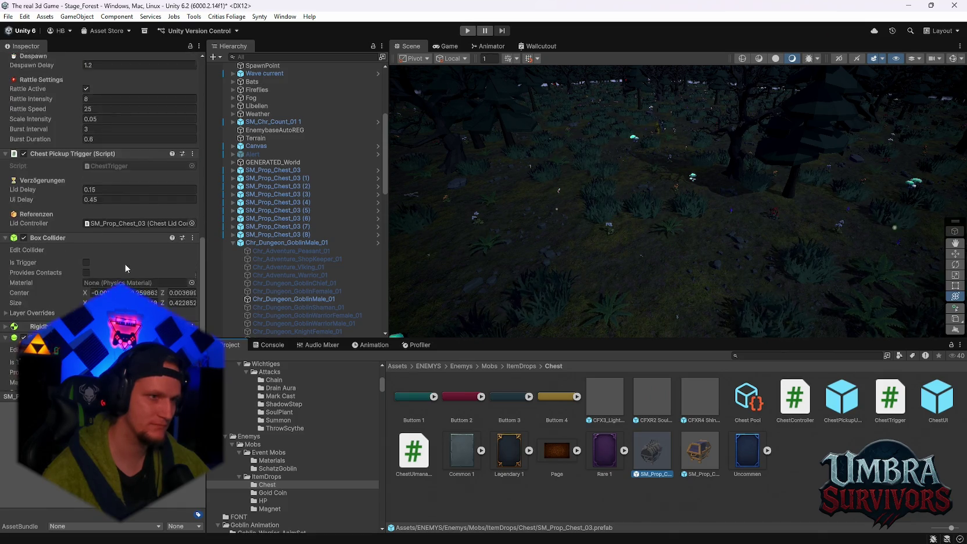
scroll(127, 262, "up", 6)
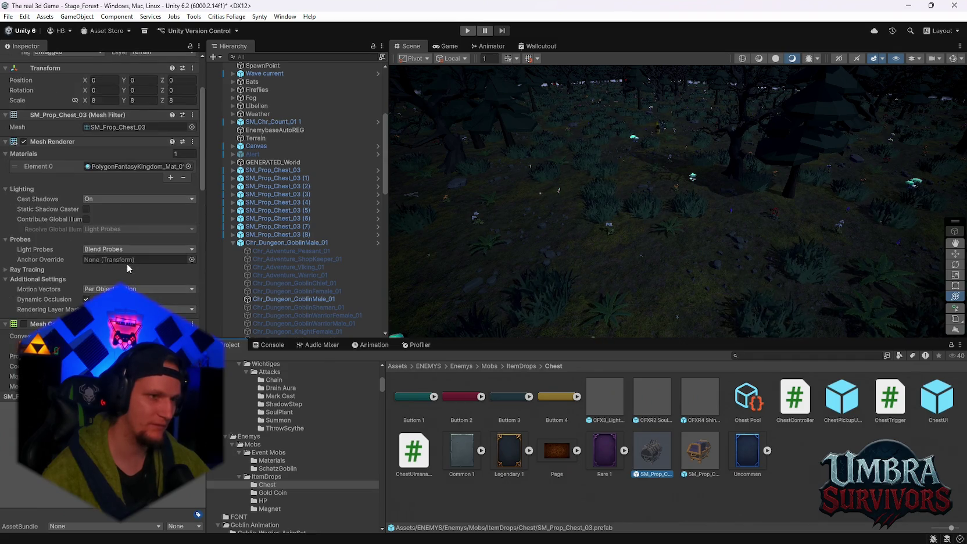
scroll(126, 262, "up", 4)
scroll(125, 267, "down", 8)
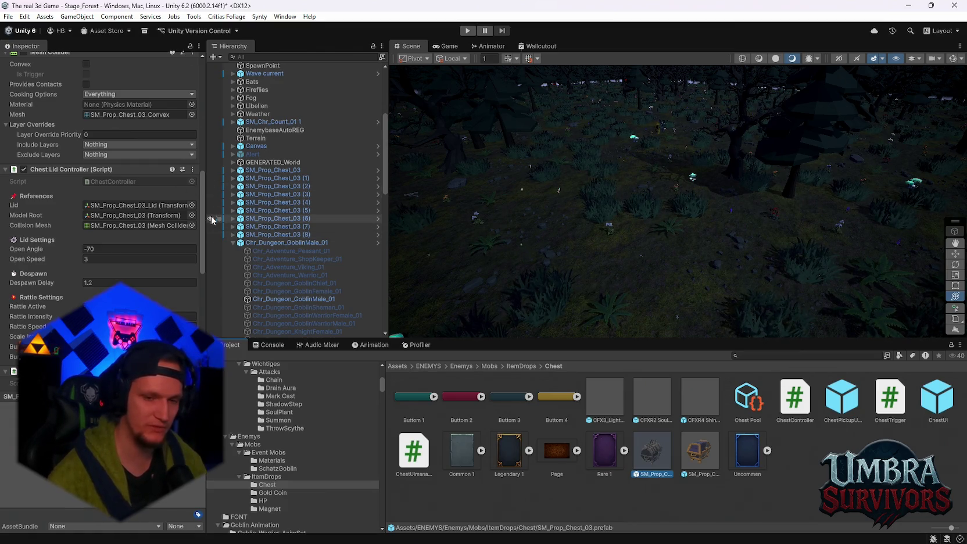
scroll(143, 255, "down", 2)
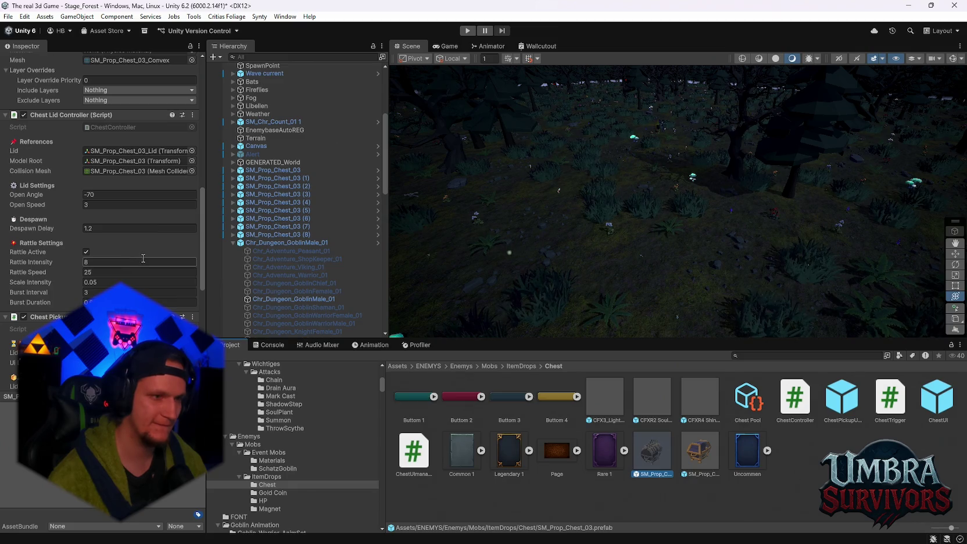
scroll(143, 258, "down", 4)
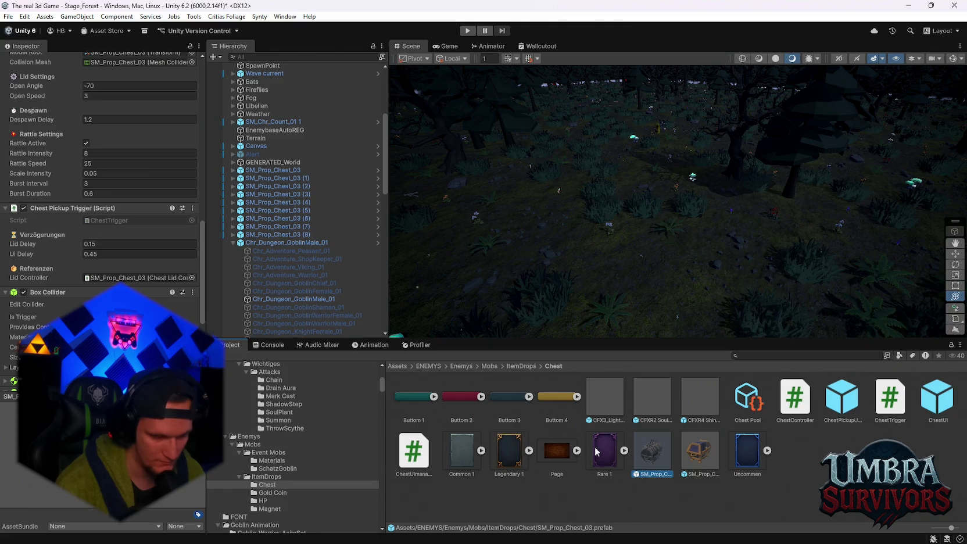
scroll(294, 466, "up", 3)
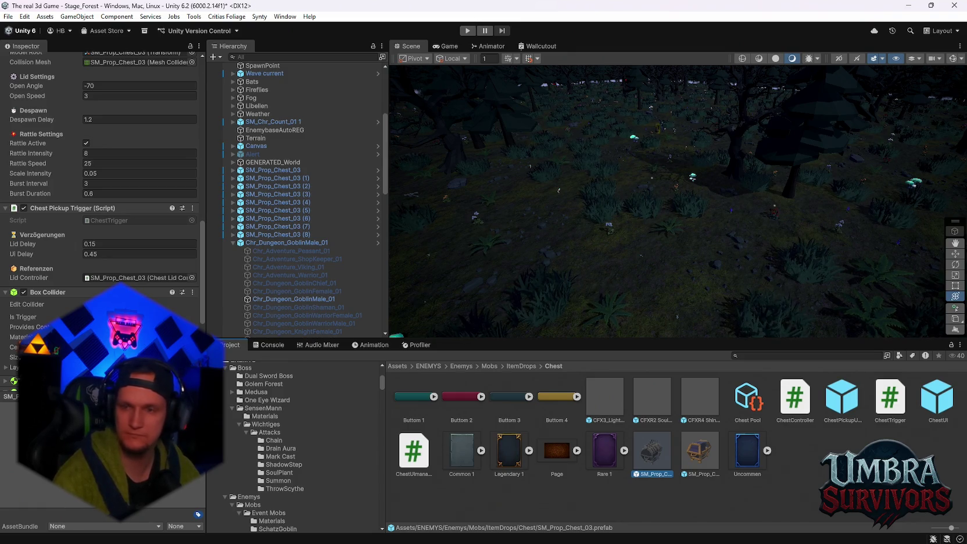
left_click(284, 242)
scroll(102, 290, "down", 10)
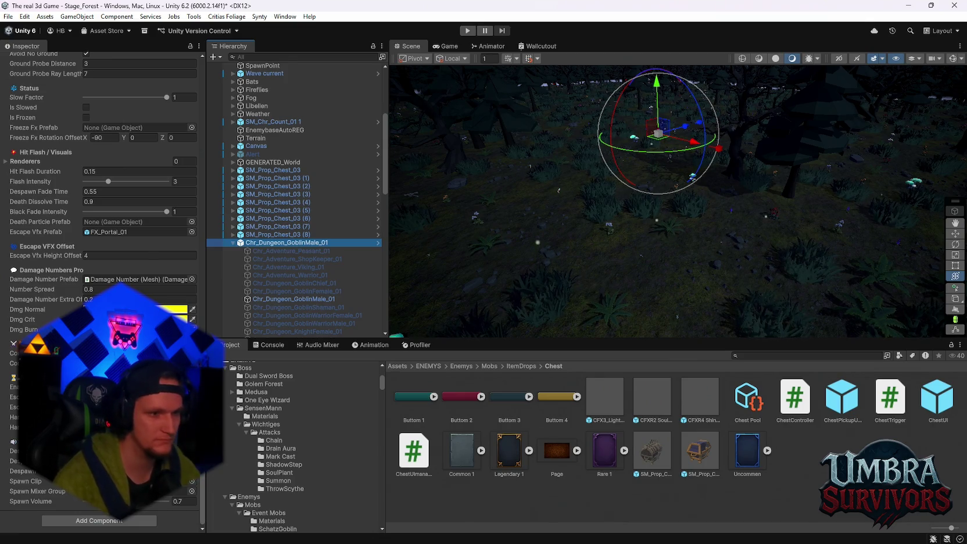
Browse to ItemDrops > Event Mobs > SchatzGoblin and select the SchatzGoblin gold spawner prefab.
scroll(102, 289, "up", 2)
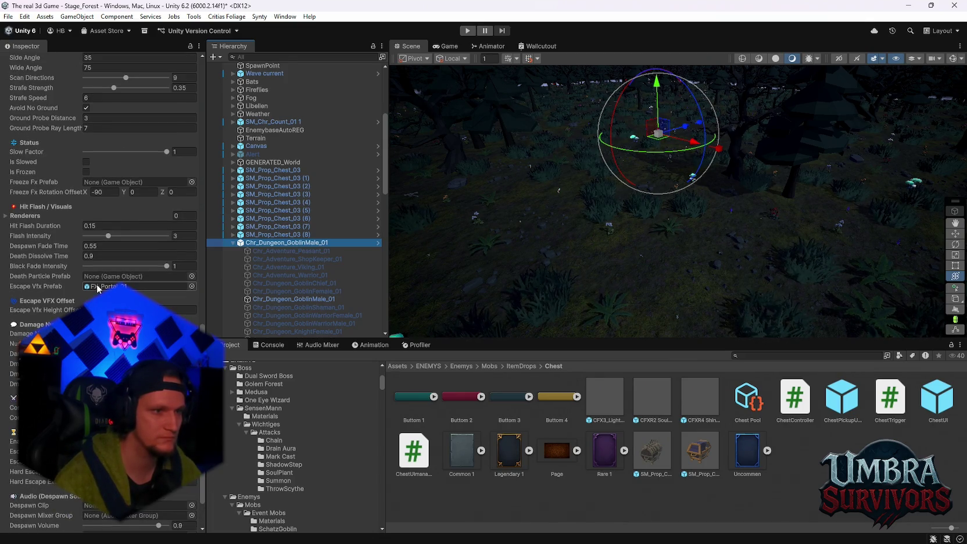
scroll(101, 289, "up", 2)
scroll(102, 289, "up", 14)
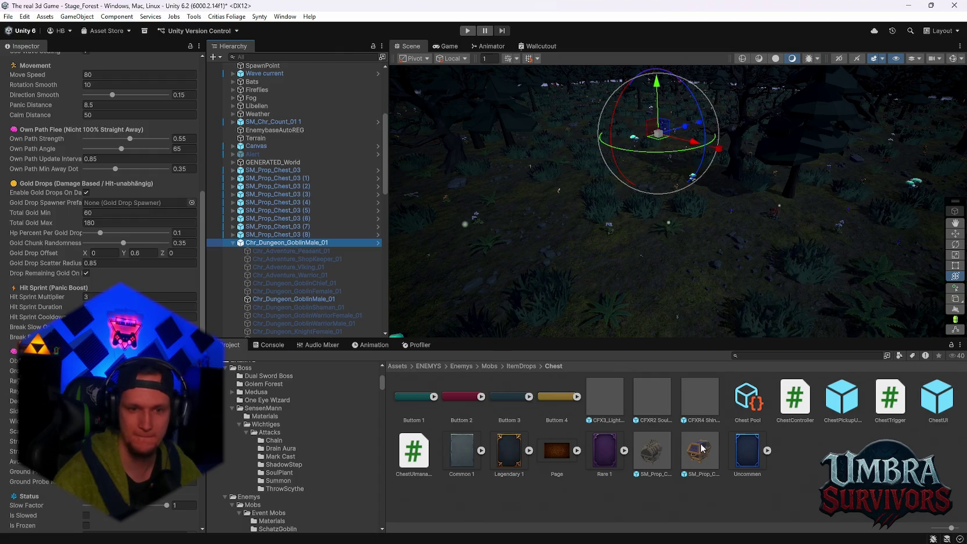
scroll(285, 450, "down", 4)
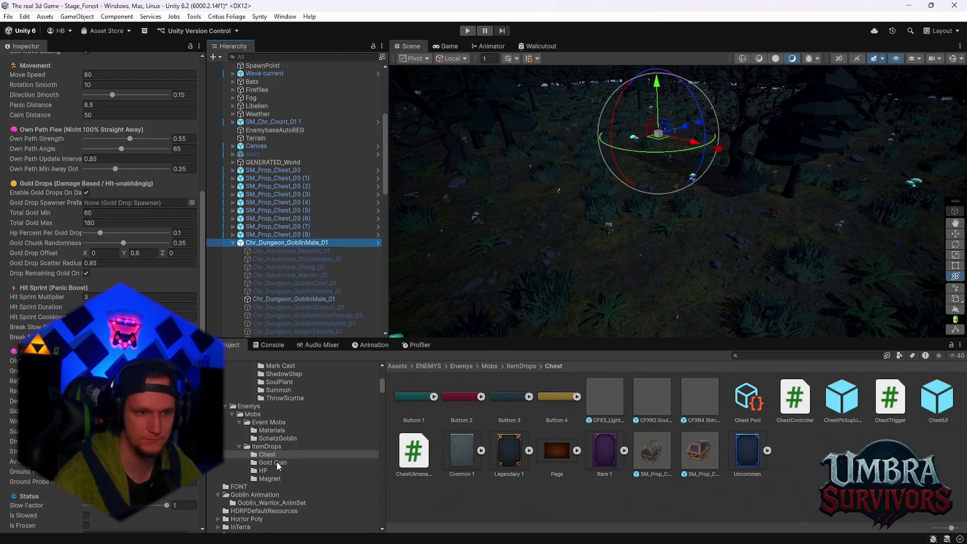
left_click(281, 445)
left_click(278, 438)
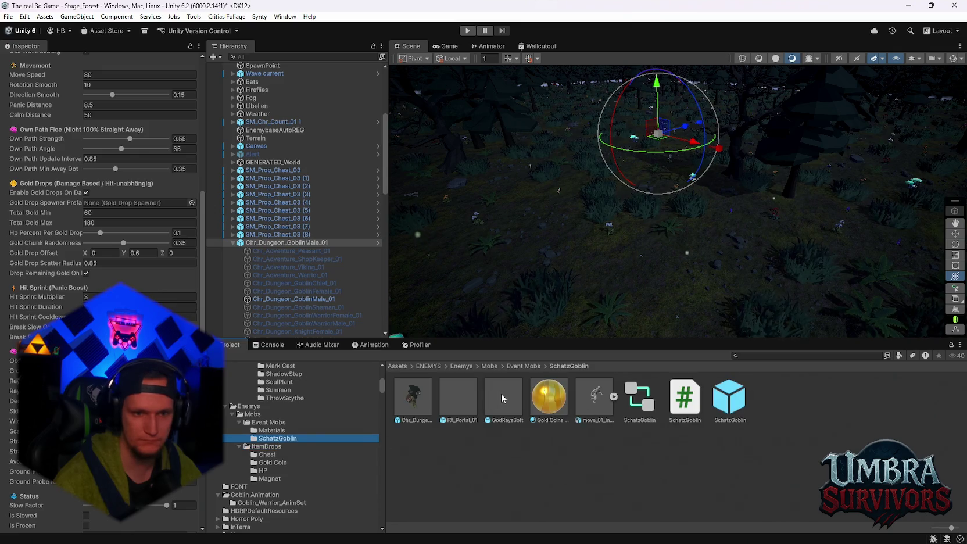
left_click(737, 406)
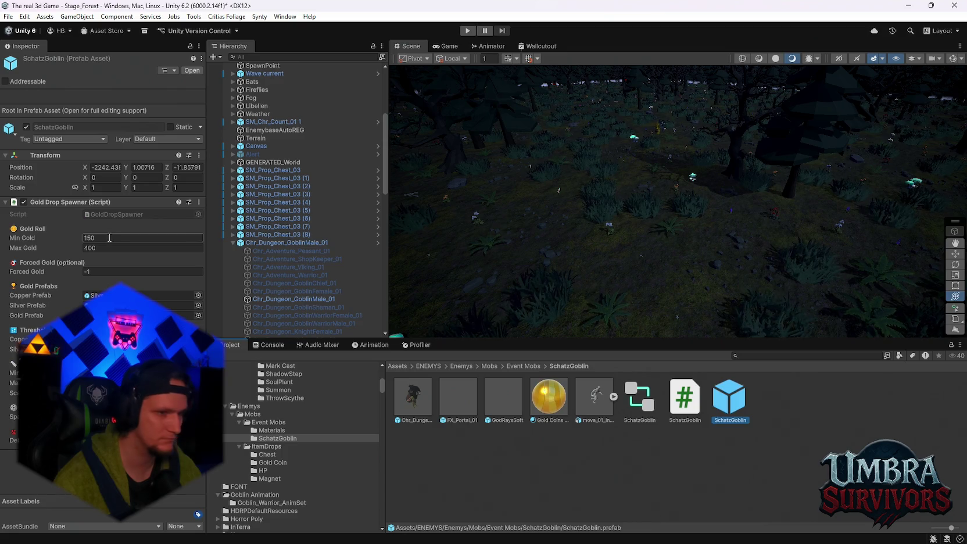
Begin editing the SchatzGoblin spawner's Min Gold field, currently 150.
left_click(108, 239)
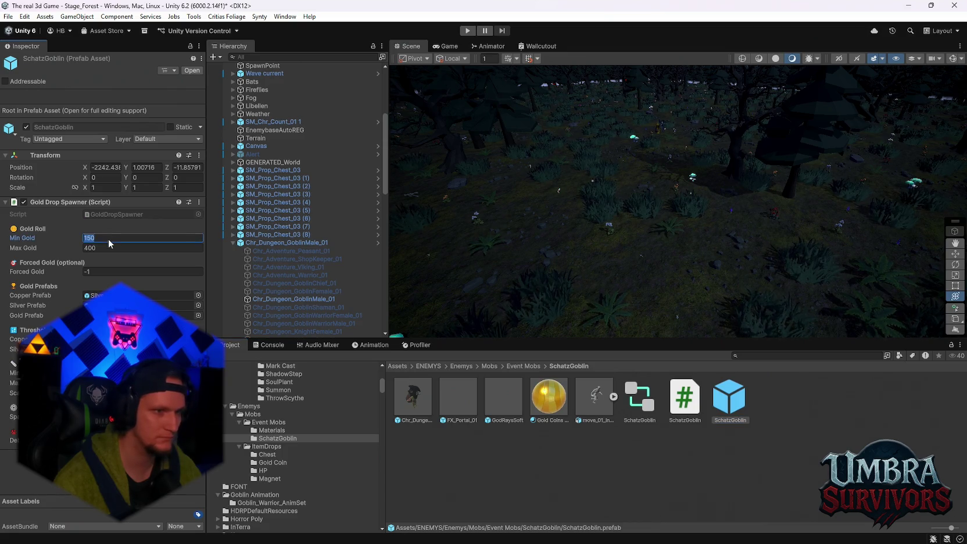
Set Min Gold to 5 and Max Gold to 100, keeping Forced Gold at -1.
left_click(108, 272)
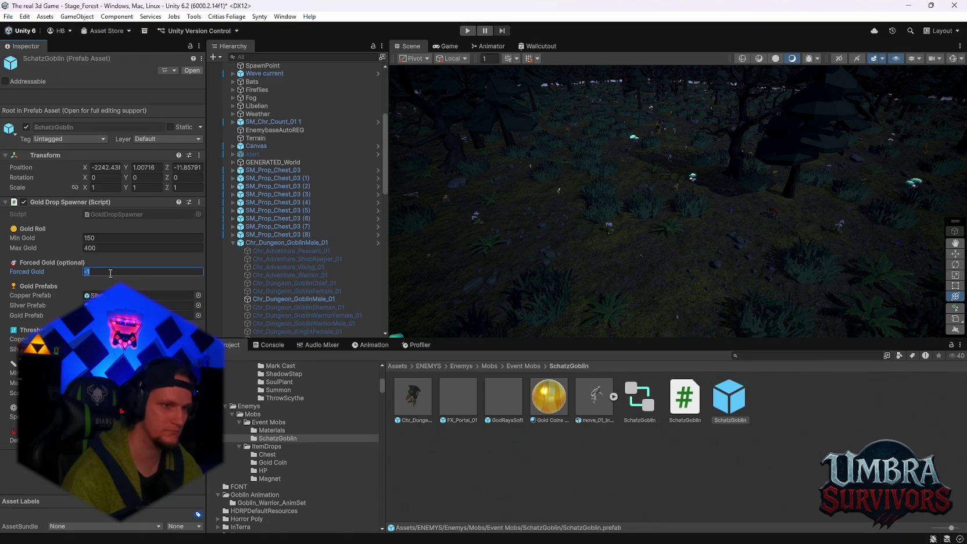
type("1")
key("Escape")
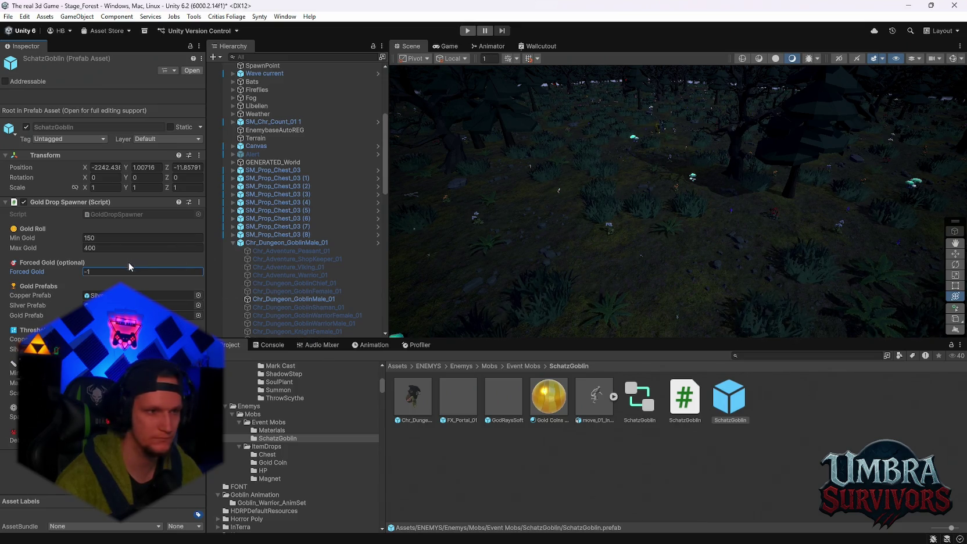
left_click(102, 238)
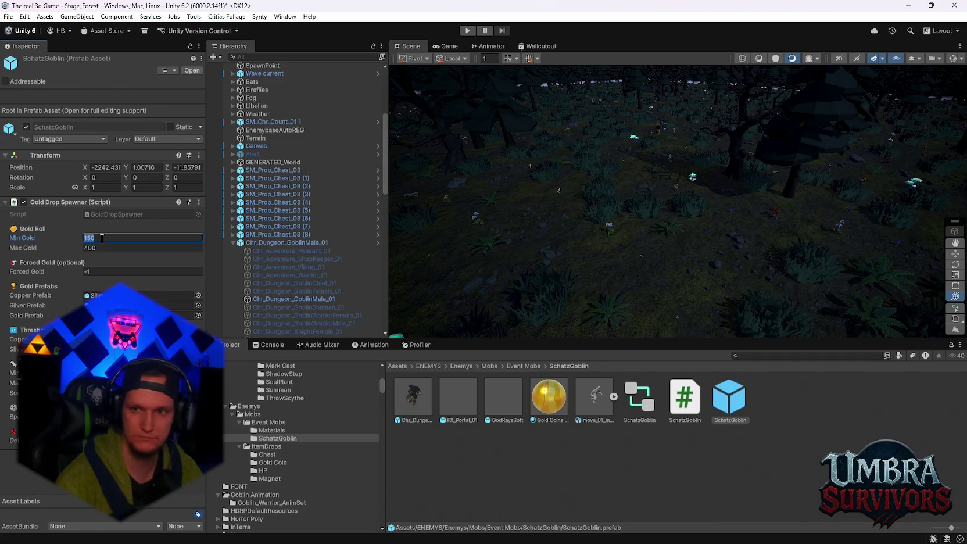
type("5")
key("Tab")
type("100")
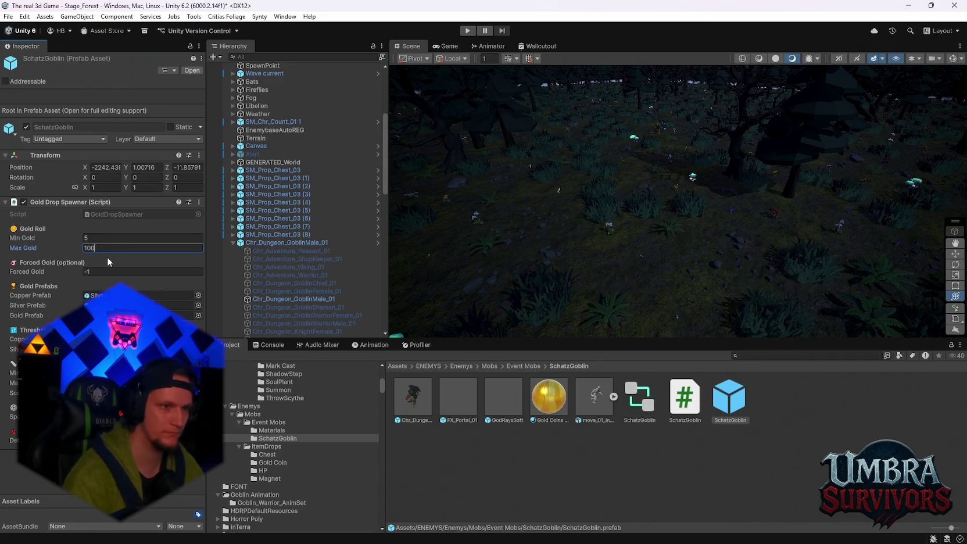
left_click(295, 243)
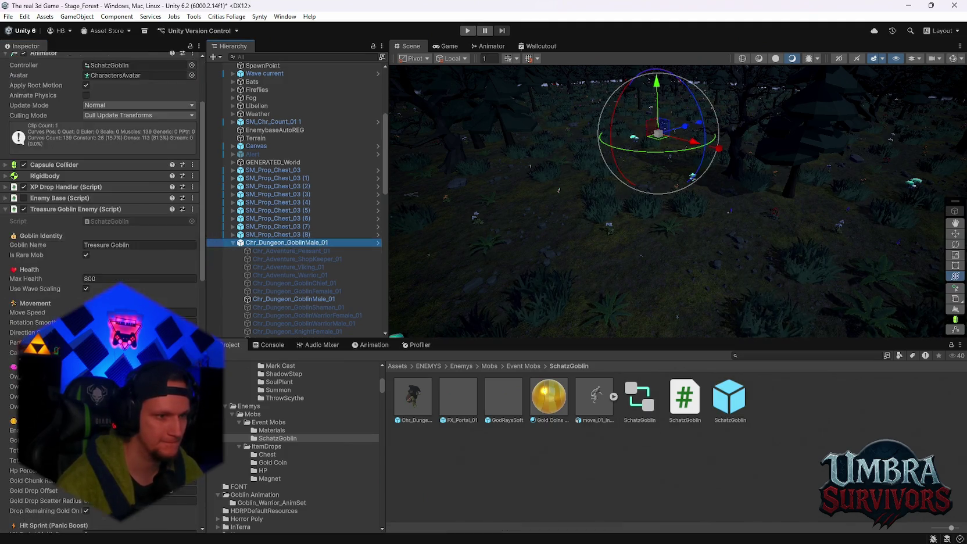
scroll(102, 174, "down", 3)
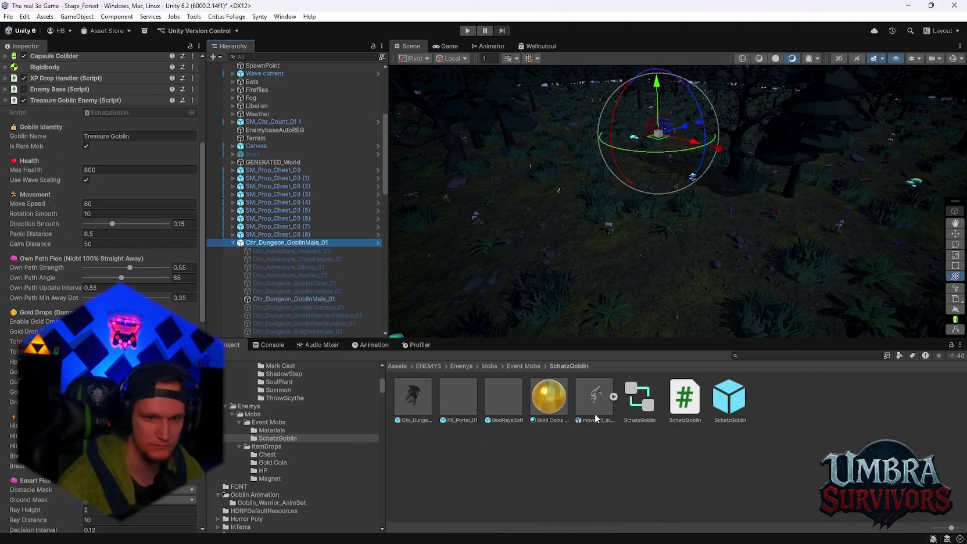
left_click_drag(729, 395, 730, 209)
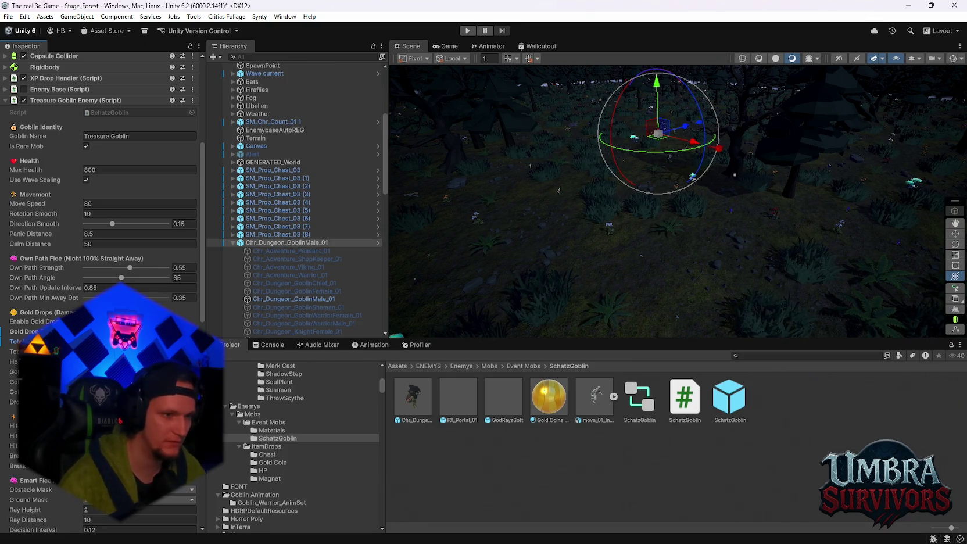
type("0")
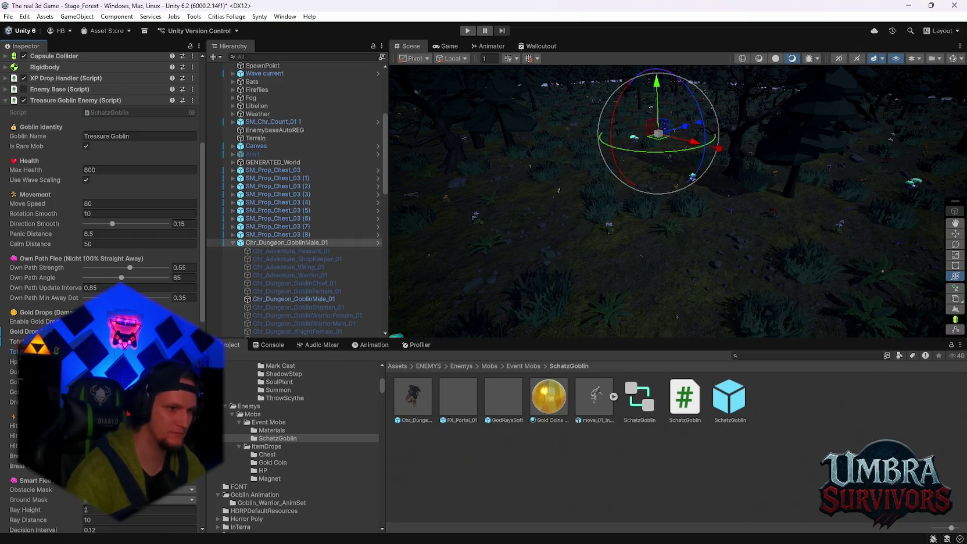
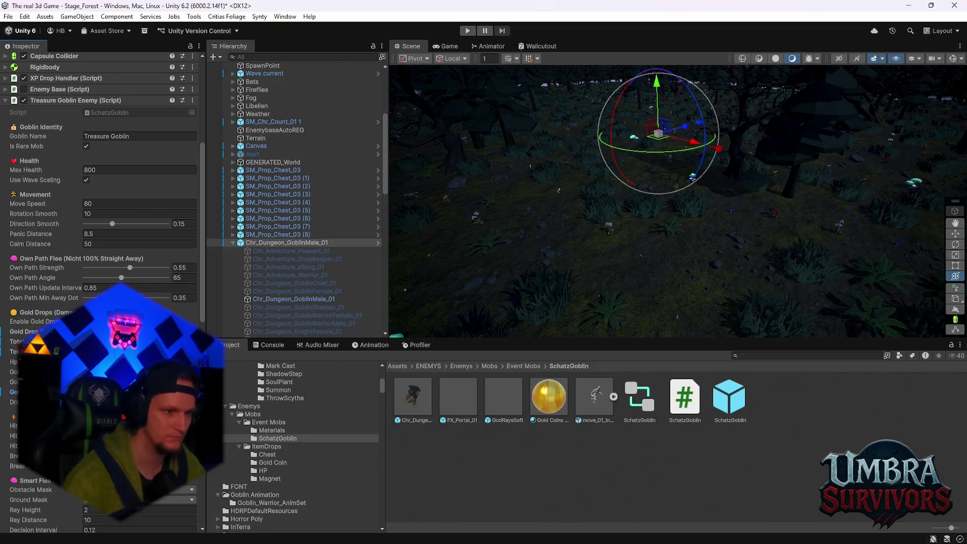
Try choosing a mixer group for the spawn sound, then close the choices.
scroll(99, 291, "down", 3)
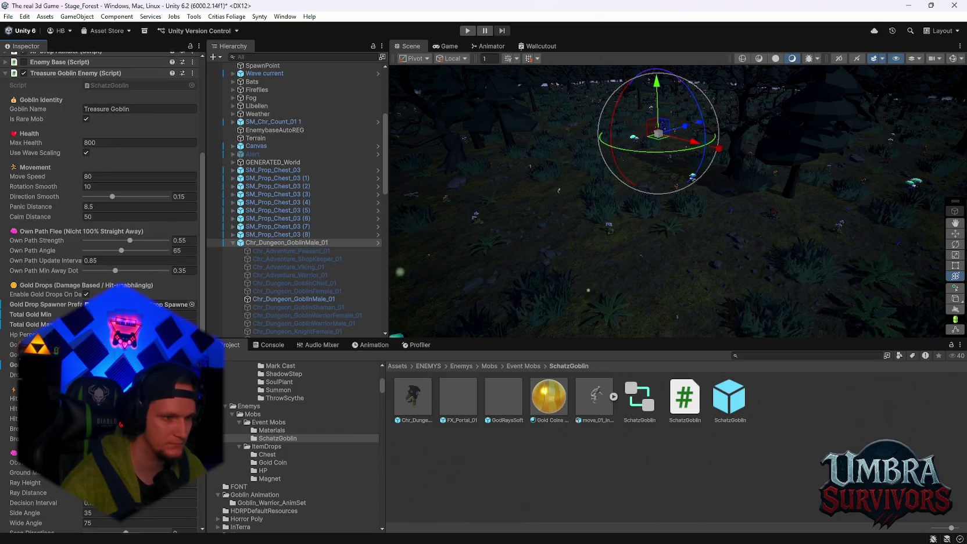
scroll(99, 291, "down", 3)
scroll(99, 291, "down", 14)
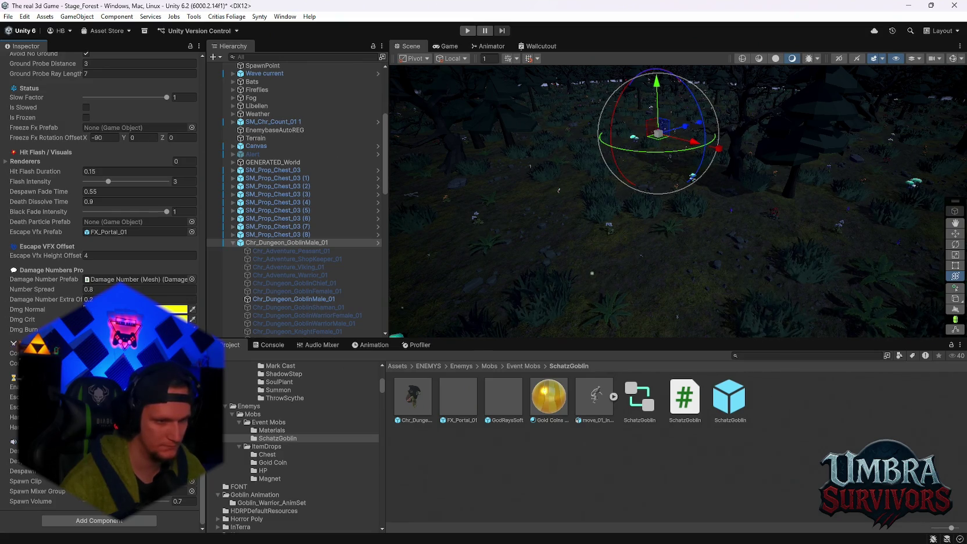
left_click(192, 491)
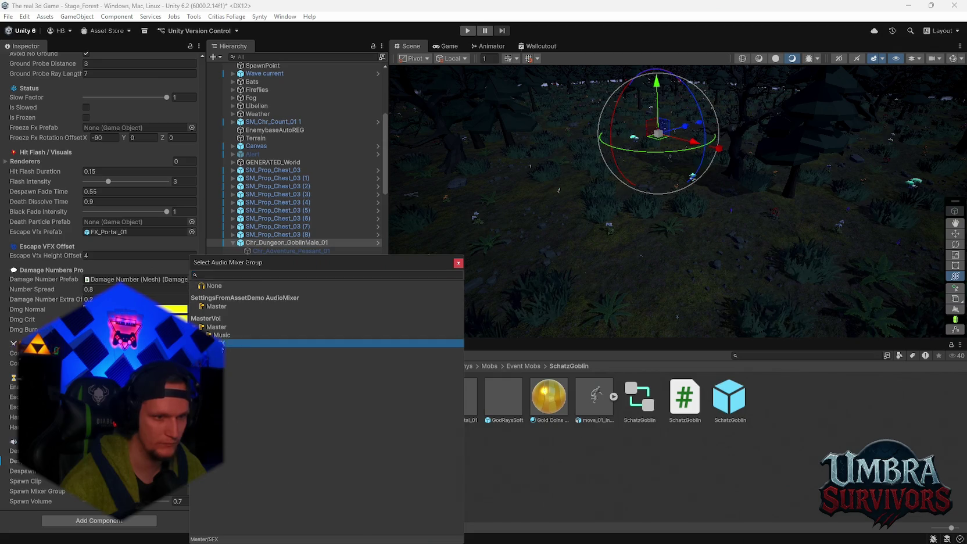
left_click(176, 498)
left_click(192, 491)
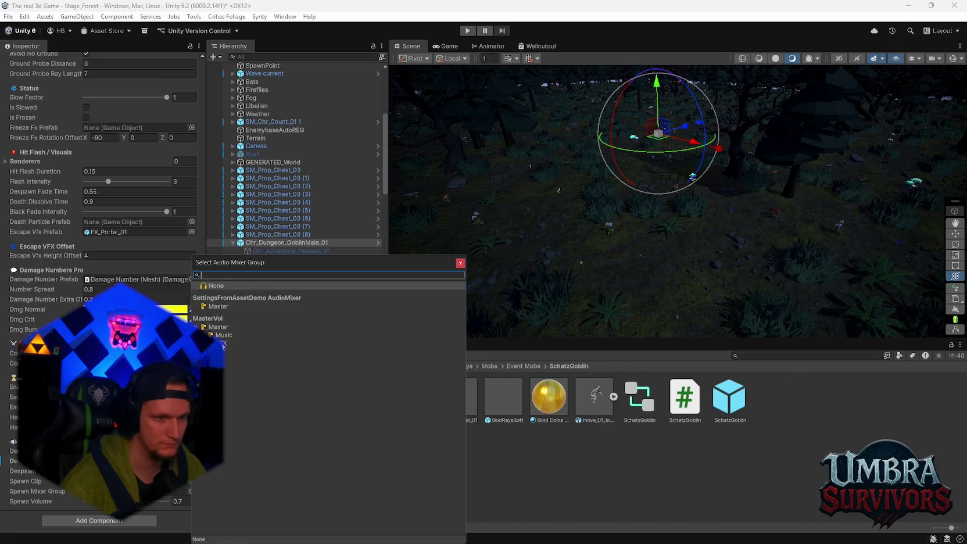
key("Escape")
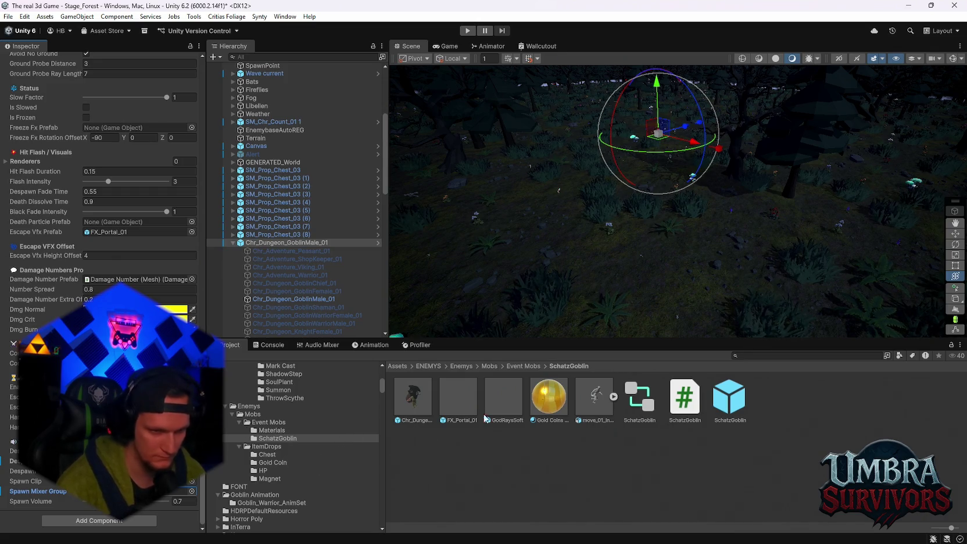
Search the project assets for 'creat' after first trying 'goblin'.
left_click(762, 356)
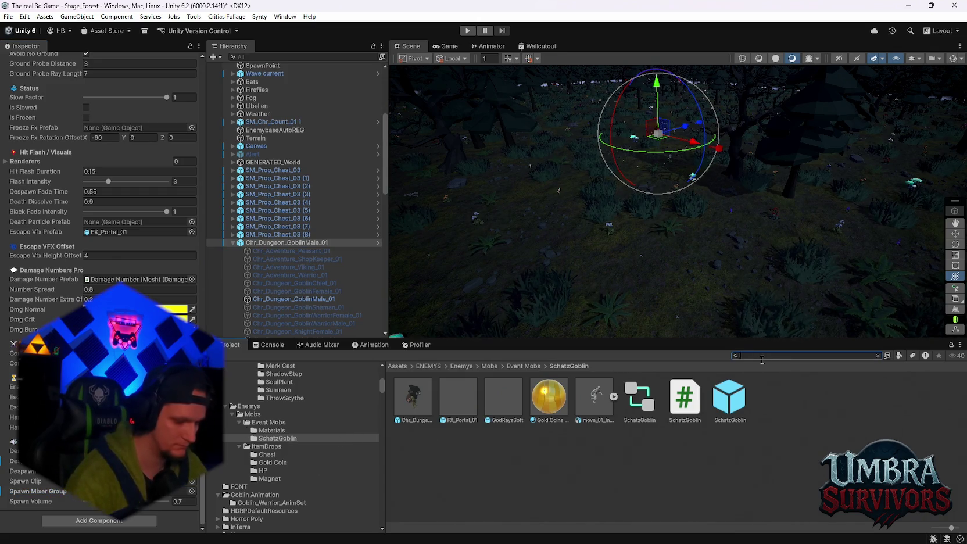
type("laug")
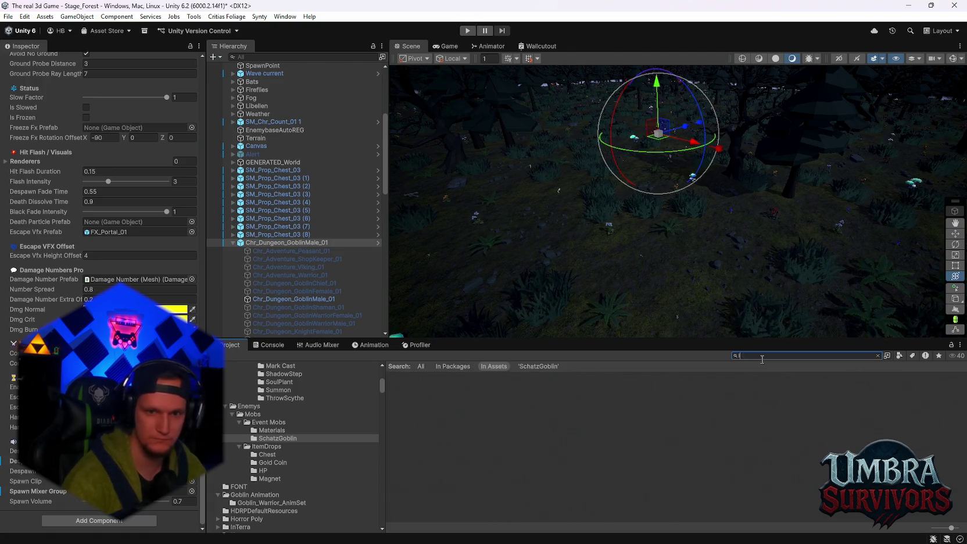
type("glo")
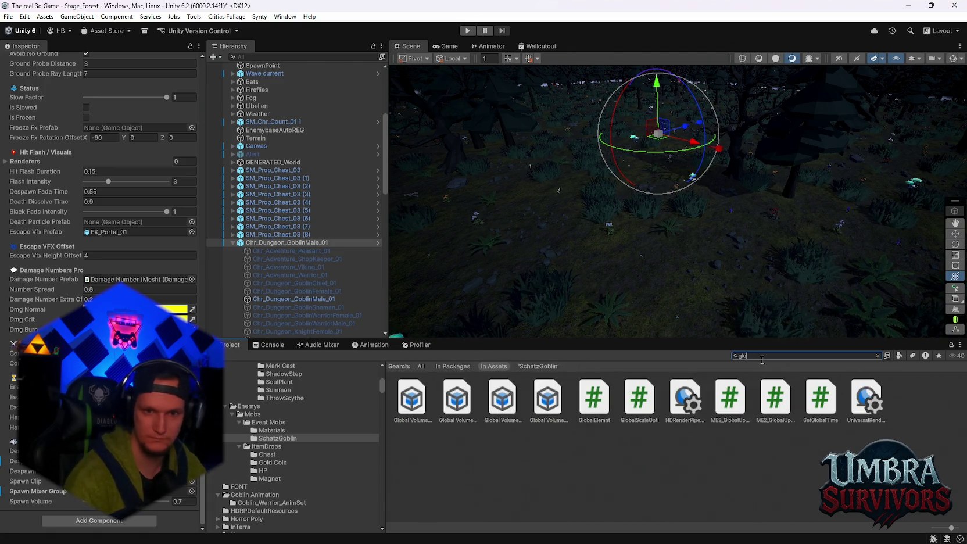
key("BackSpace")
key("BackSpace")
type("oblin")
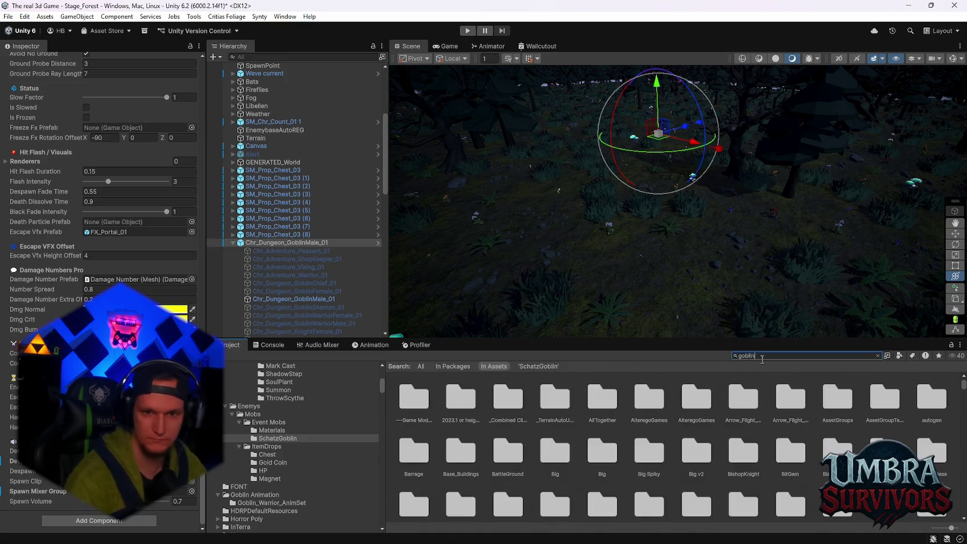
key("ctrl+a")
type("c")
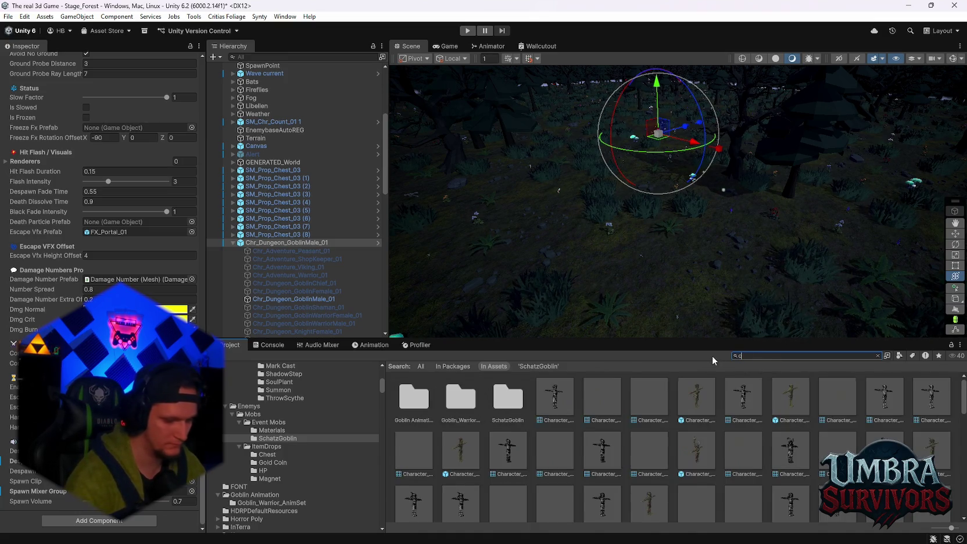
type("reat")
Audition the Creature 1, Little Creature 1–4 and Creature 5 sound clips.
double_click(653, 407)
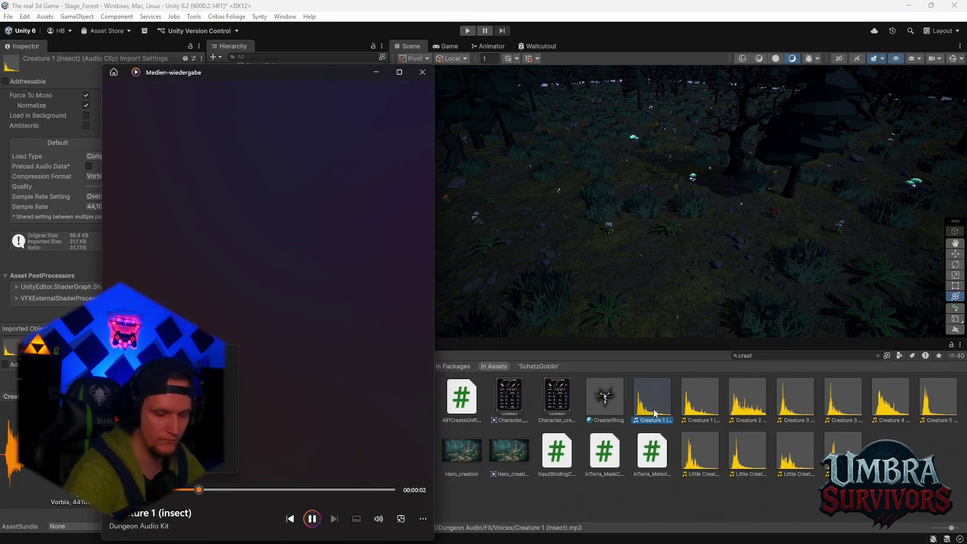
double_click(699, 407)
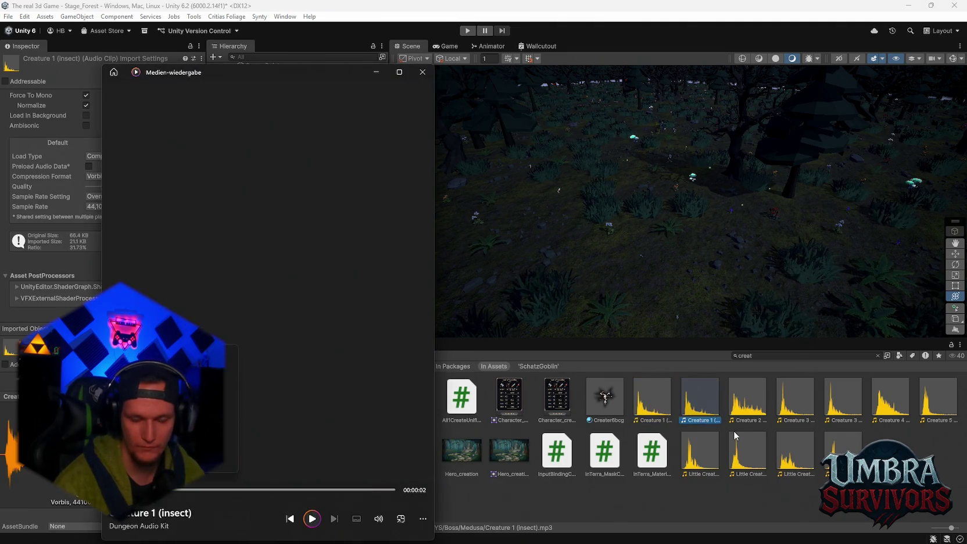
double_click(701, 459)
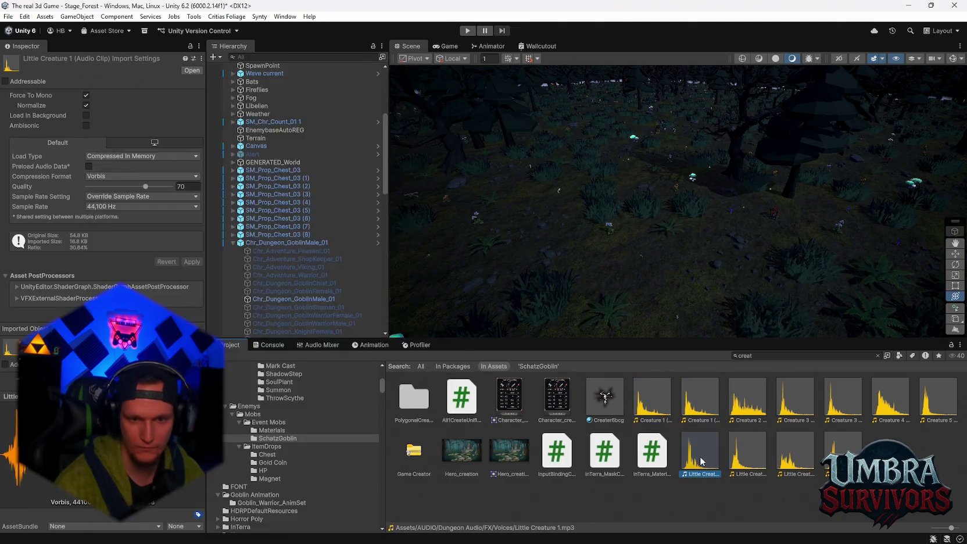
double_click(743, 459)
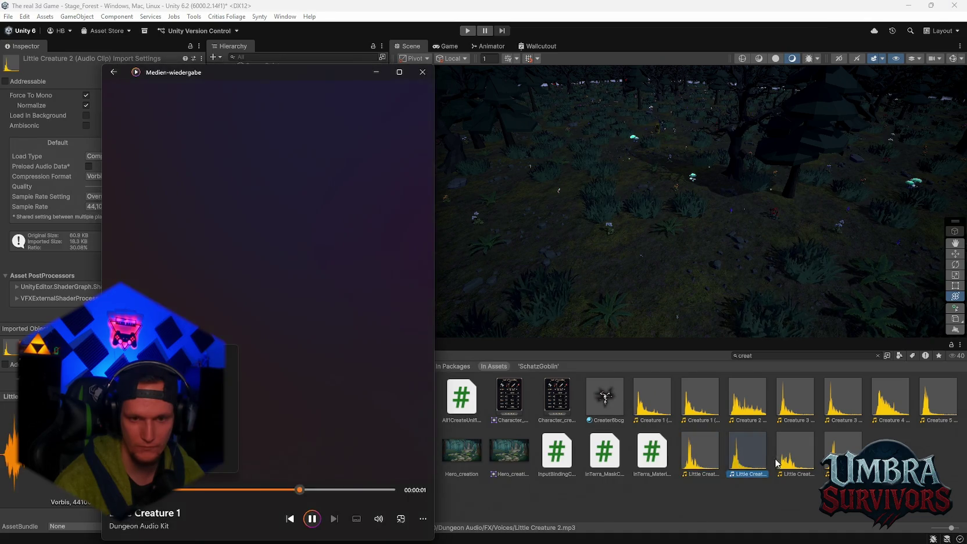
double_click(786, 460)
double_click(842, 453)
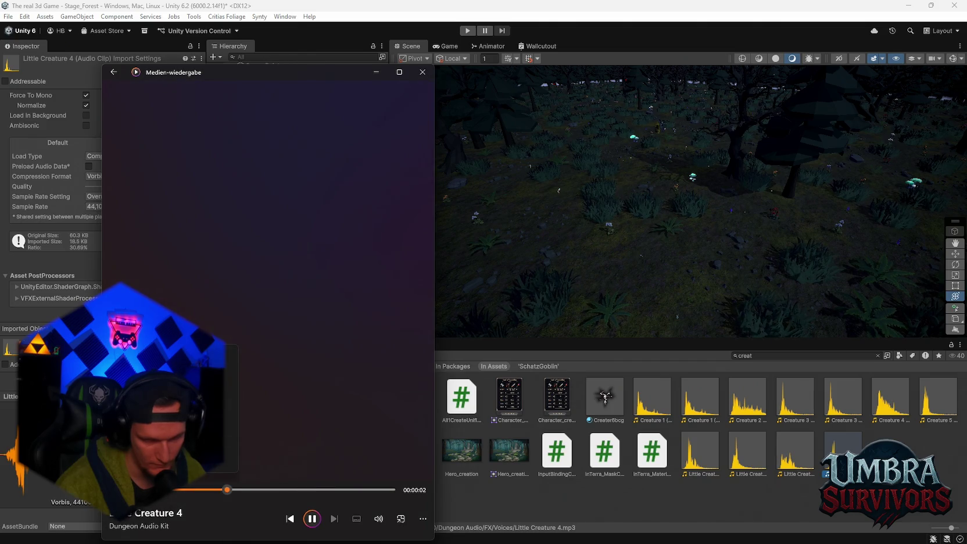
double_click(919, 408)
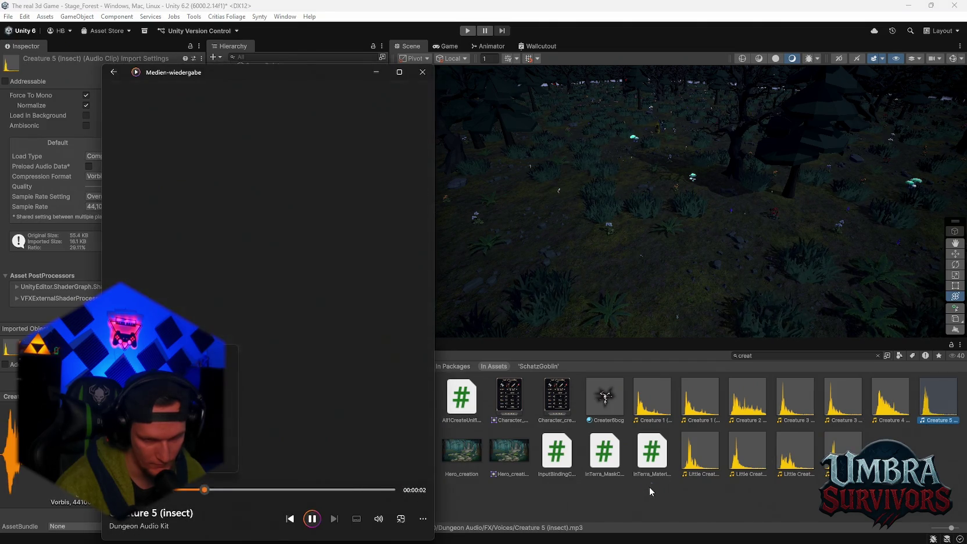
Replay Little Creature 1, 2 and 3 to compare them, ending on Little Creature 3.
left_click(649, 487)
double_click(701, 450)
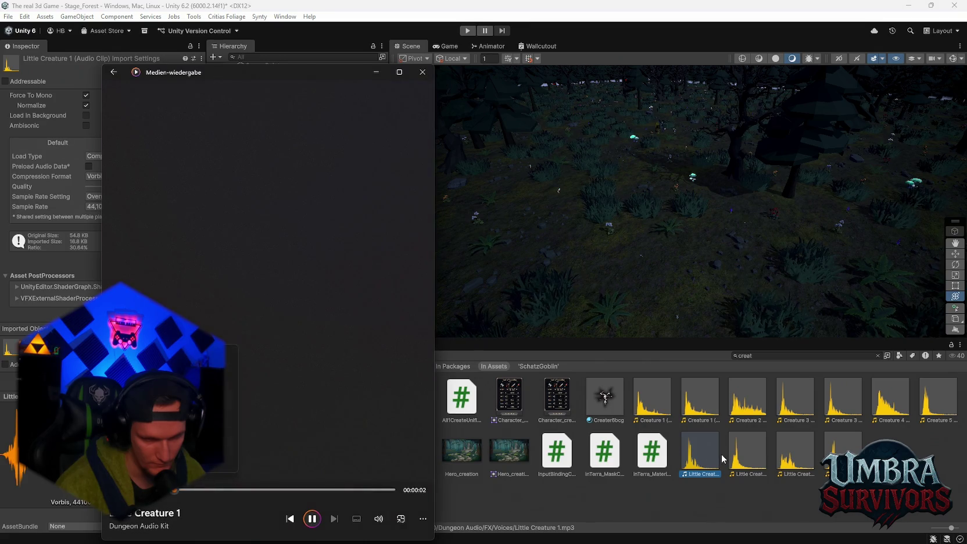
double_click(750, 459)
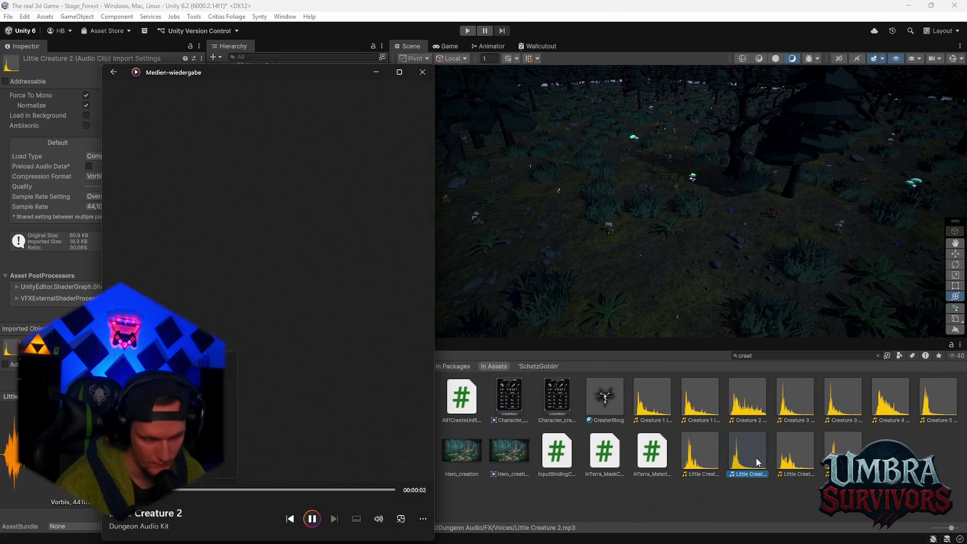
double_click(797, 462)
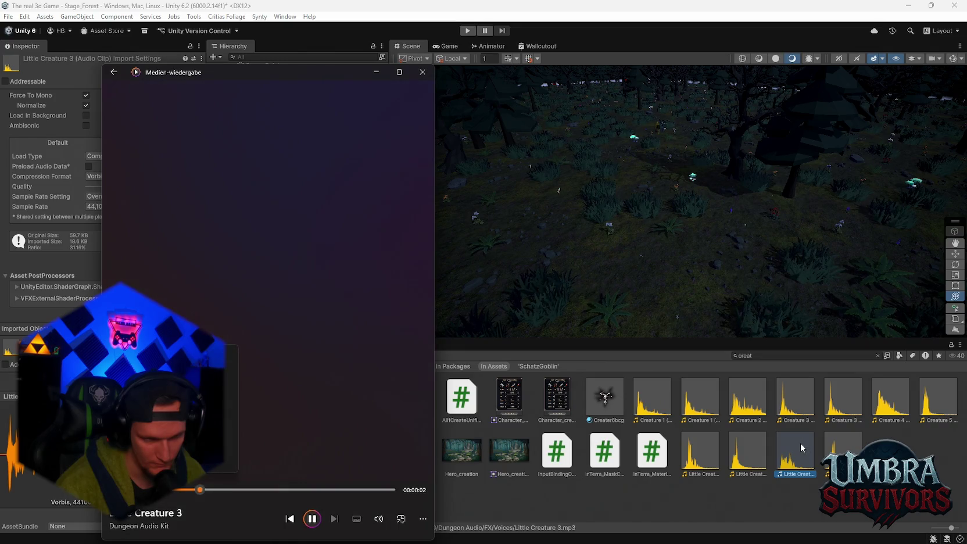
left_click(798, 465)
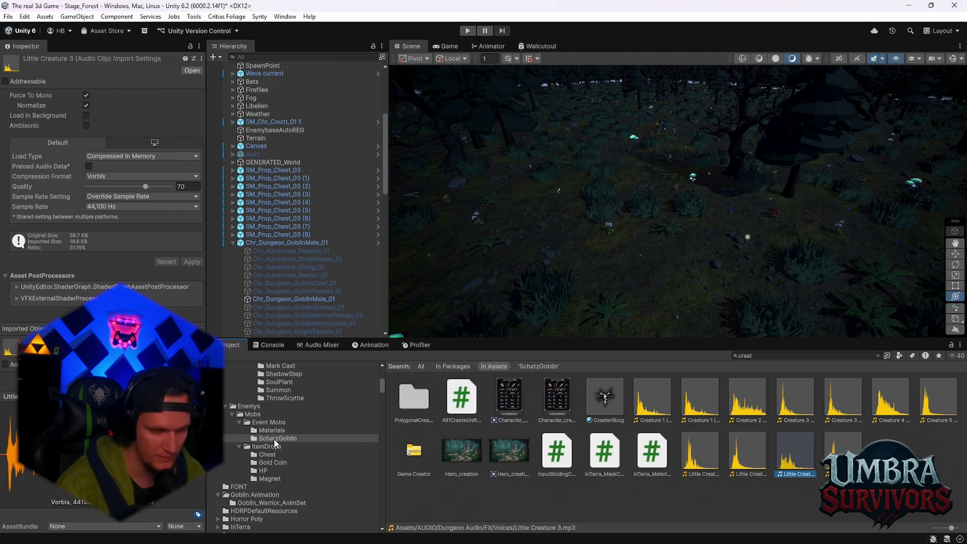
Open the SchatzGoblin folder in the Project window.
scroll(288, 462, "down", 10)
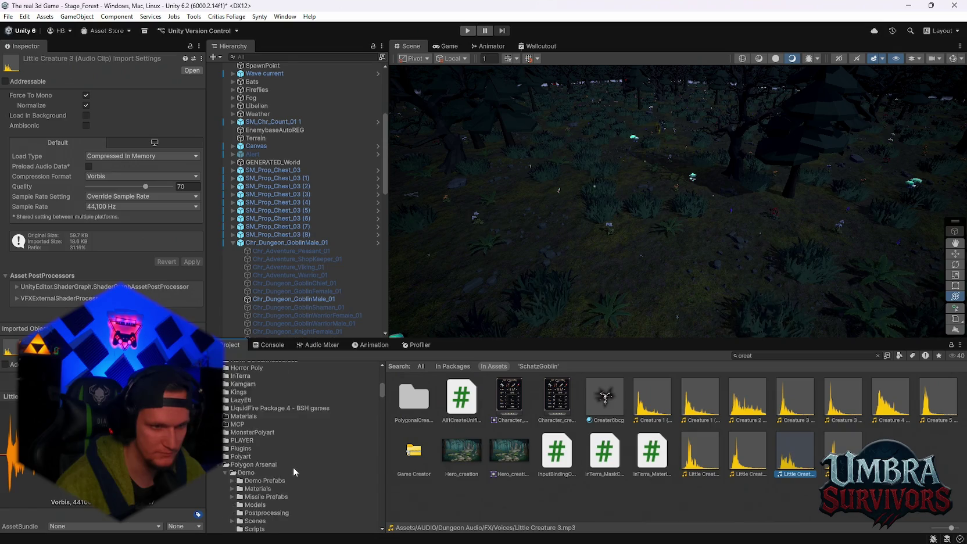
scroll(315, 435, "down", 5)
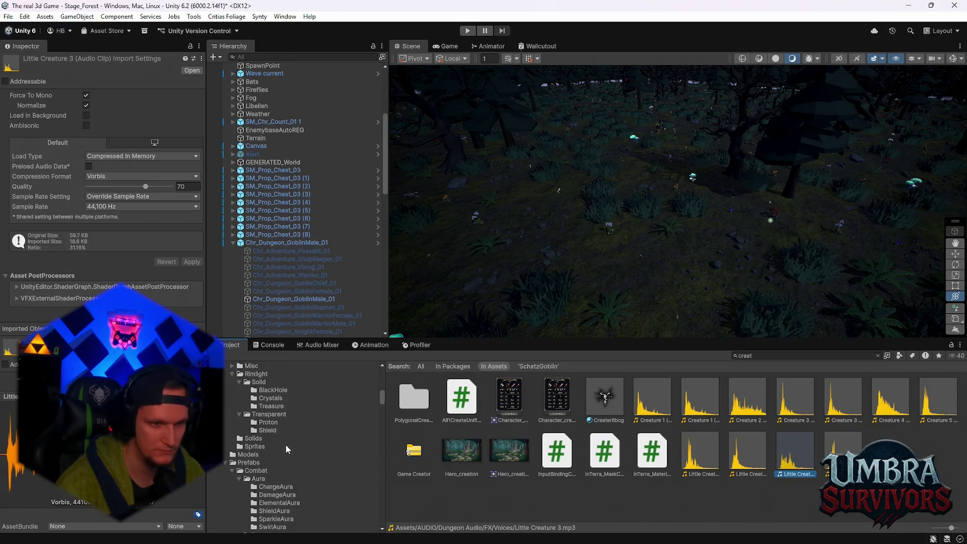
scroll(296, 447, "up", 5)
scroll(308, 454, "up", 10)
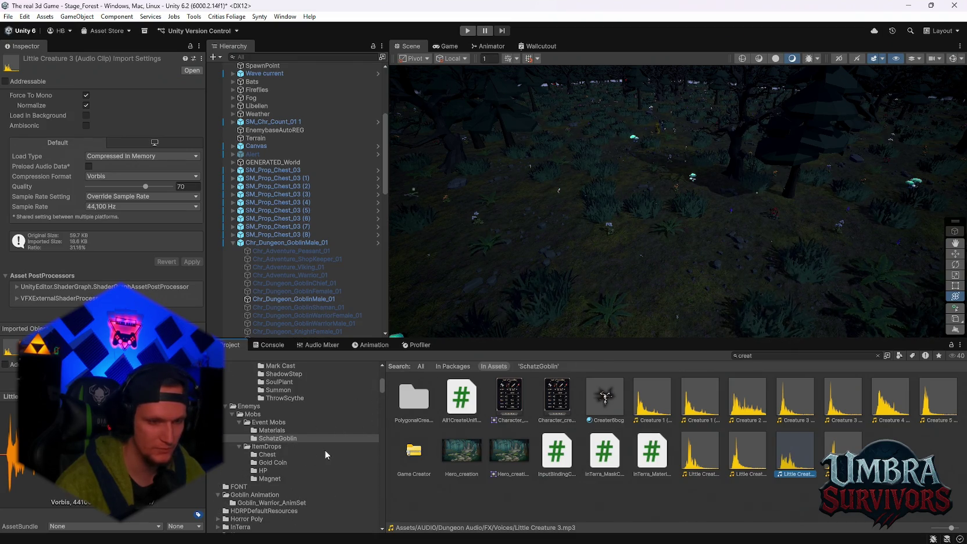
scroll(324, 450, "up", 10)
scroll(293, 451, "down", 10)
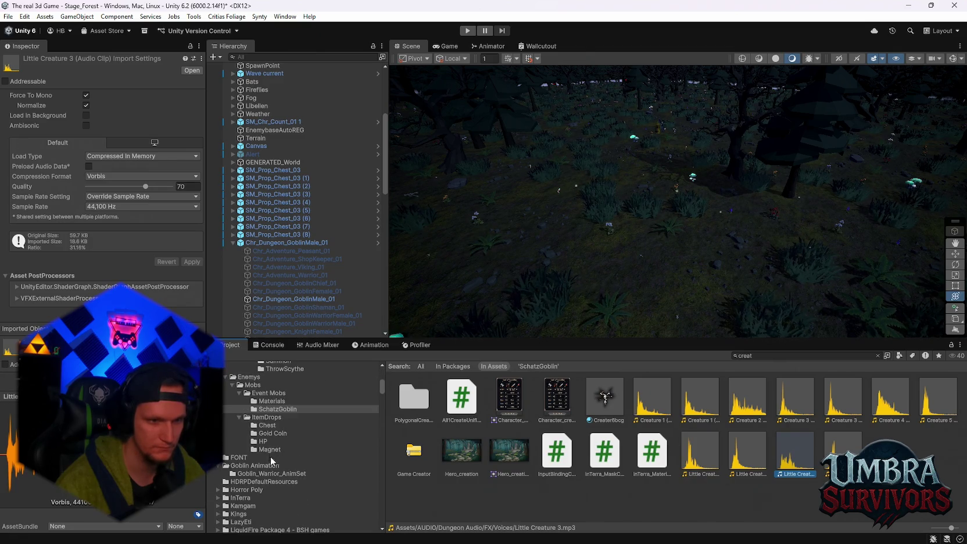
left_click(274, 409)
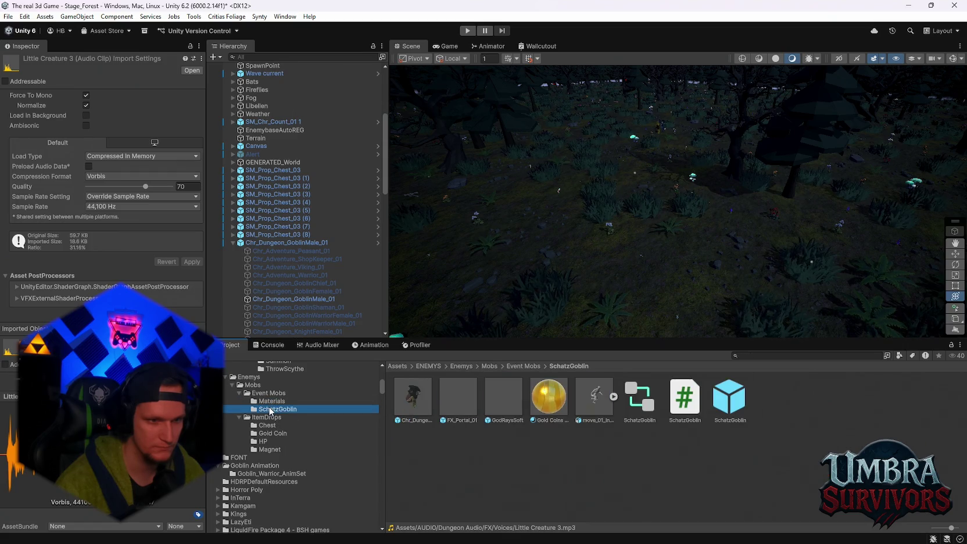
Select the Chr_Dungeon_GoblinMale_01 prefab and scroll to its Despawn Sound audio settings.
left_click(428, 396)
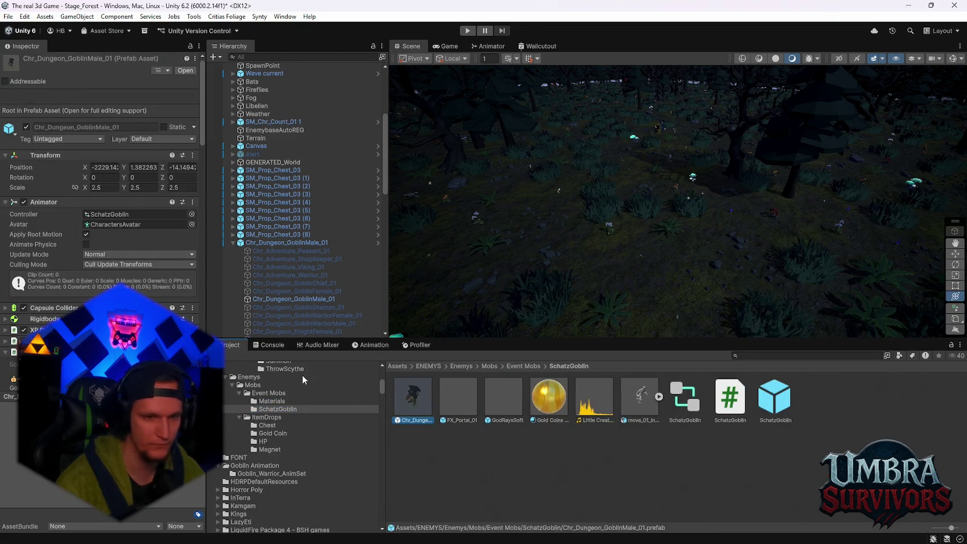
scroll(98, 174, "down", 20)
scroll(99, 174, "down", 1)
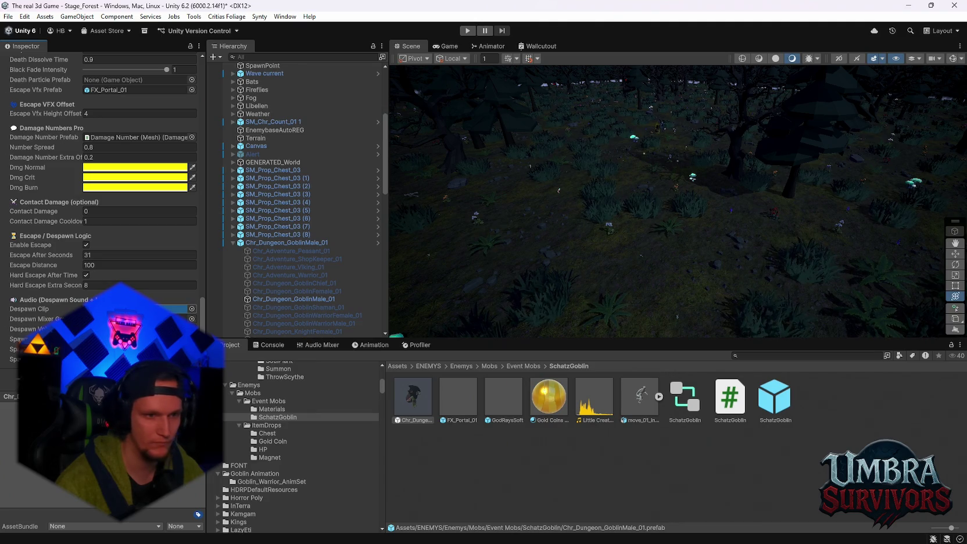
Compare the scene goblin's pending overrides with the Chr_Dungeon_GoblinMale_01 prefab asset.
left_click(262, 243)
scroll(96, 175, "down", 10)
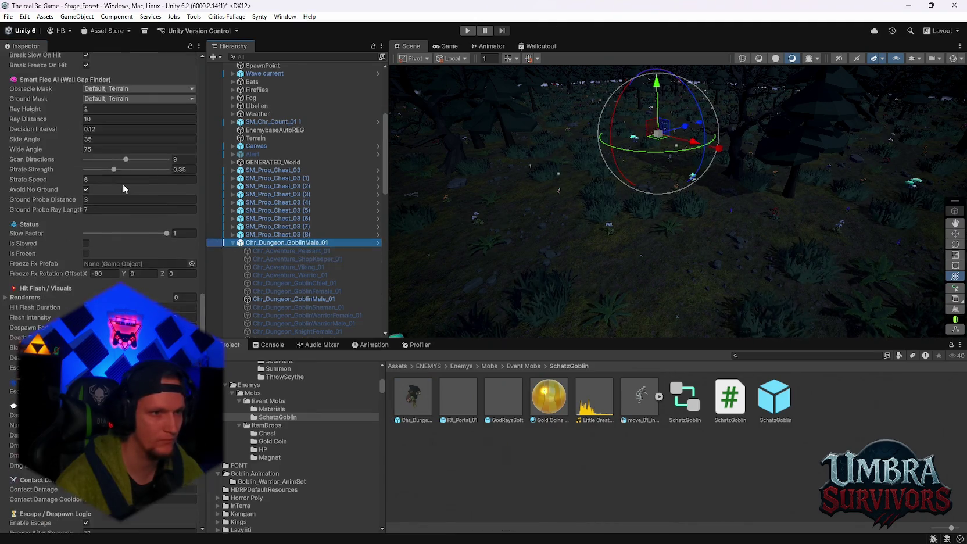
scroll(93, 219, "up", 8)
left_click(58, 99)
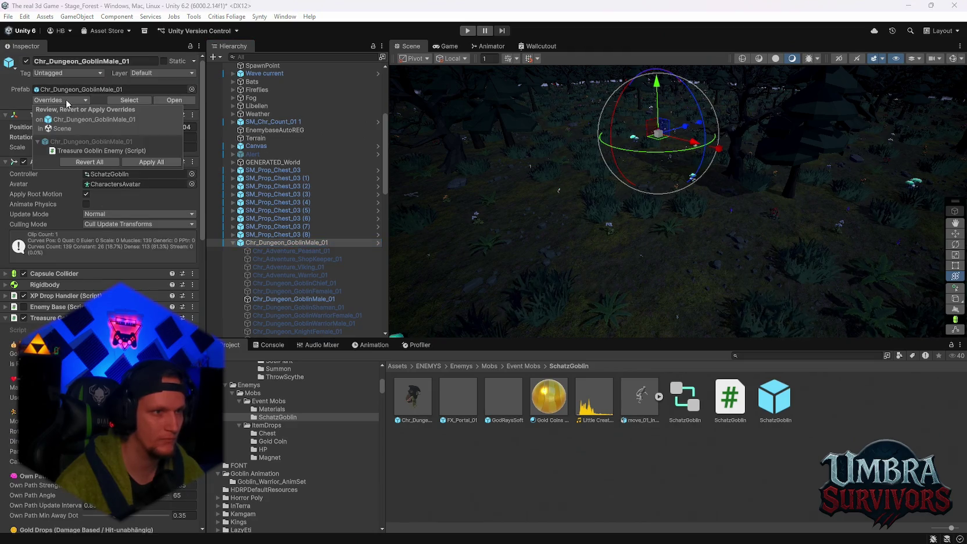
left_click(412, 395)
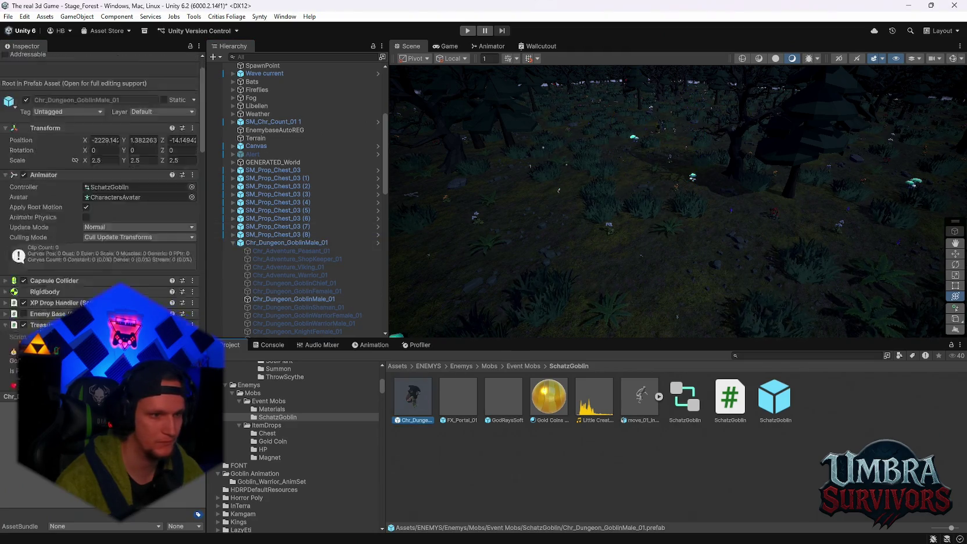
scroll(99, 203, "down", 15)
scroll(99, 204, "down", 3)
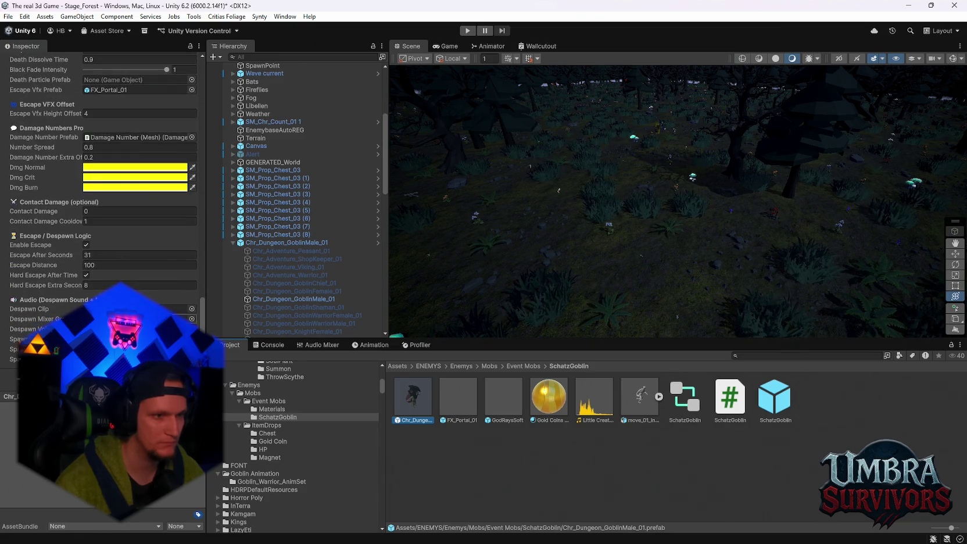
Apply all of the scene goblin's overrides to the prefab, raising Max Health to 2000.
left_click(277, 243)
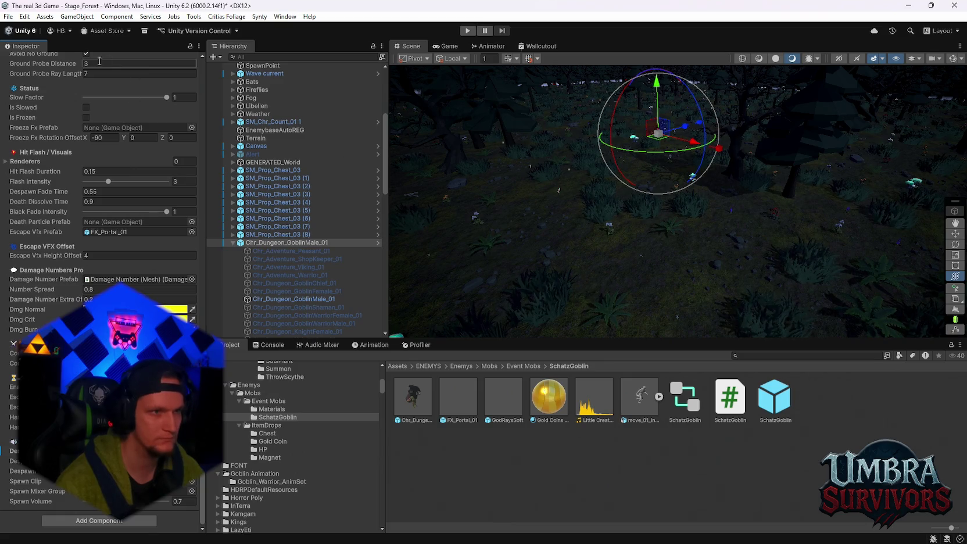
scroll(149, 256, "up", 15)
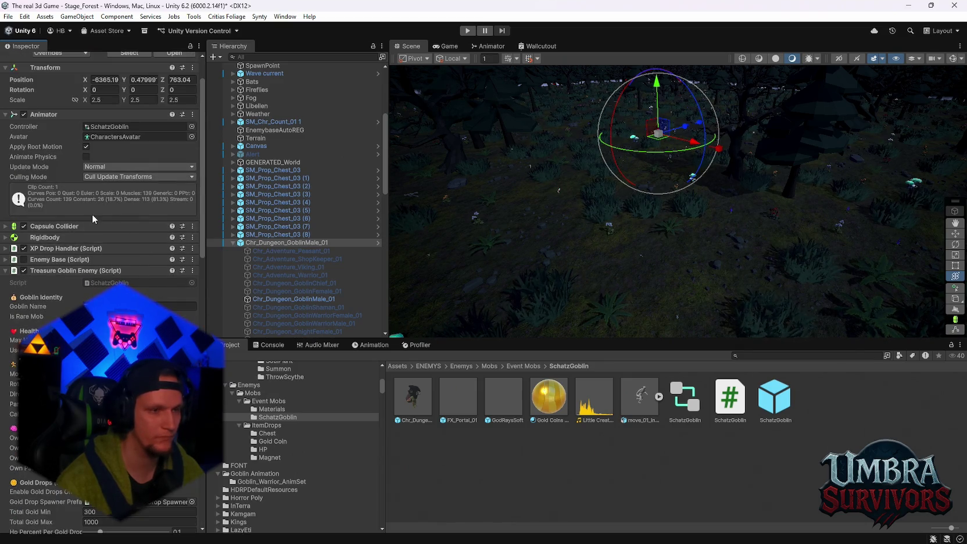
scroll(105, 261, "down", 15)
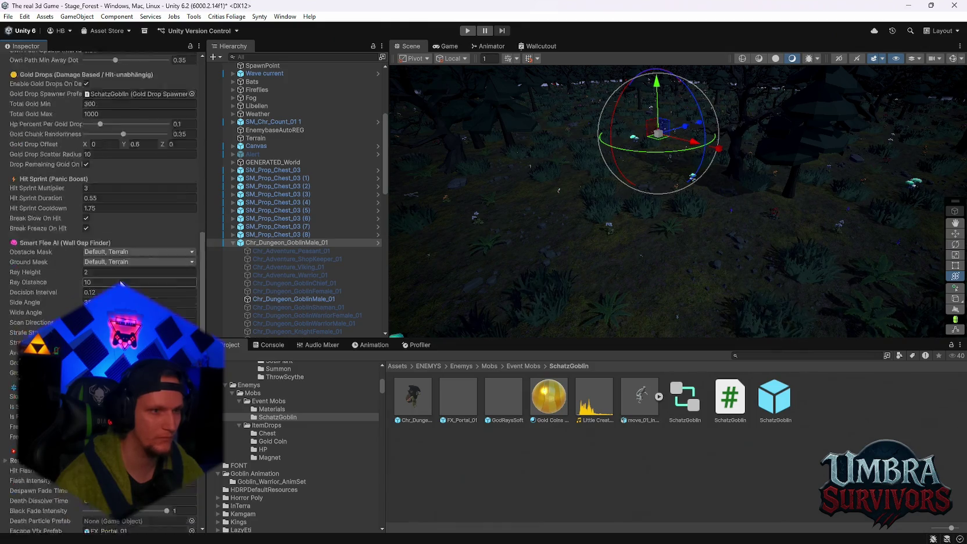
scroll(121, 273, "up", 8)
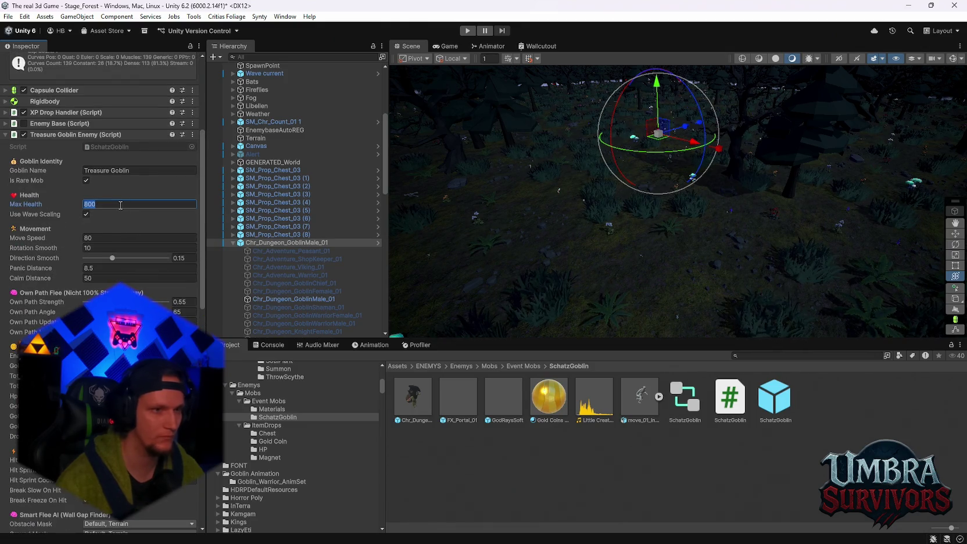
scroll(98, 184, "up", 5)
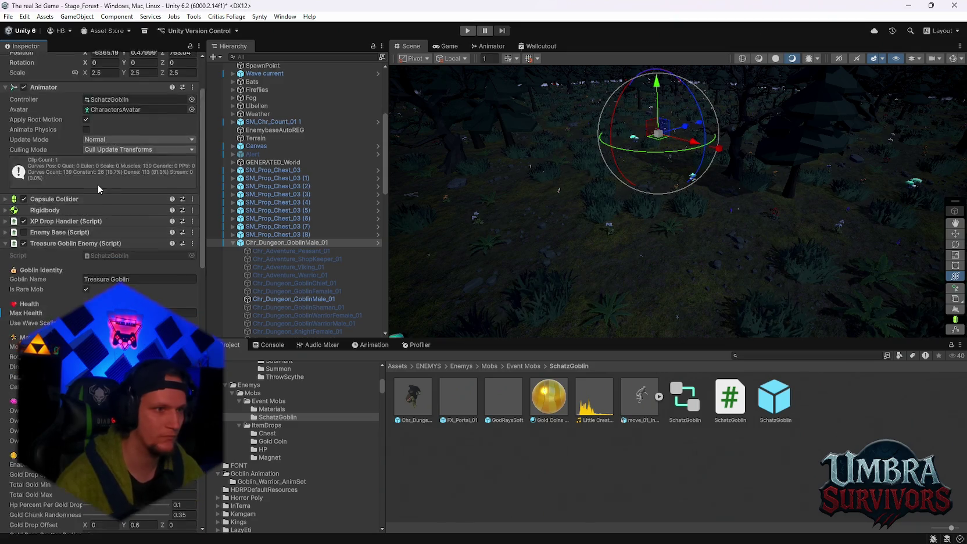
left_click(58, 101)
left_click(137, 162)
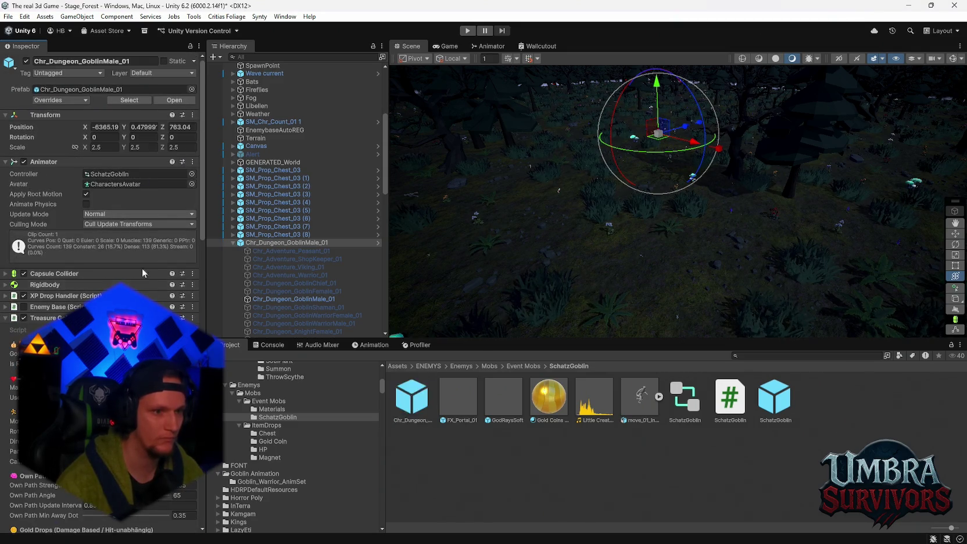
scroll(144, 290, "down", 5)
scroll(154, 296, "down", 2)
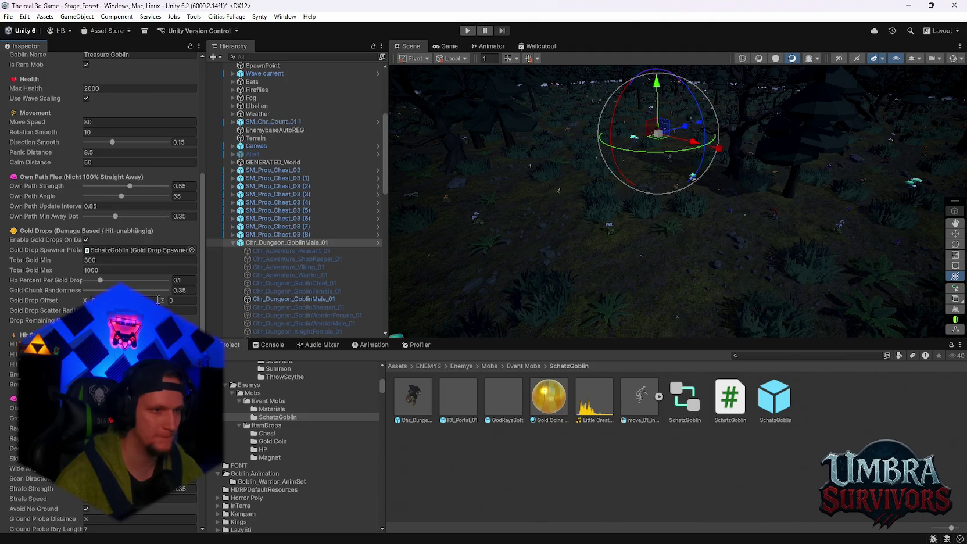
scroll(157, 299, "down", 4)
scroll(76, 100, "up", 3)
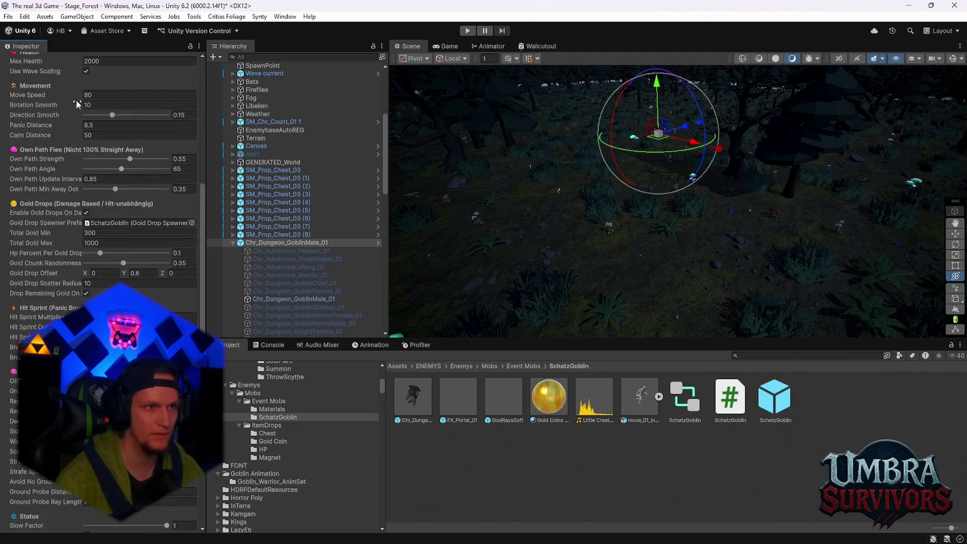
scroll(76, 100, "up", 2)
left_click(8, 16)
Switch to Stage_Hub, saving the Stage_Forest changes, and enter Play mode.
mouse_move(44, 50)
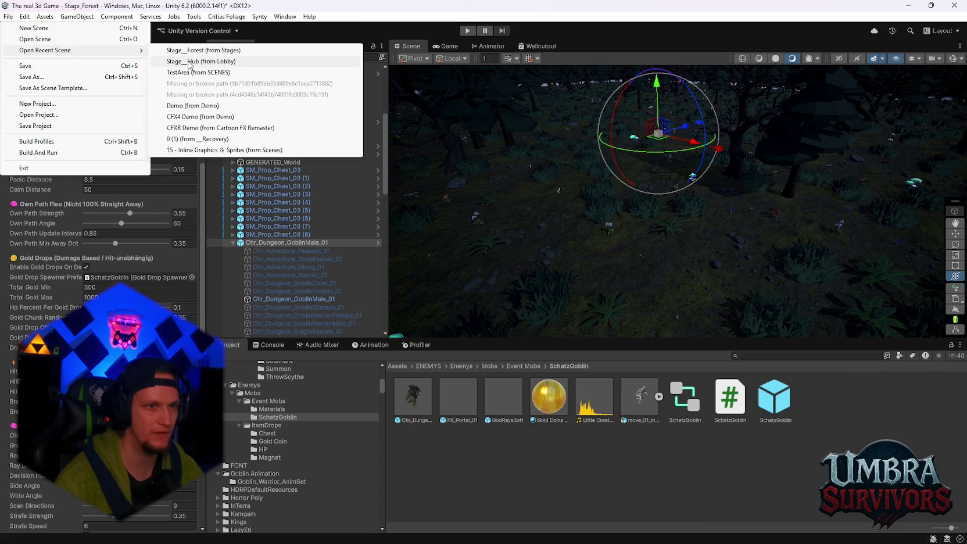
left_click(188, 62)
left_click(472, 298)
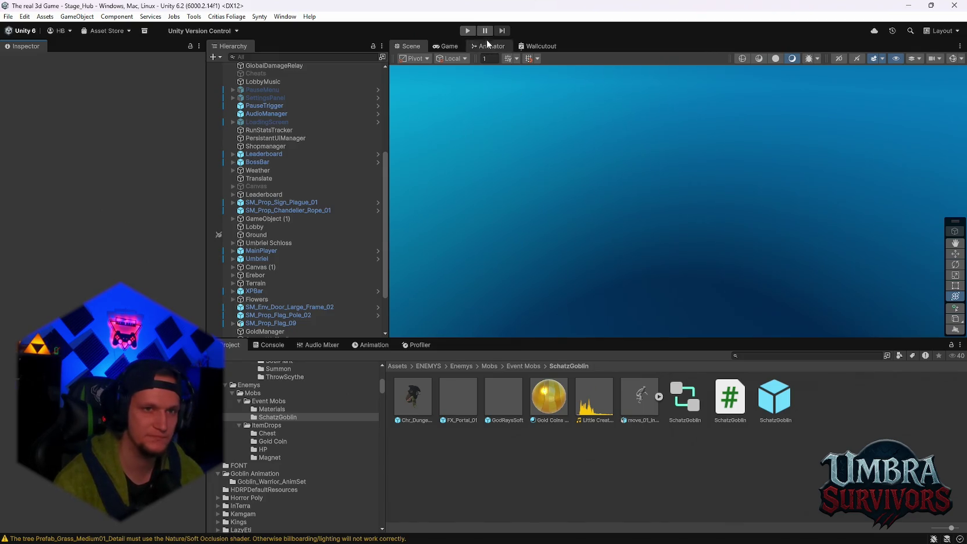
left_click(468, 31)
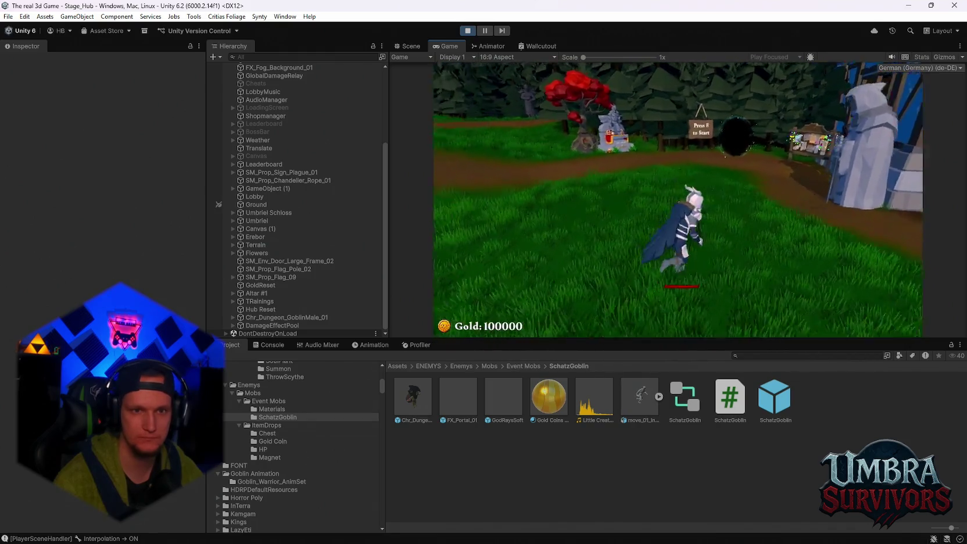
At the notice board, reroll the upgrade cards several times and take Silver Blade.
key("w")
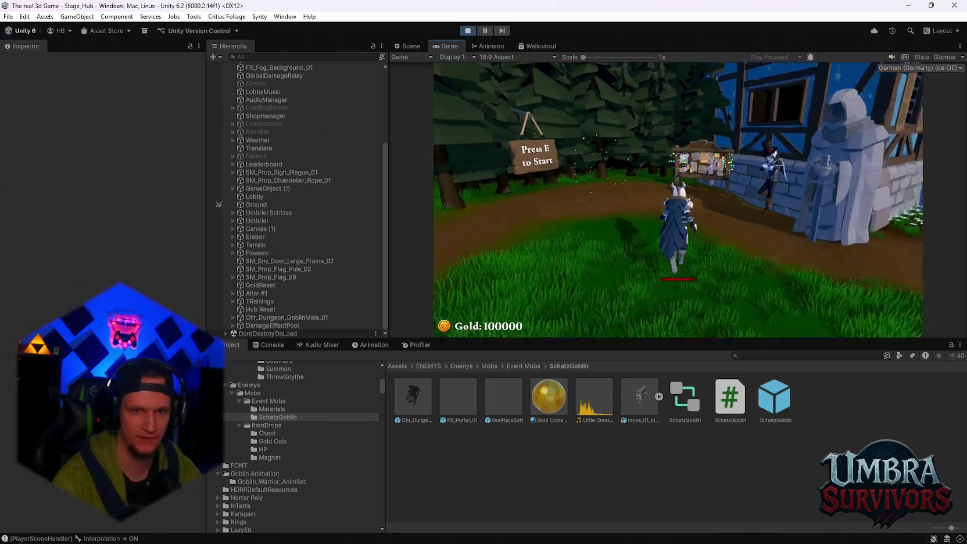
key("e")
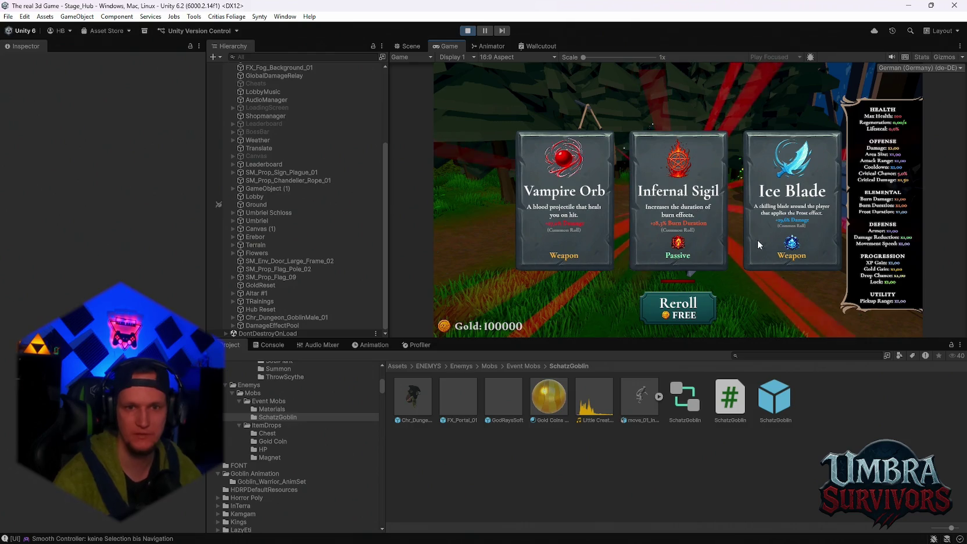
left_click(680, 311)
left_click(684, 319)
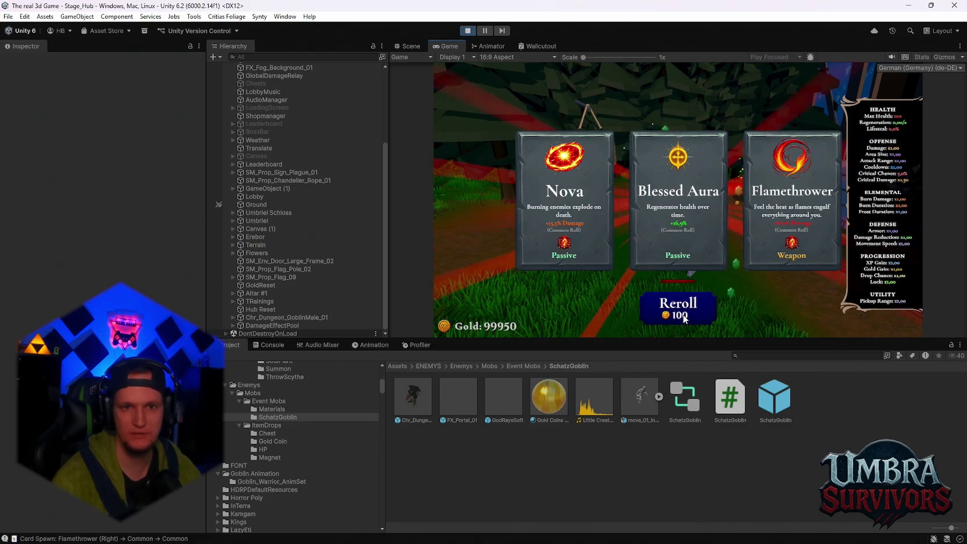
left_click(685, 319)
left_click(684, 319)
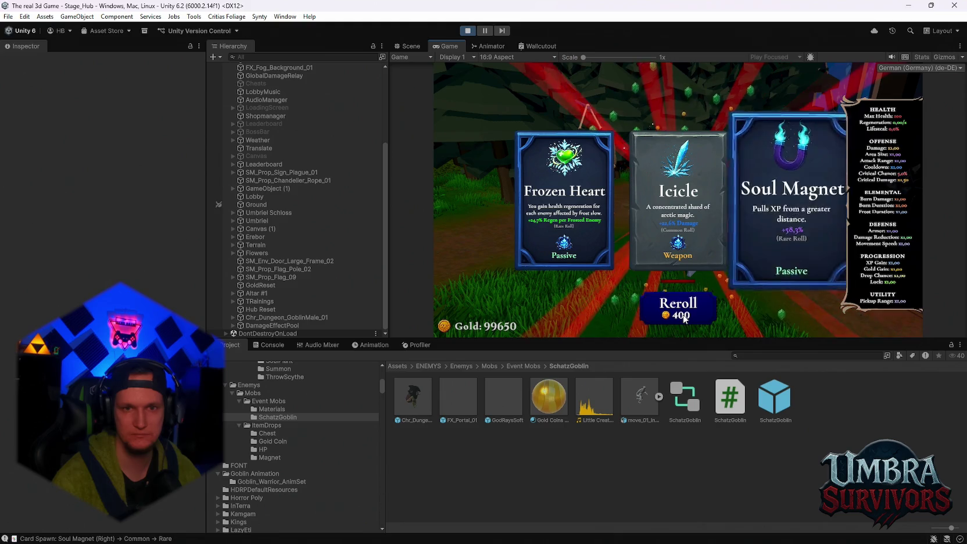
left_click(685, 319)
left_click(685, 319)
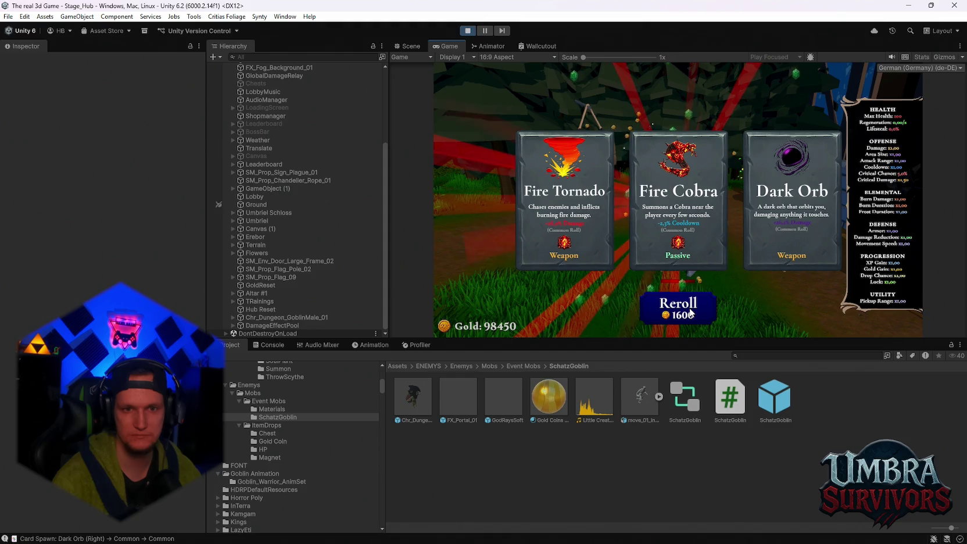
left_click(689, 314)
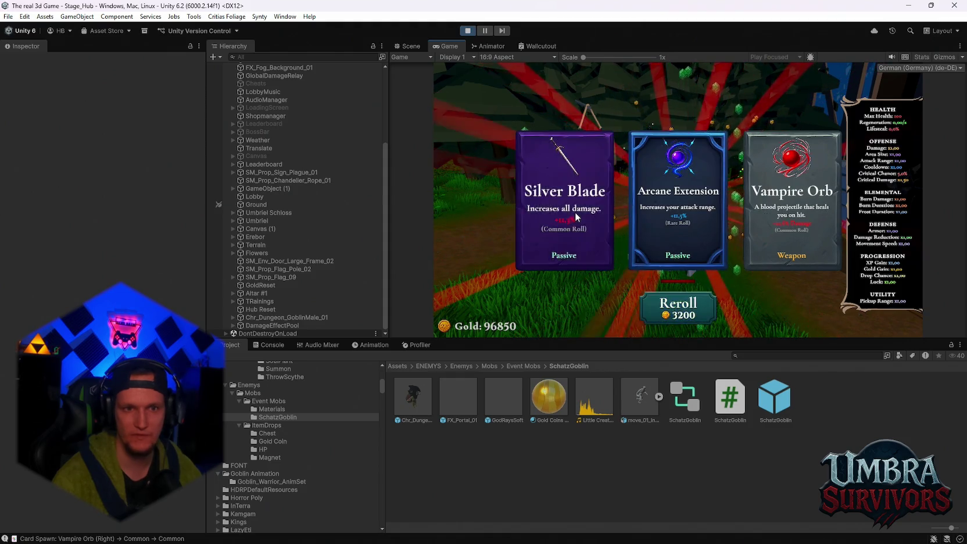
left_click(576, 217)
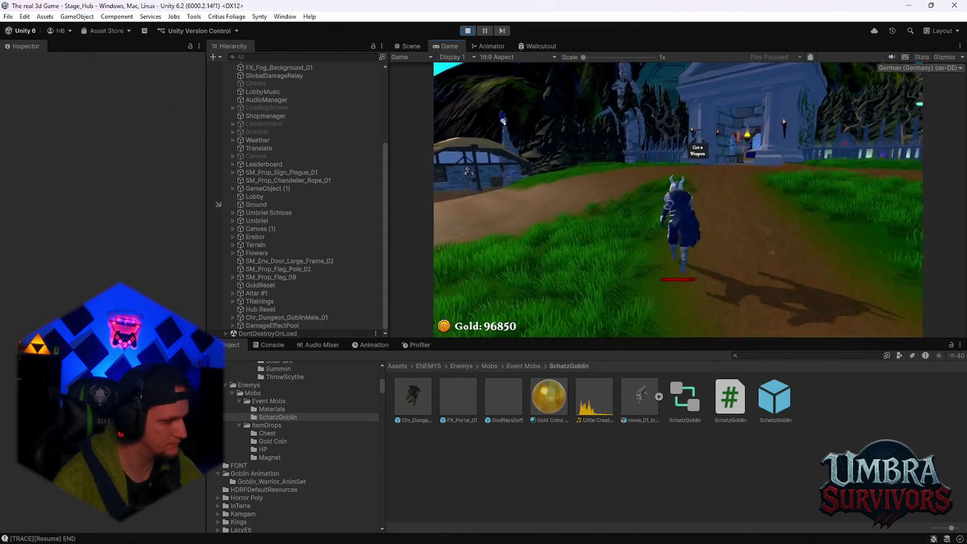
At the weapon shrine, browse the Ice Wand, Infernal Torch, Mjolnier, Kunai and Fire Staff upgrades.
key("w")
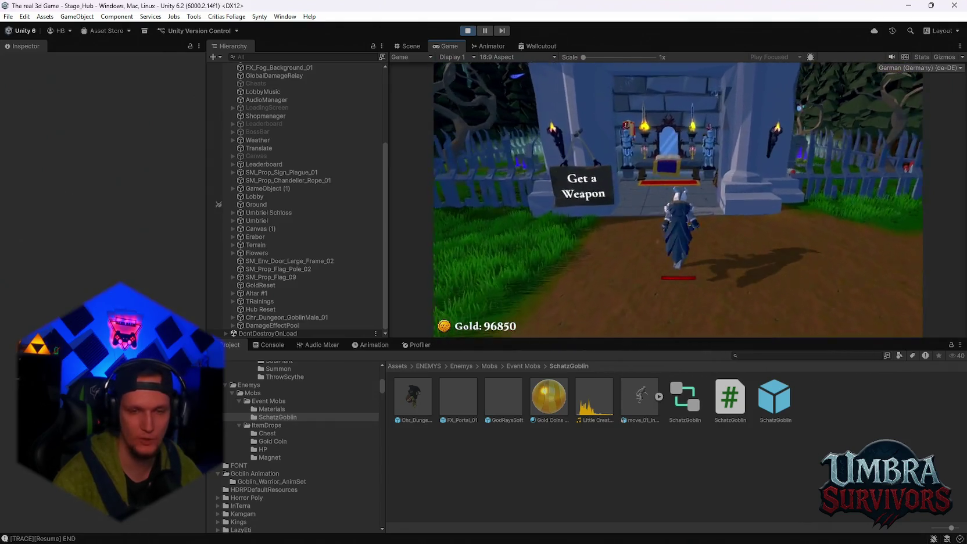
key("w")
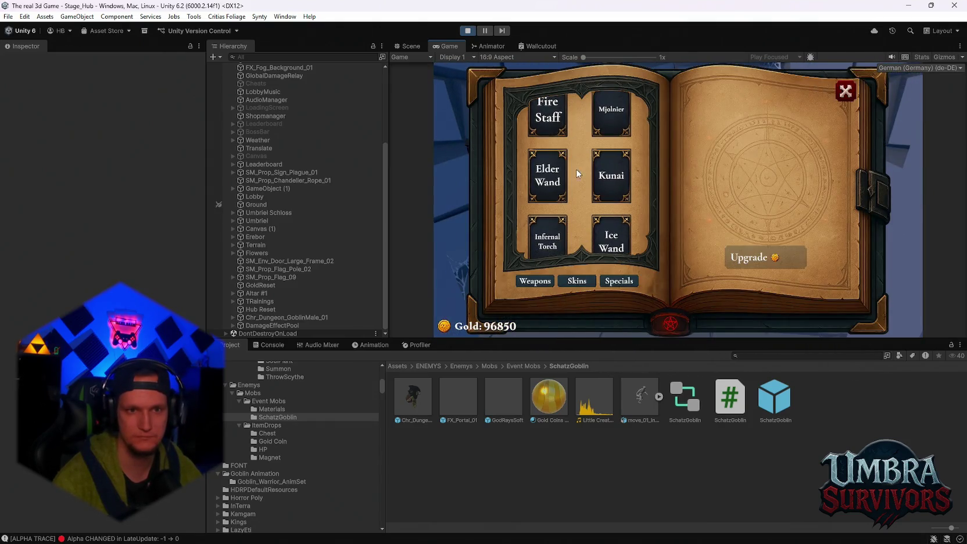
left_click(618, 235)
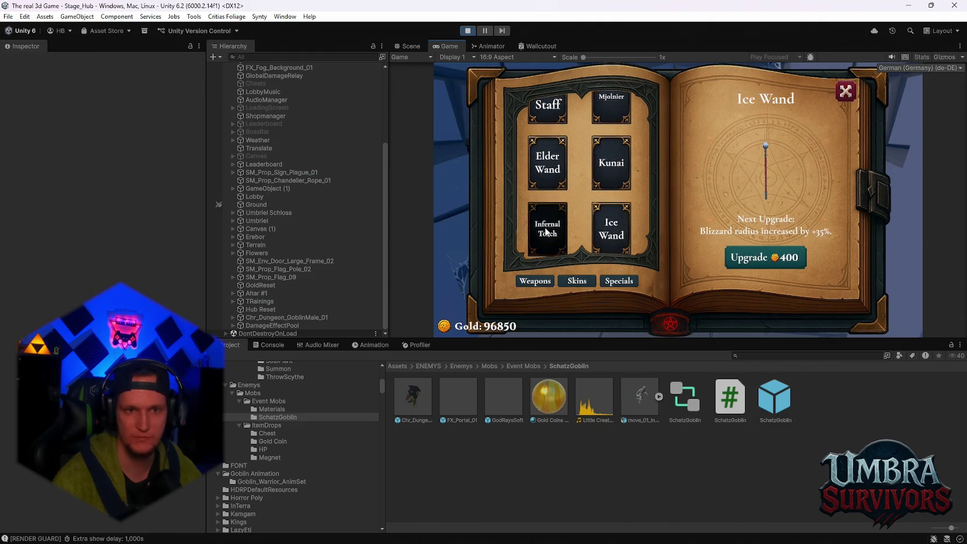
left_click(547, 230)
scroll(604, 185, "up", 1)
left_click(604, 115)
left_click(611, 185)
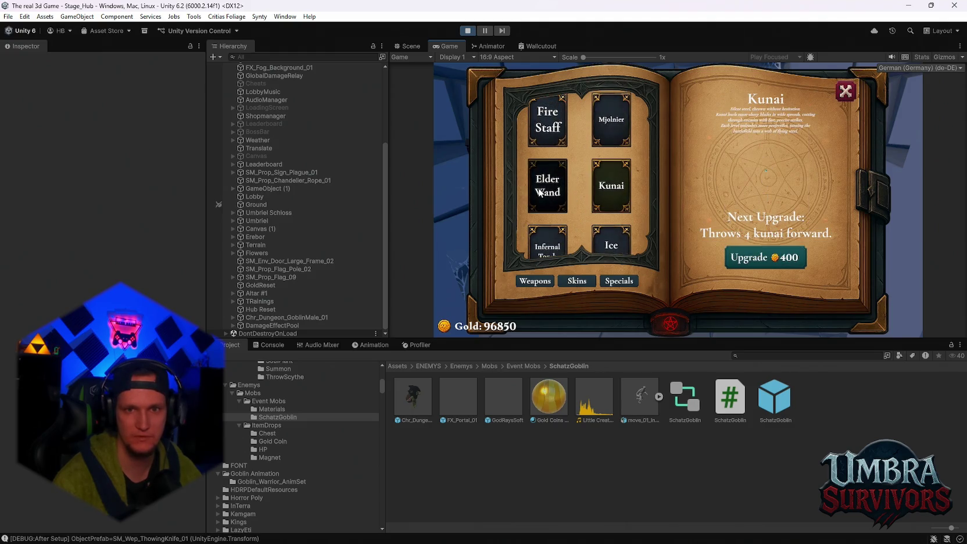
left_click(548, 119)
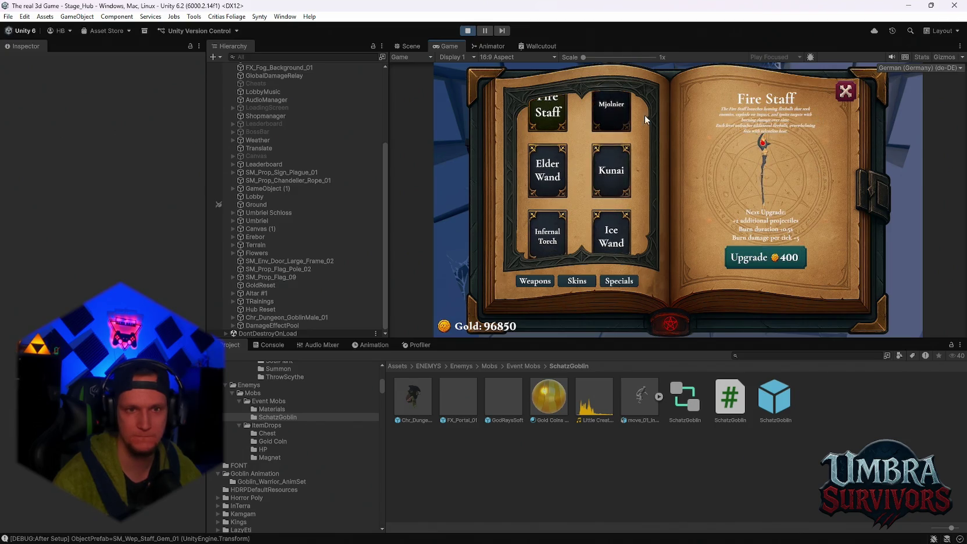
left_click(549, 243)
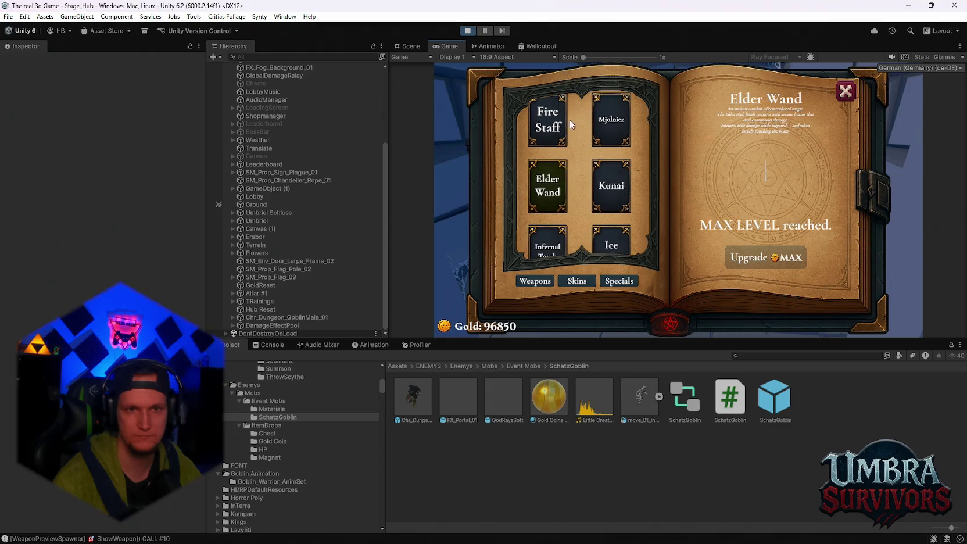
Buy the Fire Staff upgrade for 400 gold, leaving 96450 gold.
left_click(541, 136)
left_click(845, 92)
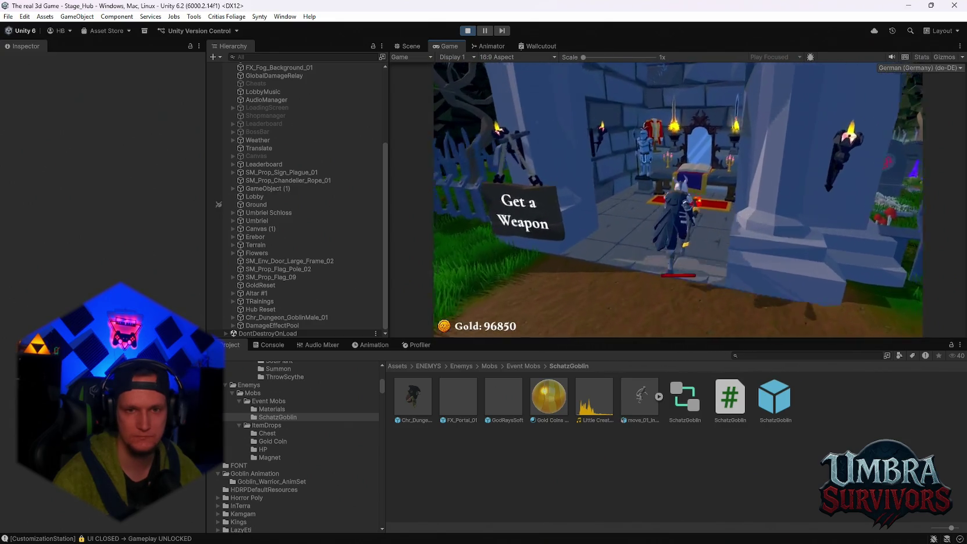
left_click(546, 123)
left_click(774, 260)
left_click(852, 93)
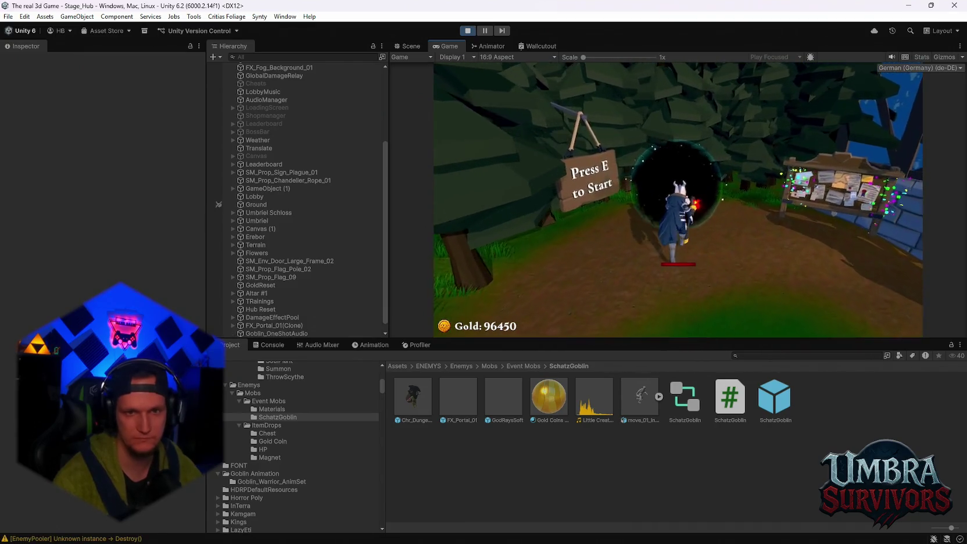
Enter the portal for a brief Stage_Forest run, pause it, and exit Play mode.
key("e")
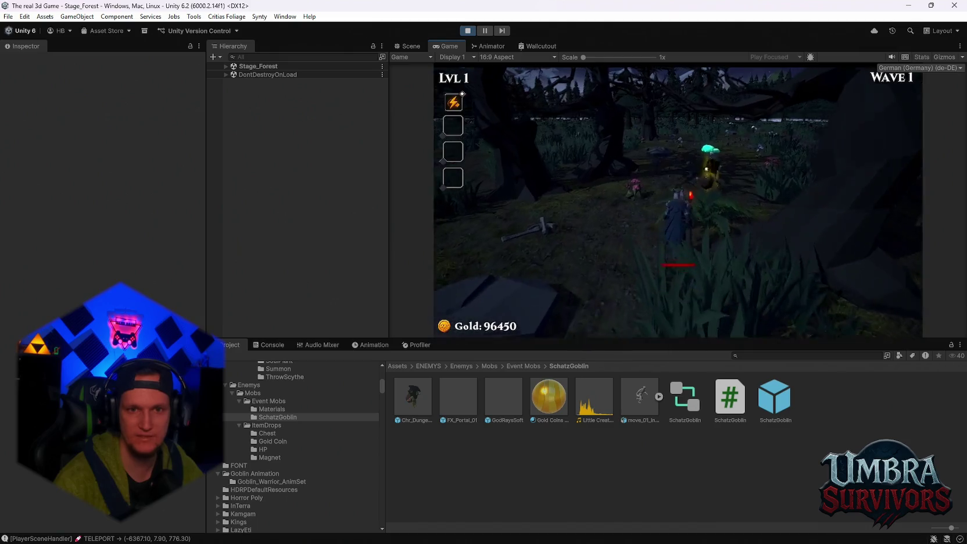
key("Escape")
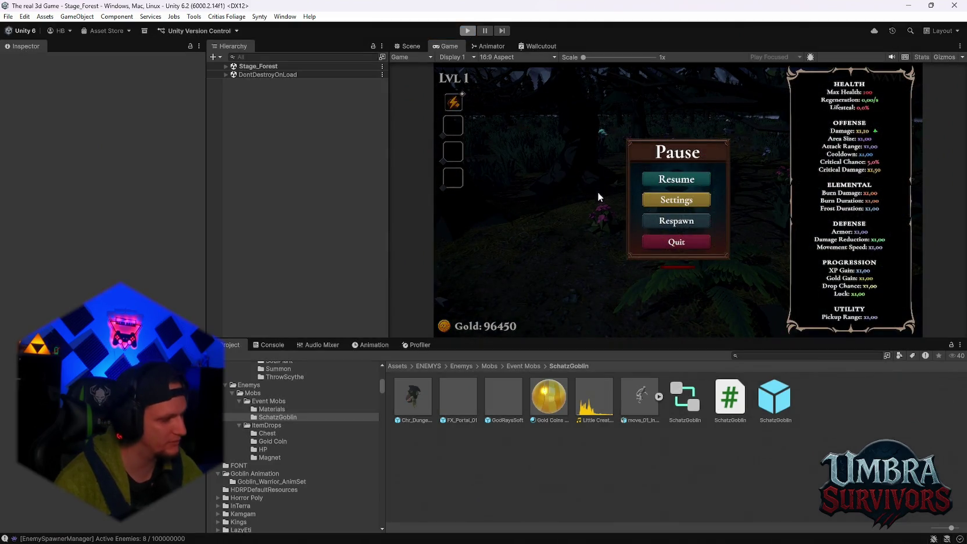
key("ctrl+p")
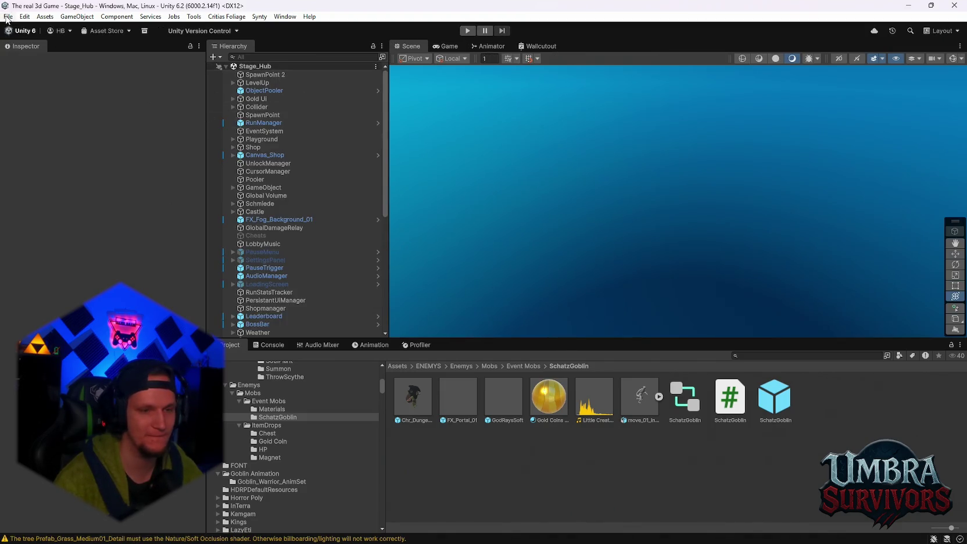
Open Stage_Forest and put the goblin, including its children, on the Enemy layer.
left_click(7, 17)
mouse_move(116, 50)
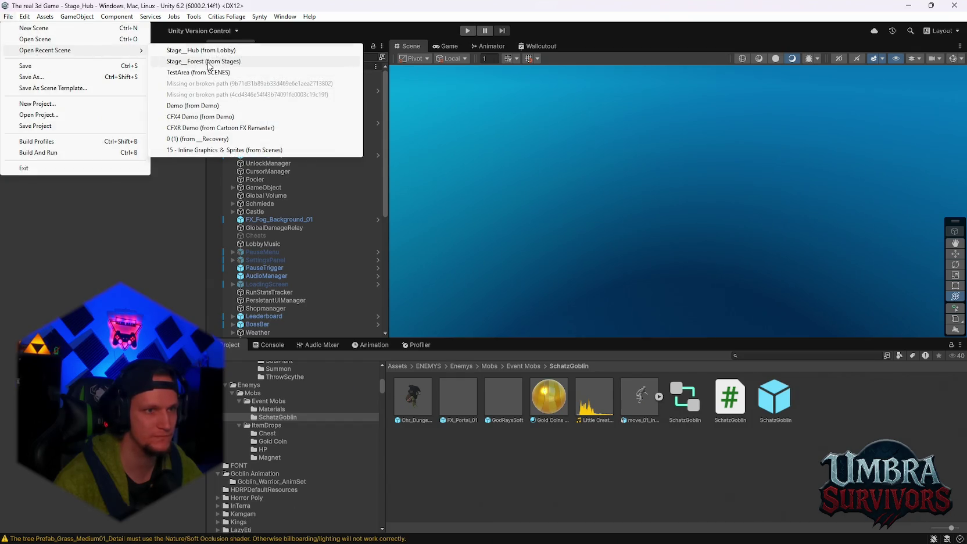
left_click(208, 62)
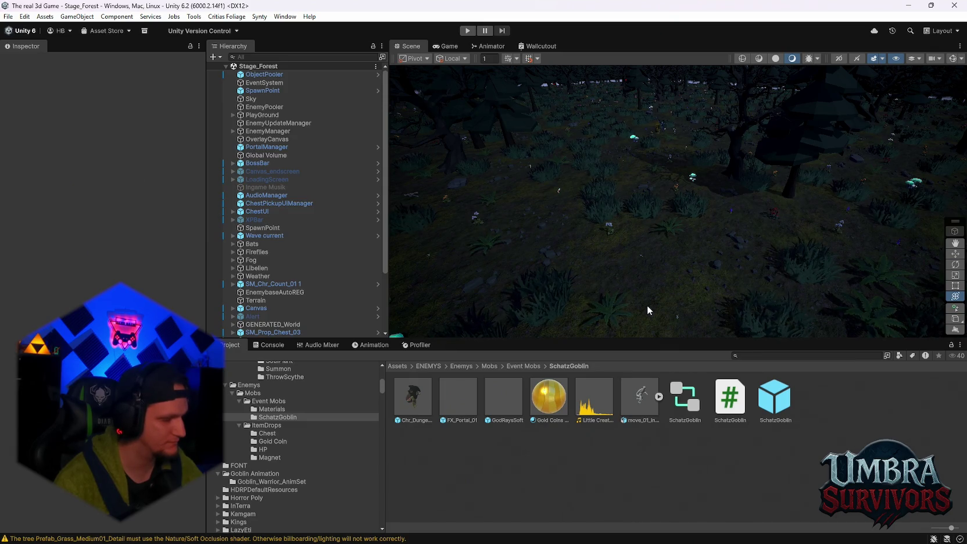
mouse_move(666, 236)
left_mouse_down()
mouse_move(612, 212)
mouse_move(599, 173)
mouse_move(749, 253)
mouse_move(587, 199)
mouse_move(629, 166)
mouse_move(687, 181)
left_mouse_up()
left_click(688, 182)
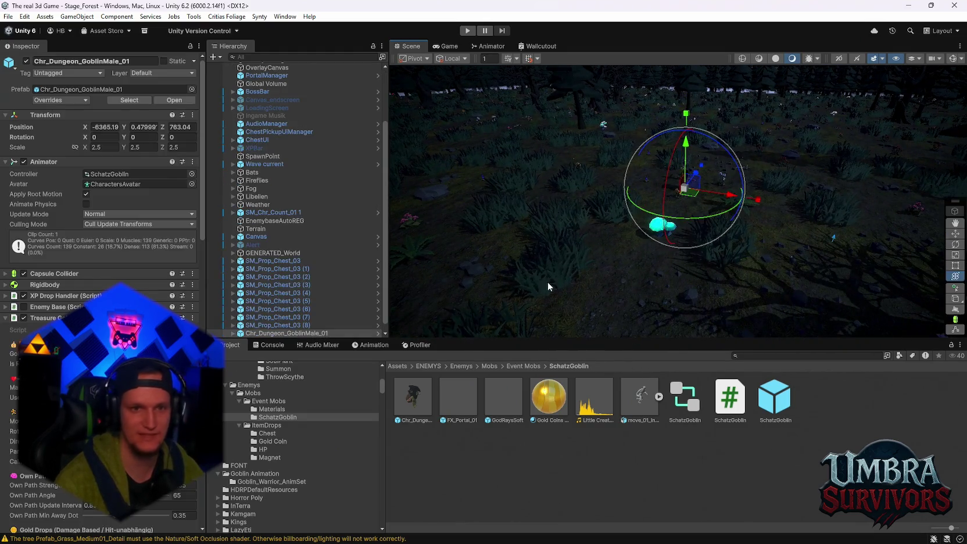
left_click(64, 74)
left_click(142, 74)
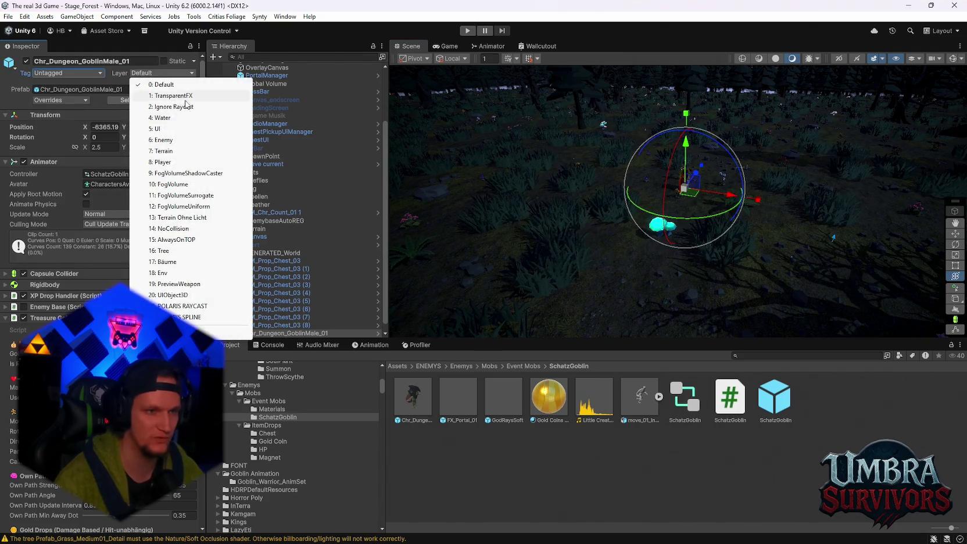
left_click(168, 148)
left_click(427, 293)
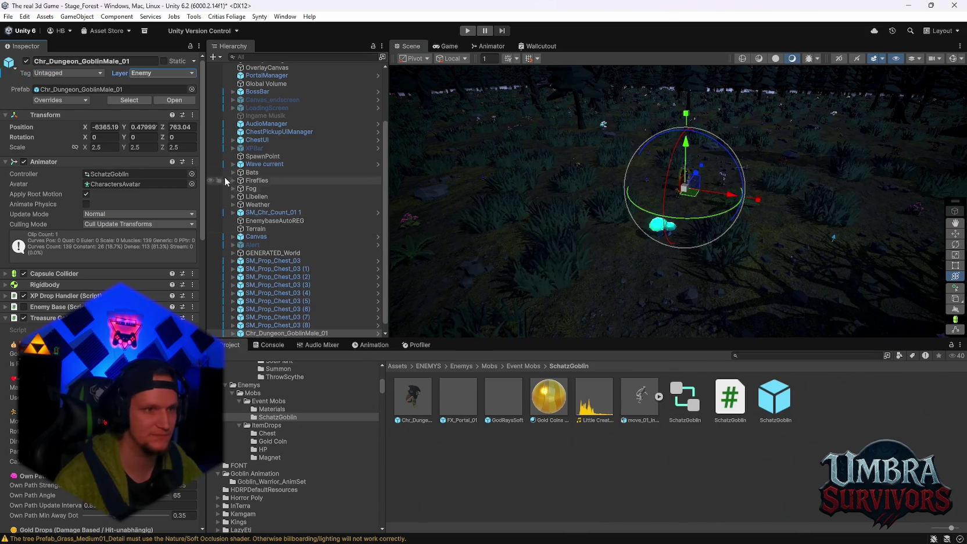
Save Stage_Forest, switch to Stage_Hub and start a playtest.
scroll(322, 240, "down", 1)
scroll(151, 275, "down", 15)
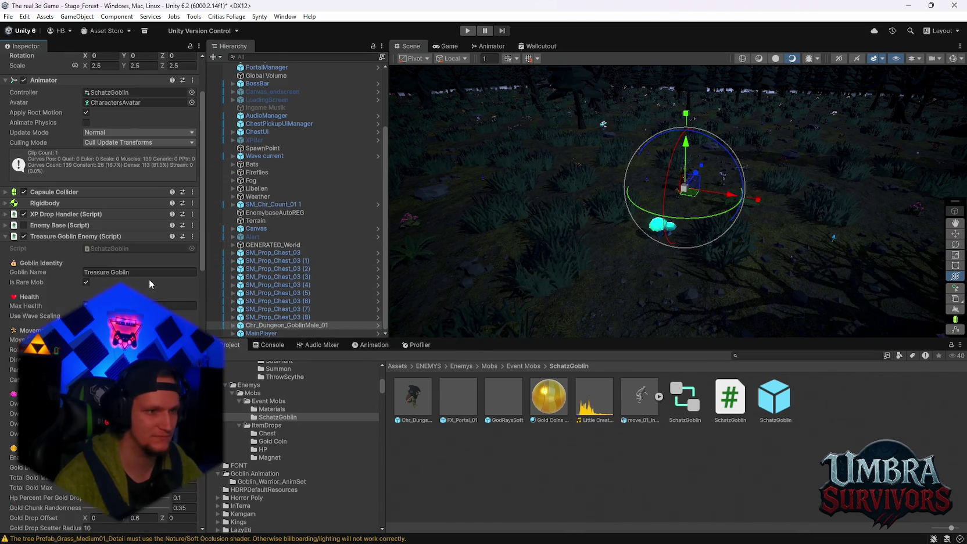
scroll(150, 280, "down", 10)
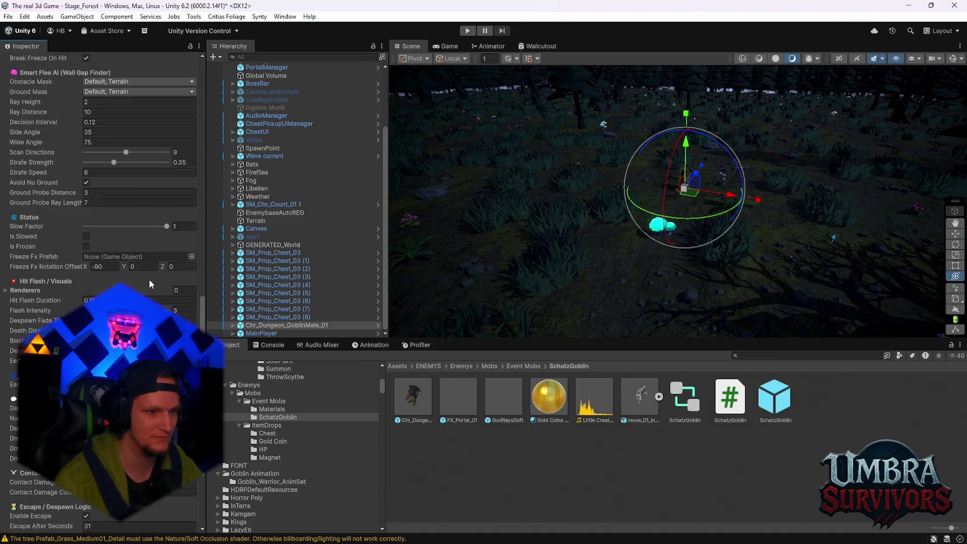
left_click(11, 16)
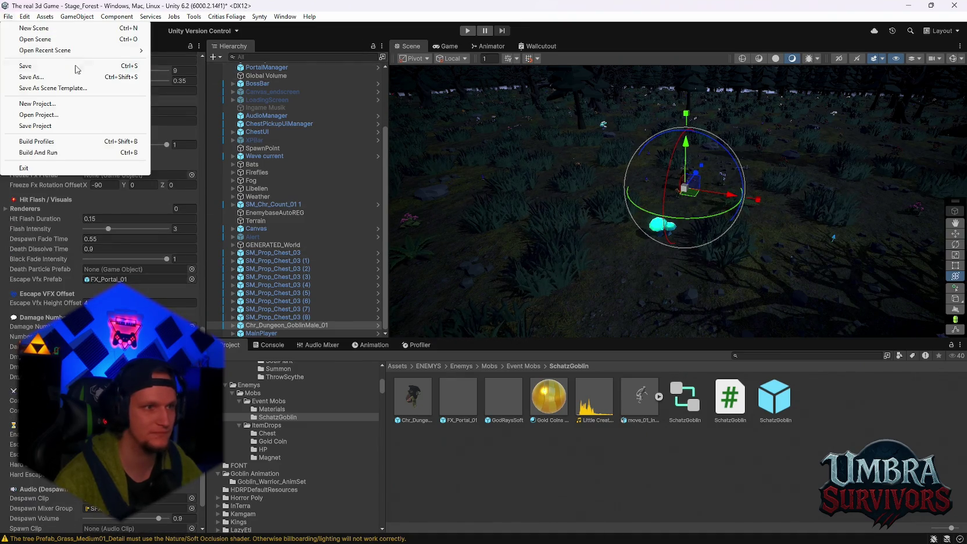
mouse_move(61, 52)
left_click(211, 61)
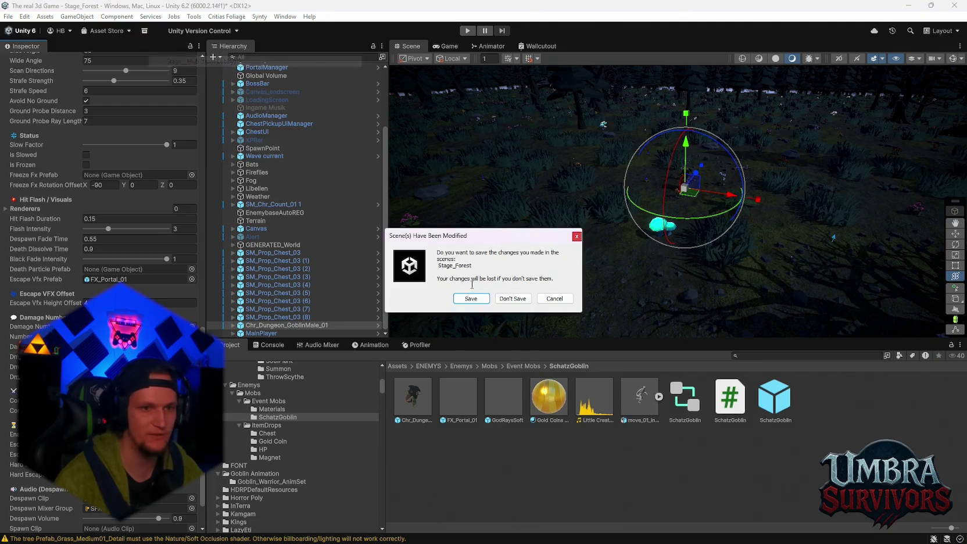
left_click(471, 299)
left_click(468, 31)
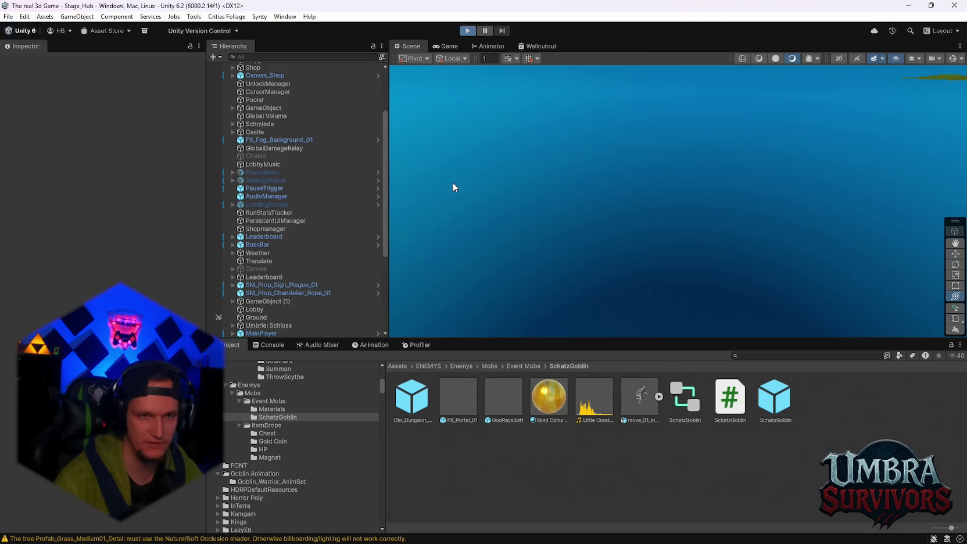
key("w")
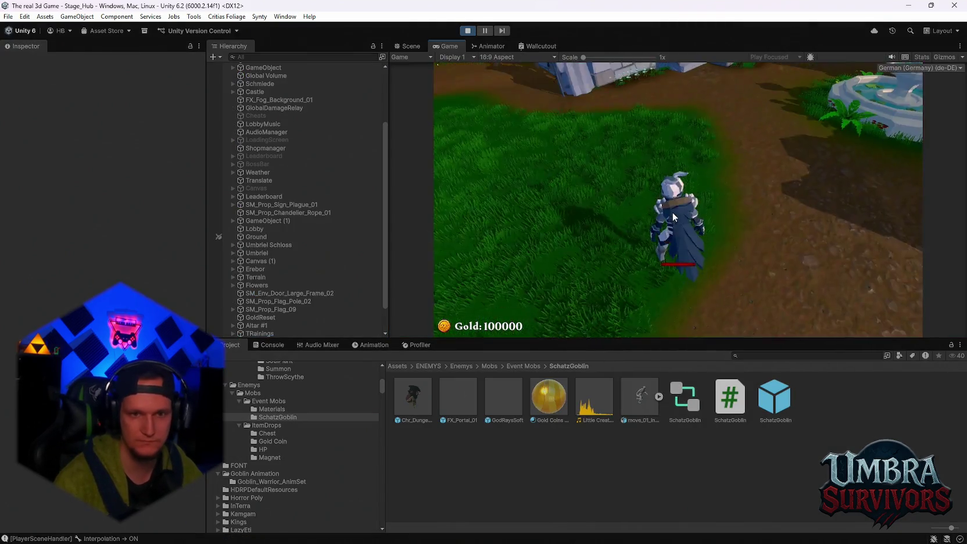
key("w")
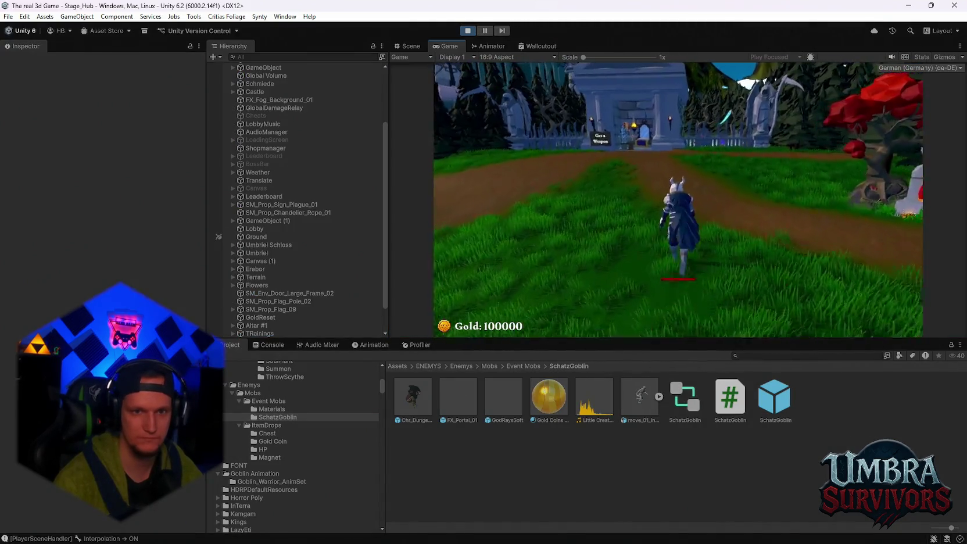
key("e")
left_click(678, 305)
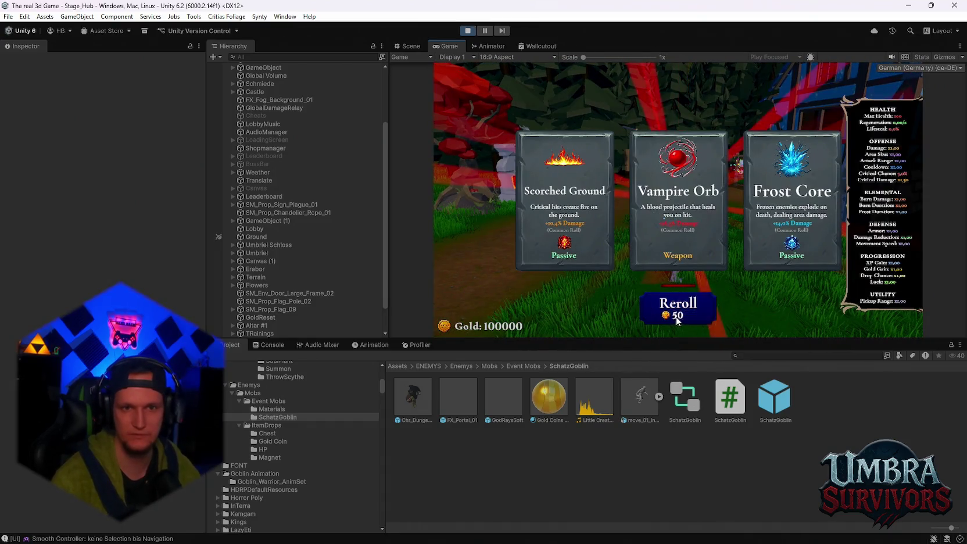
left_click(678, 197)
key("w")
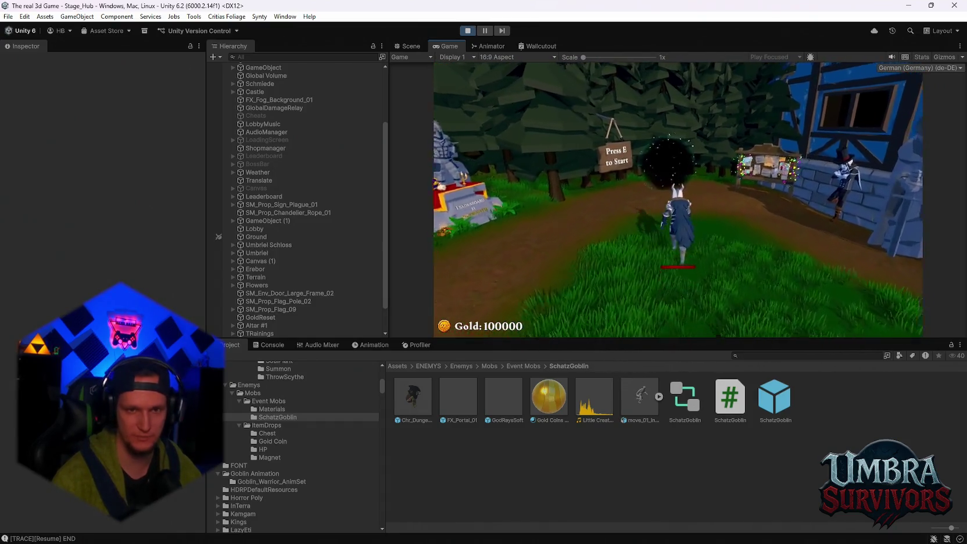
key("e")
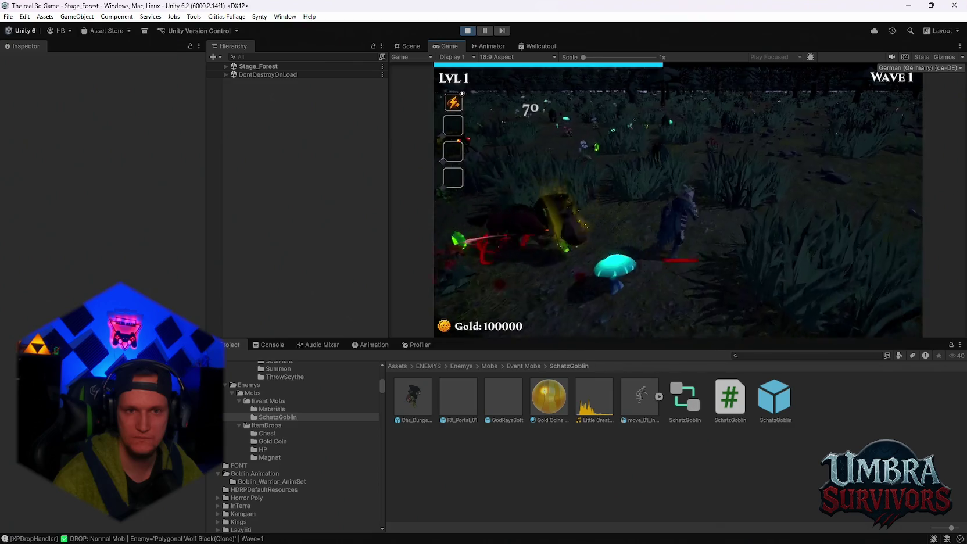
key("Escape")
left_click(467, 30)
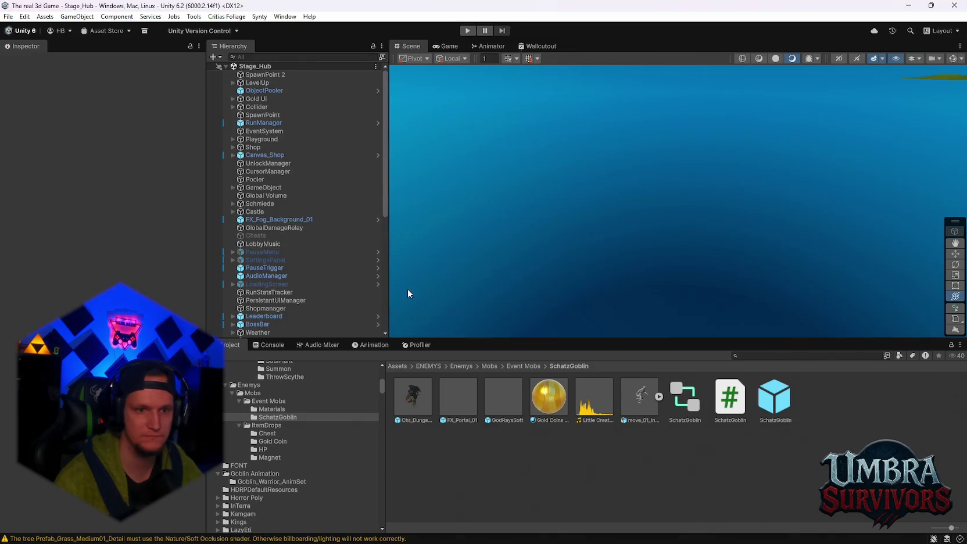
Set the goblin prefab's layer (with children) and tag to Enemy.
left_click(413, 407)
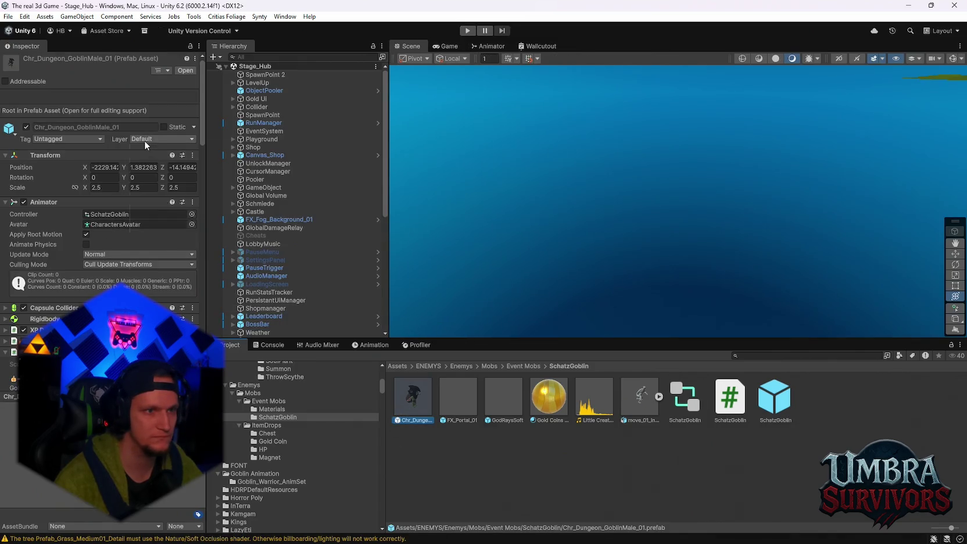
left_click(144, 140)
left_click(166, 206)
left_click(453, 297)
left_click(79, 139)
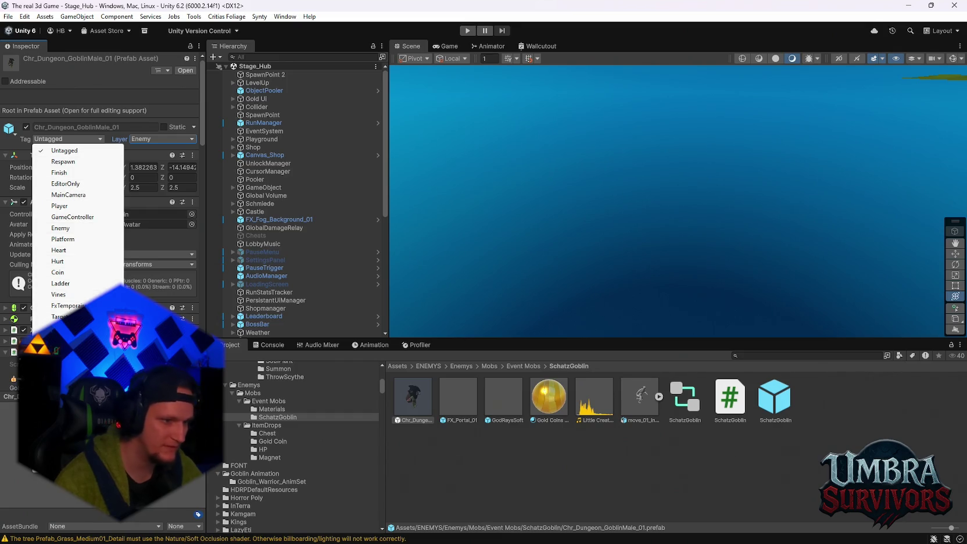
left_click(87, 228)
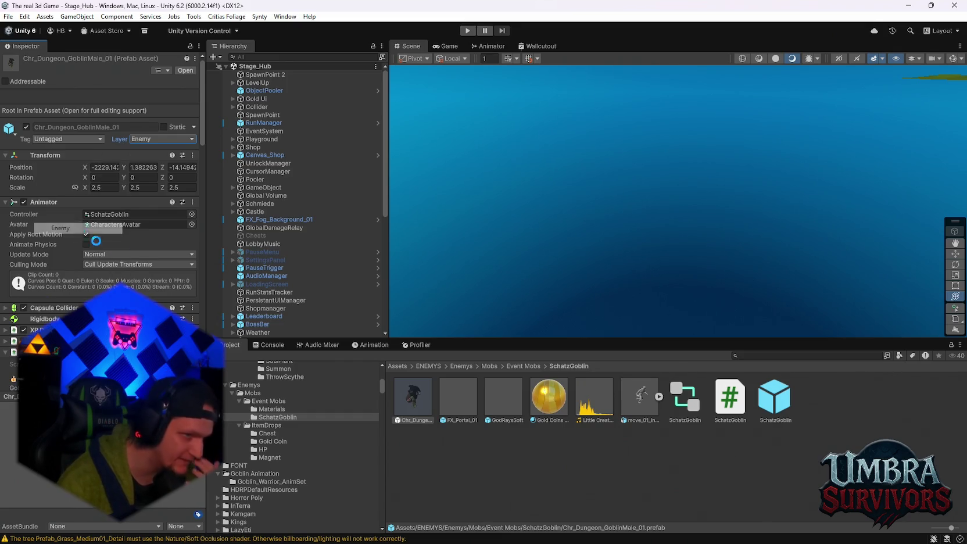
Open Stage_Forest and apply all of the goblin instance's overrides to the prefab.
left_click(8, 17)
mouse_move(70, 51)
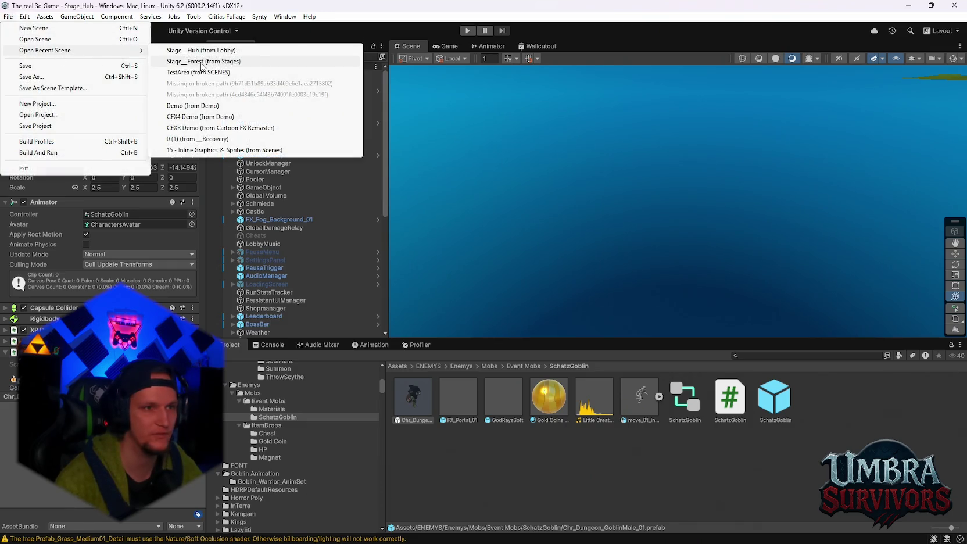
left_click(200, 62)
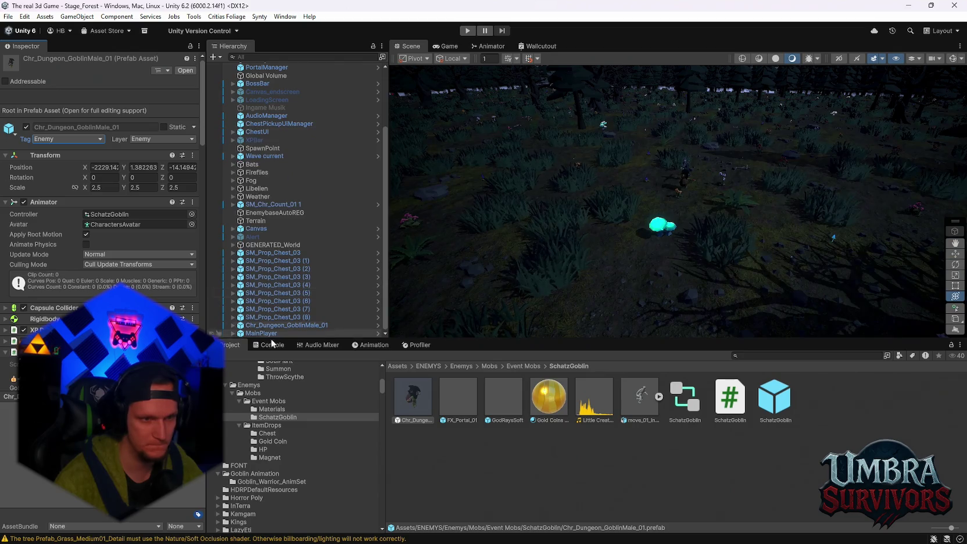
left_click(273, 324)
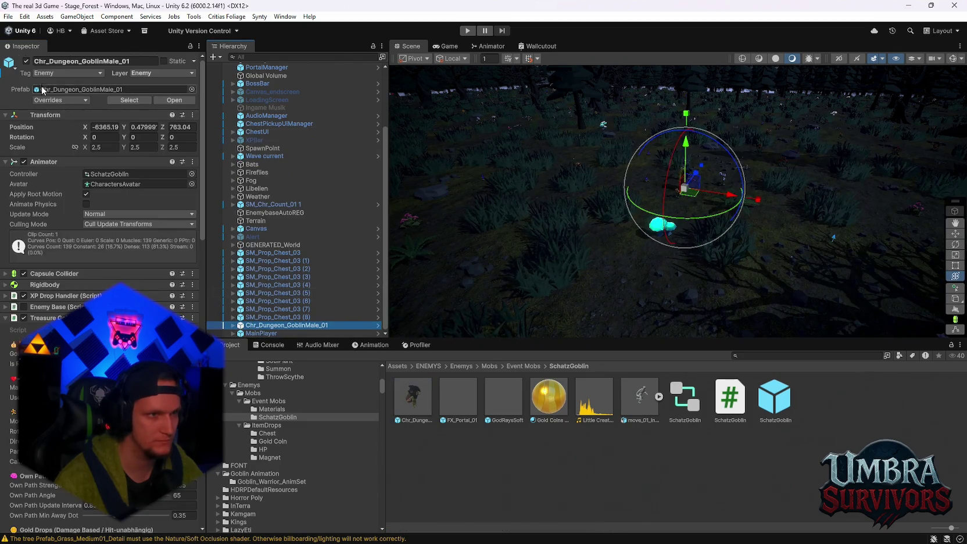
left_click(81, 100)
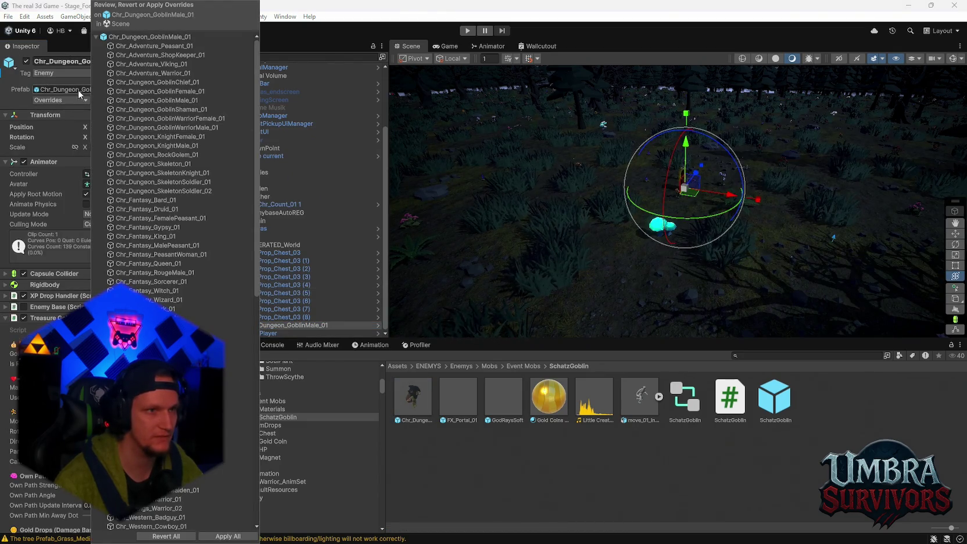
scroll(232, 476, "down", 5)
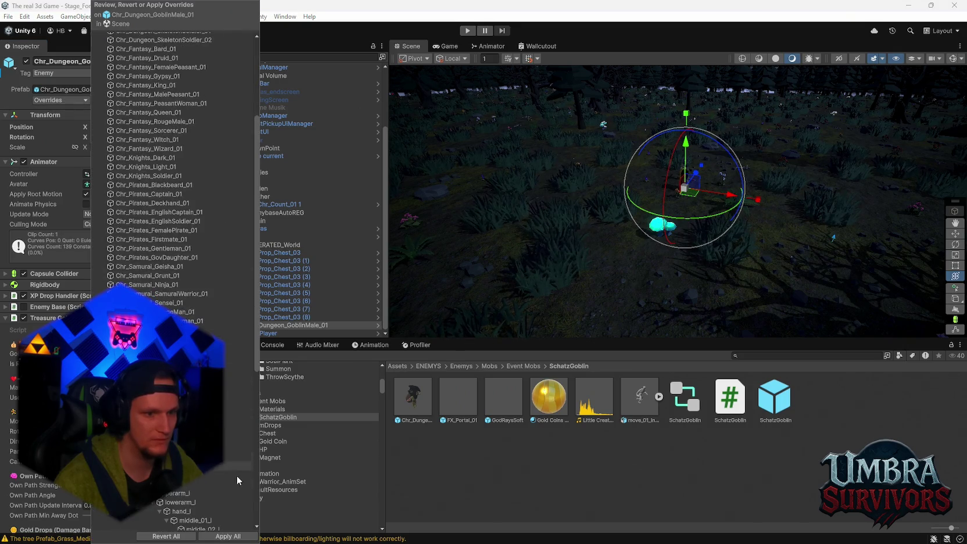
left_click(232, 536)
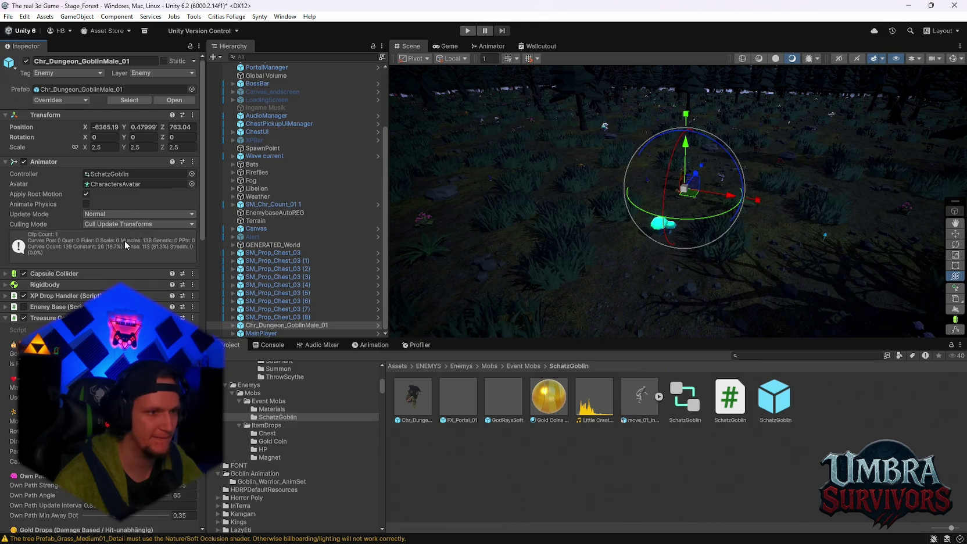
Enable the goblin's Enemy Base component.
scroll(59, 215, "down", 4)
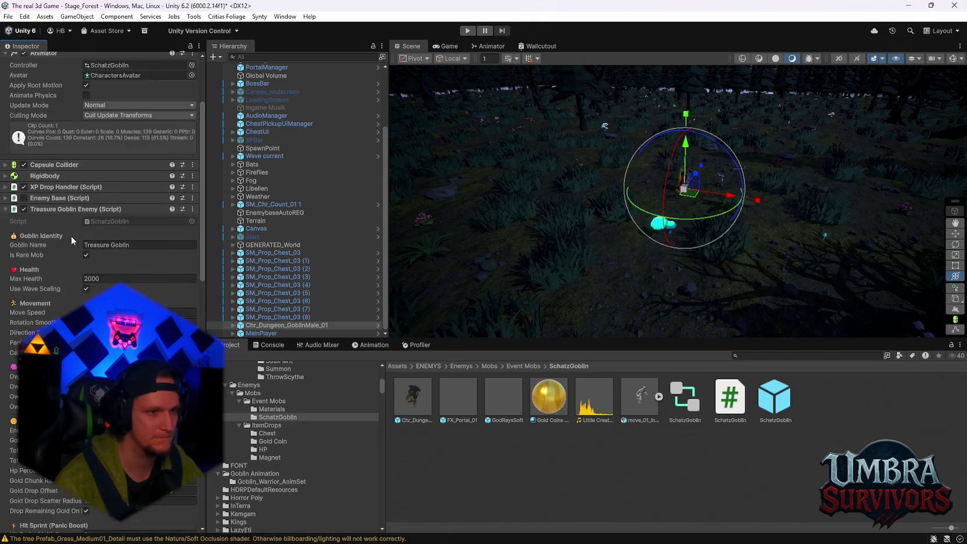
left_click(24, 172)
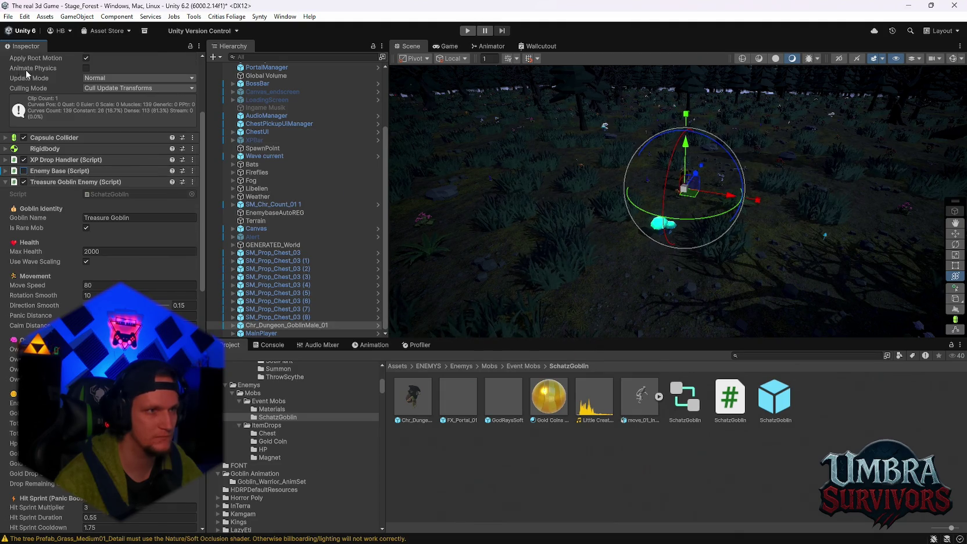
scroll(35, 104, "up", 2)
left_click(8, 16)
Save Stage_Forest, open Stage_Hub and frame the goblin in the hub.
mouse_move(33, 51)
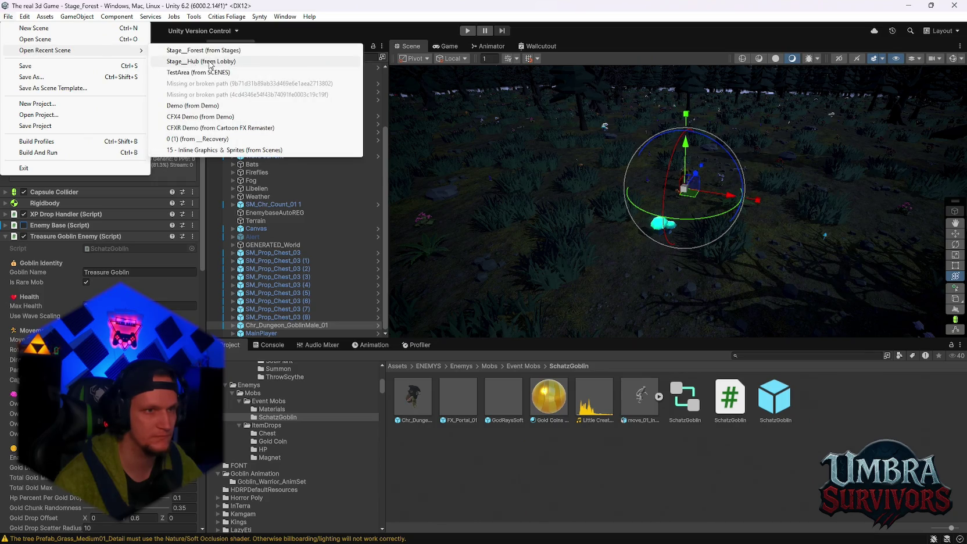
left_click(202, 62)
left_click(489, 300)
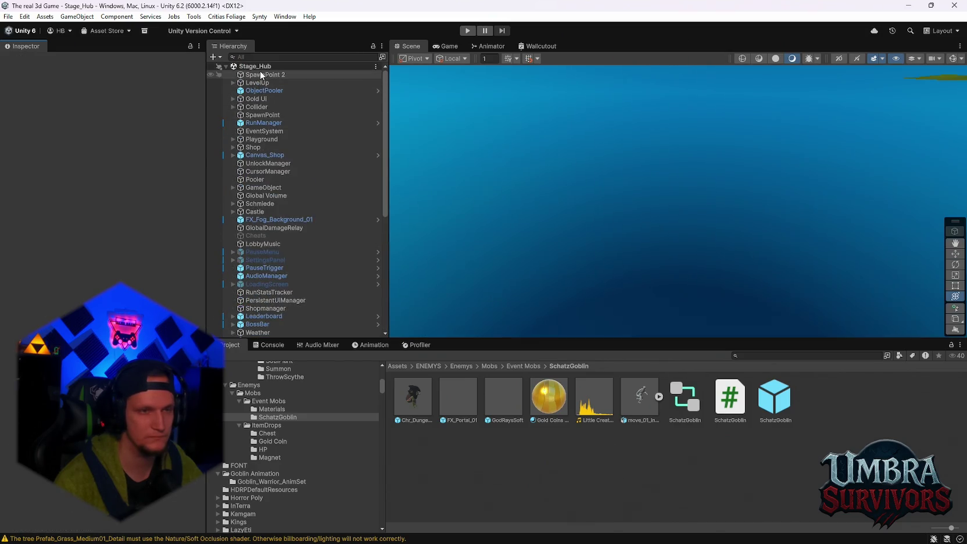
left_click(259, 75)
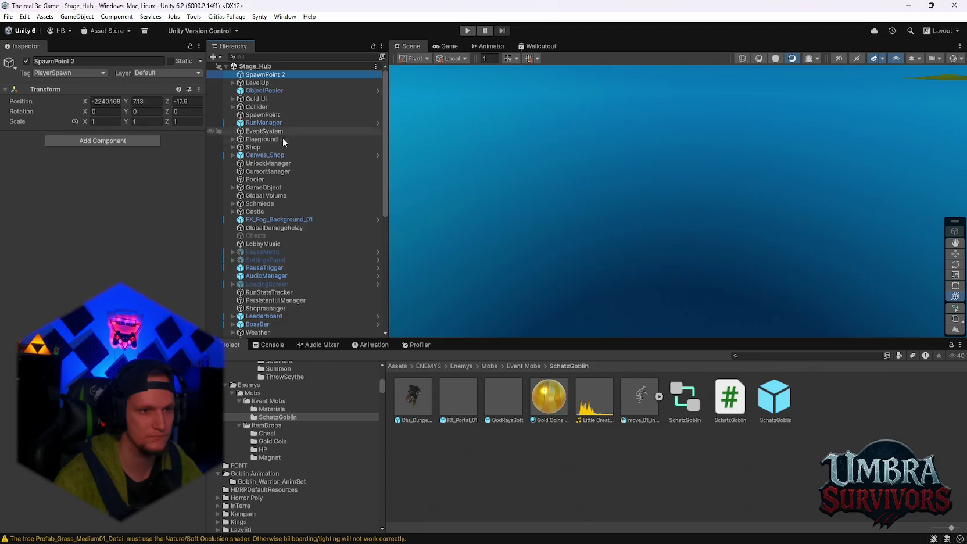
scroll(285, 151, "down", 5)
scroll(269, 227, "down", 3)
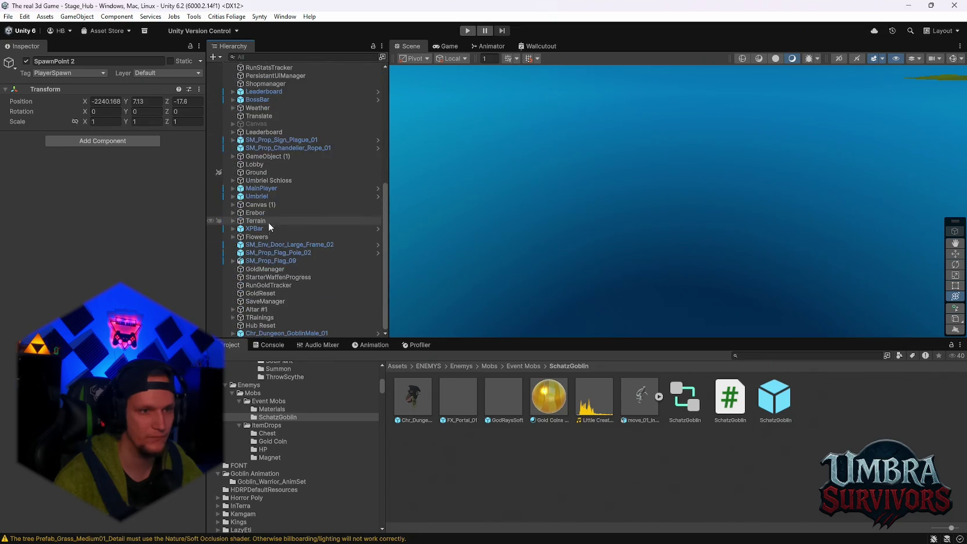
double_click(274, 333)
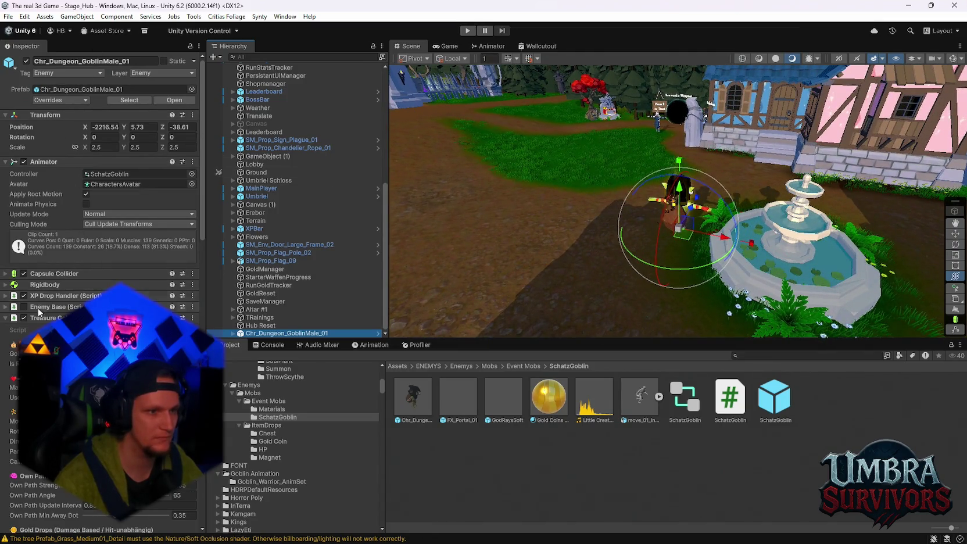
Start a hub playtest and run the character after the treasure goblin.
left_click(467, 30)
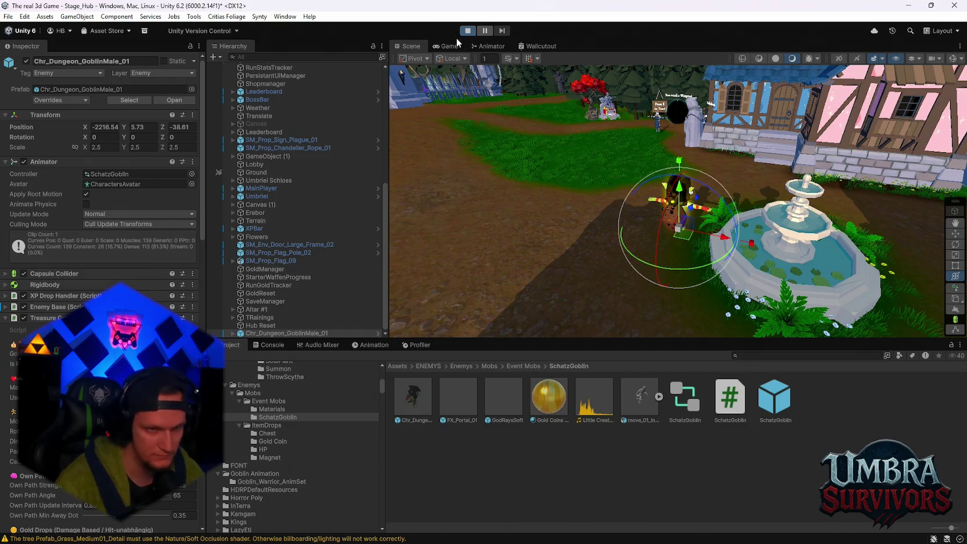
key("e")
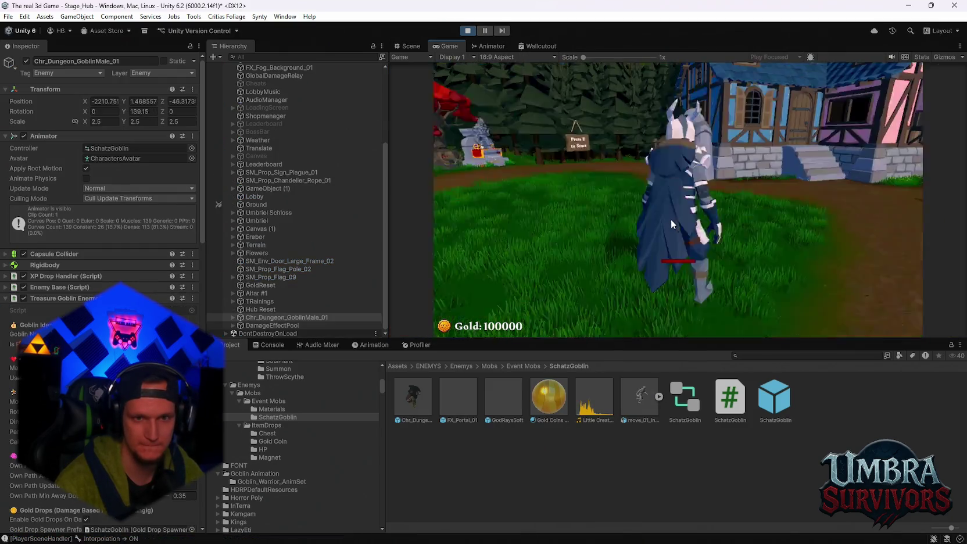
key("w")
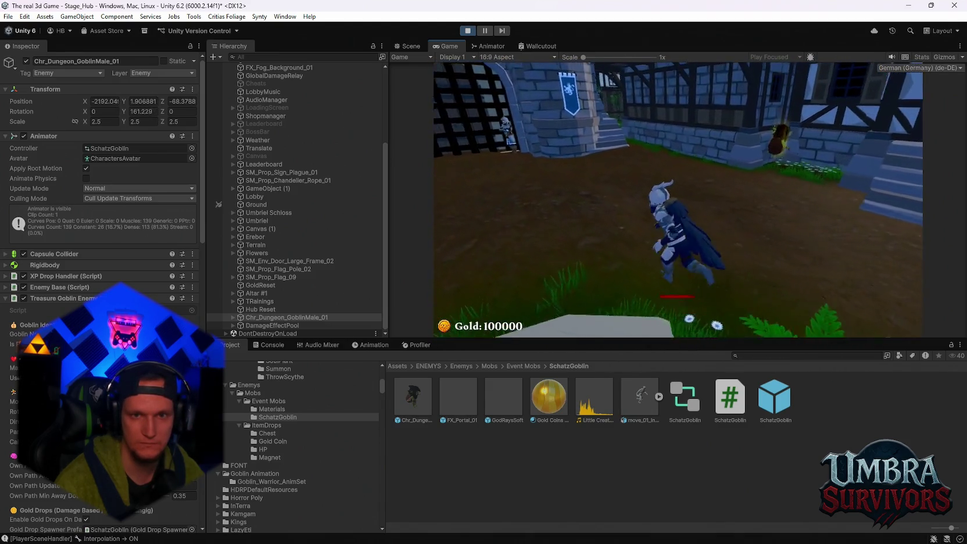
key("d")
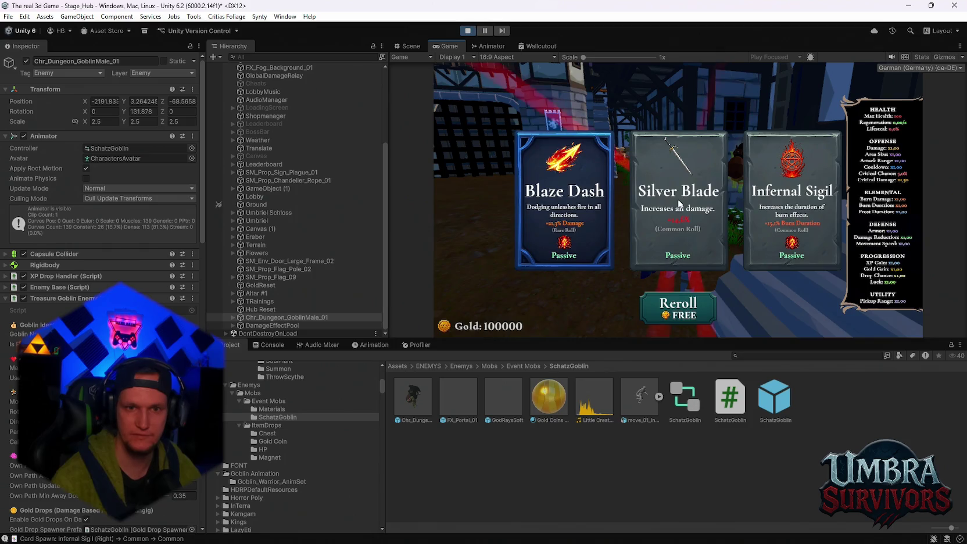
Take the Blaze Dash upgrade, keep chasing the goblin, then pause and exit Play mode.
left_click(538, 196)
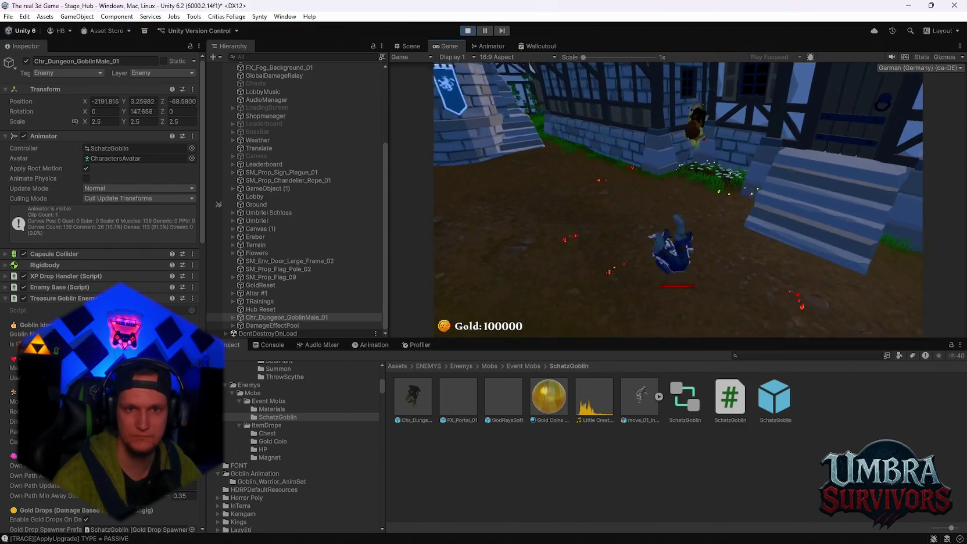
key("space")
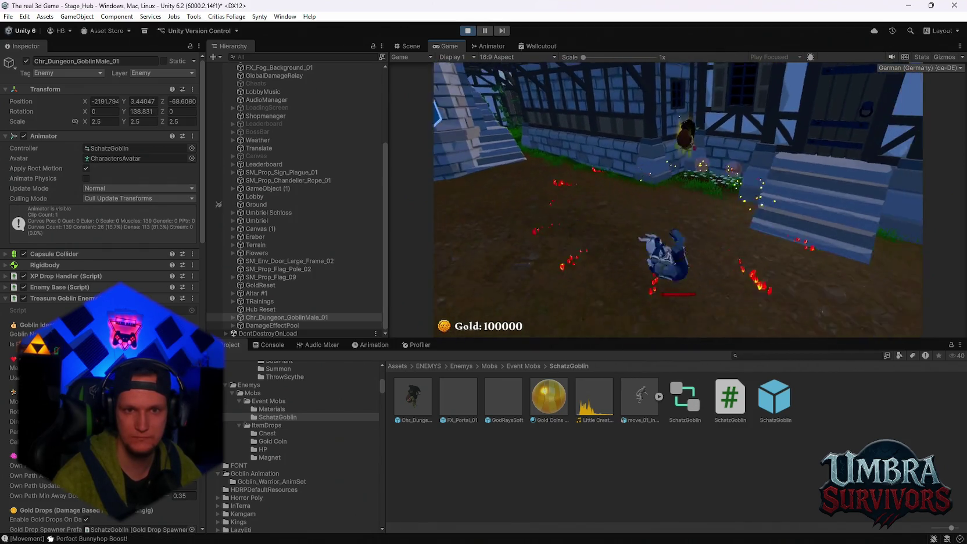
key("w")
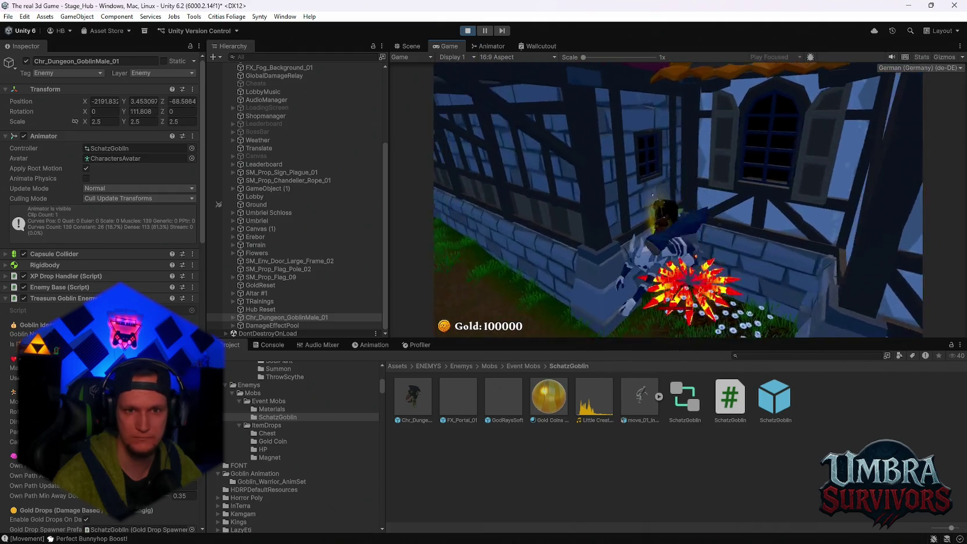
key("d")
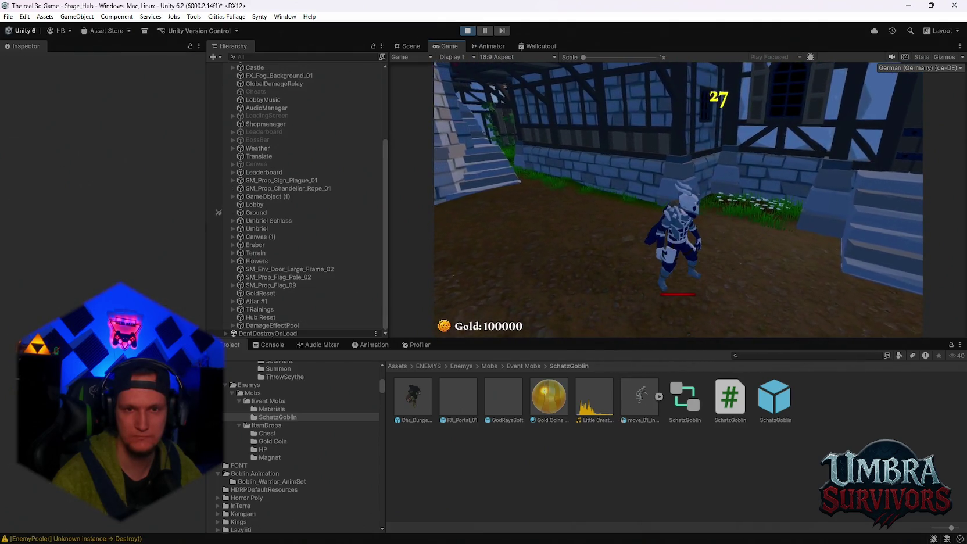
key("Escape")
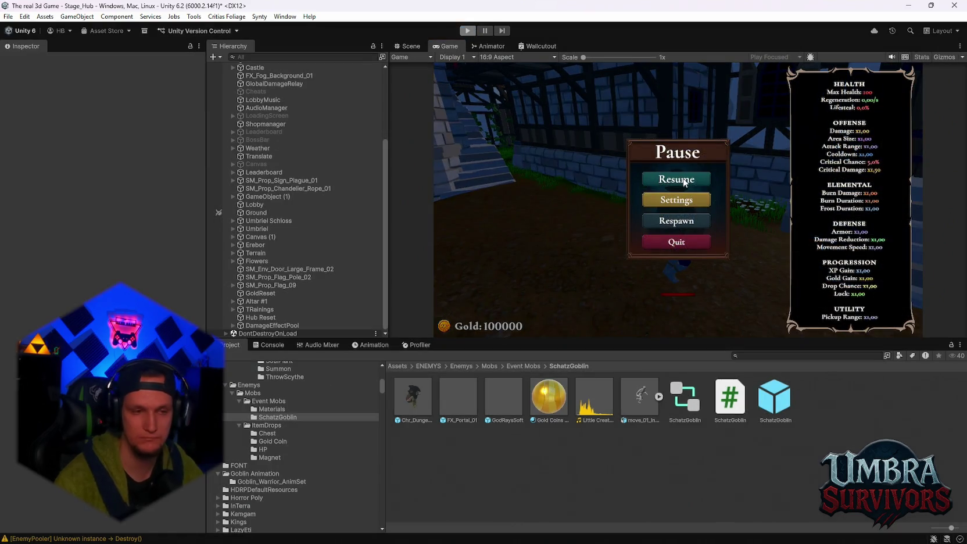
key("ctrl+p")
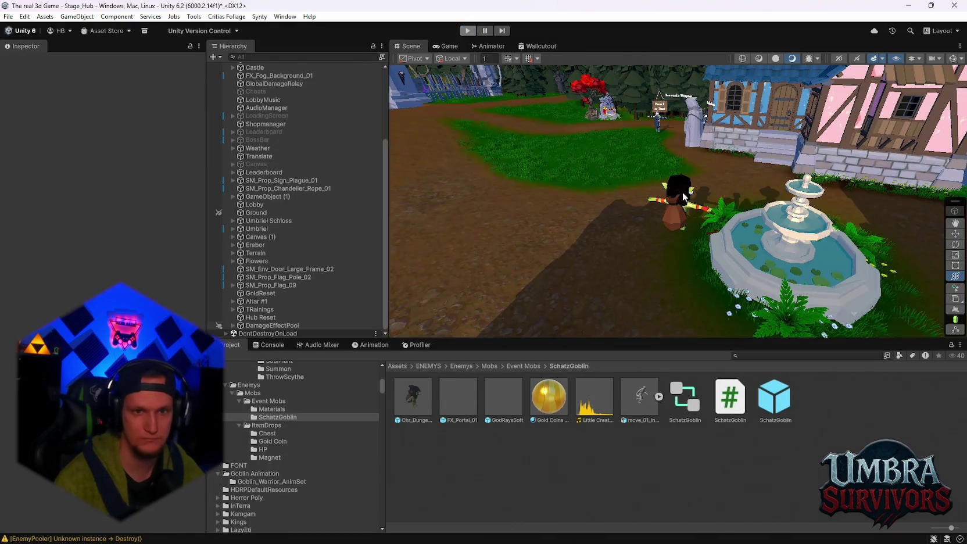
Select the goblin in the scene and untick its Enemy Base (Script) component.
left_click(287, 332)
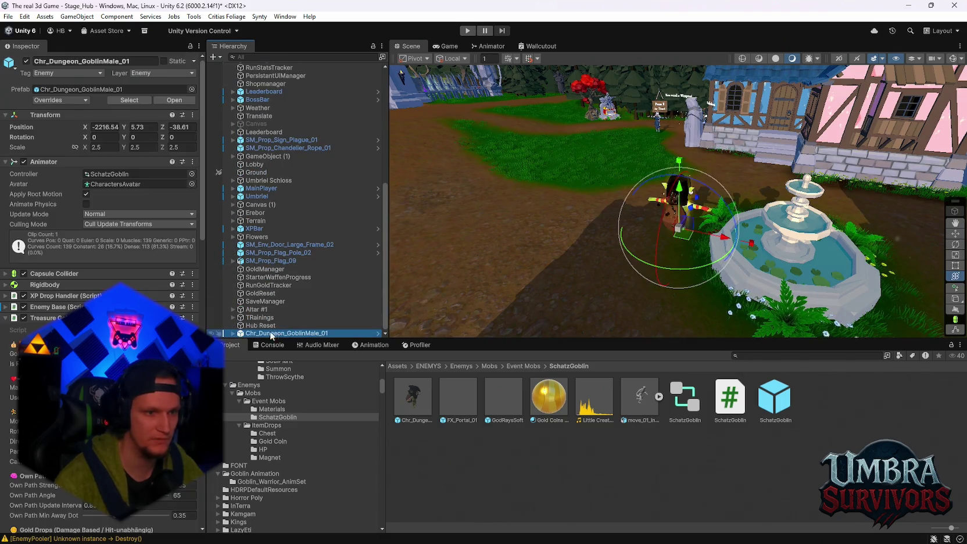
left_click(23, 280)
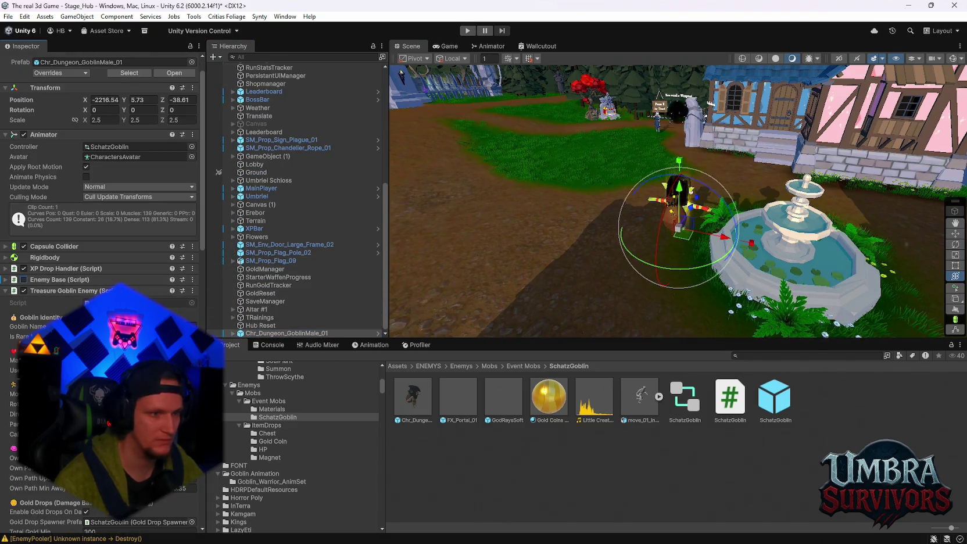
scroll(99, 261, "down", 3)
scroll(98, 175, "down", 5)
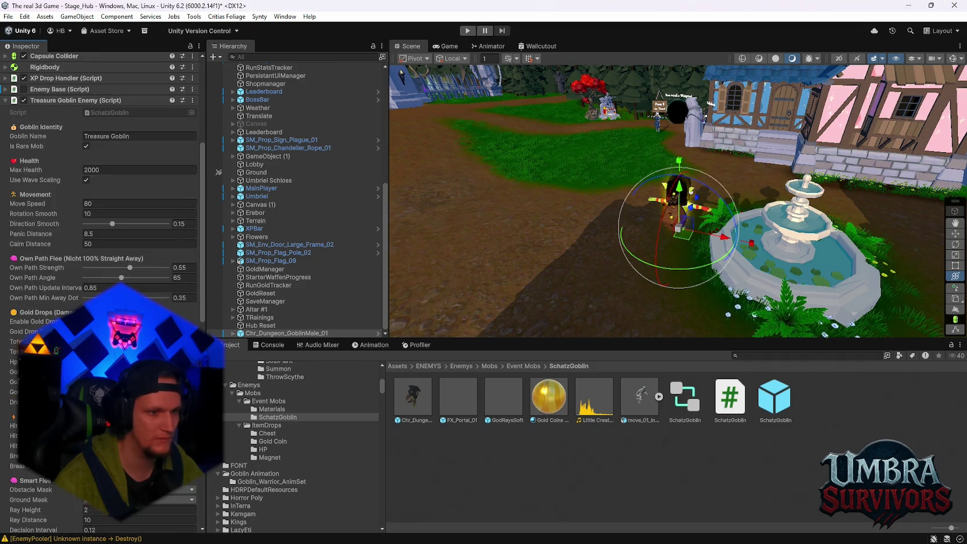
scroll(99, 174, "up", 5)
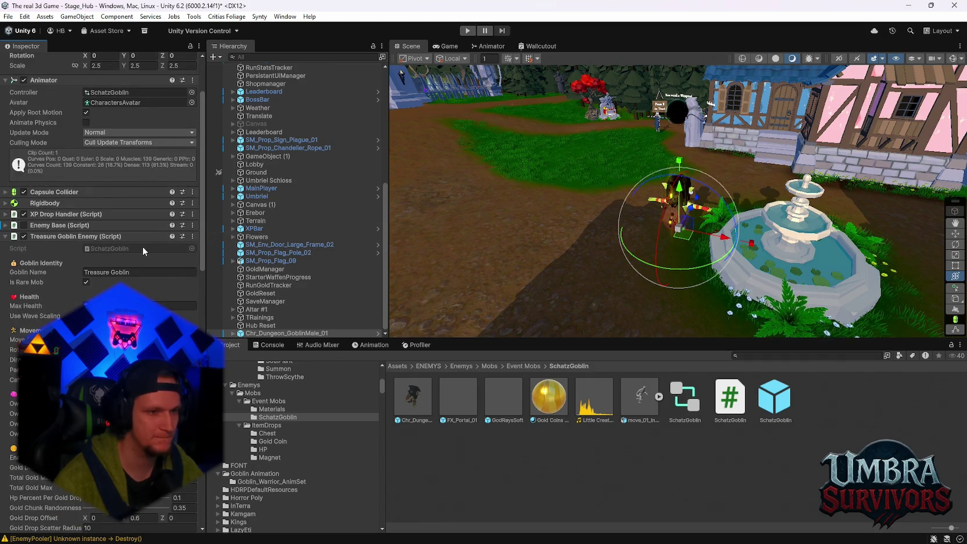
scroll(110, 240, "up", 5)
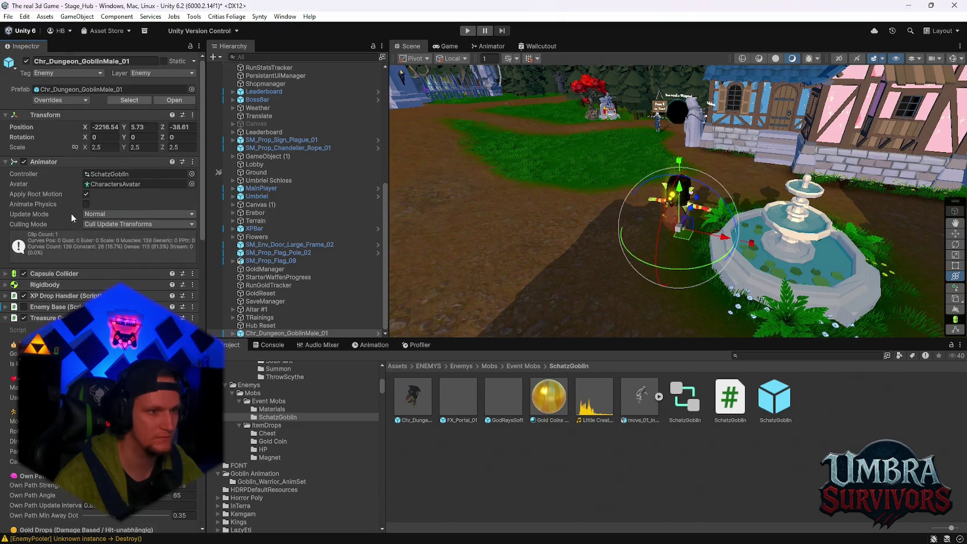
scroll(71, 214, "down", 3)
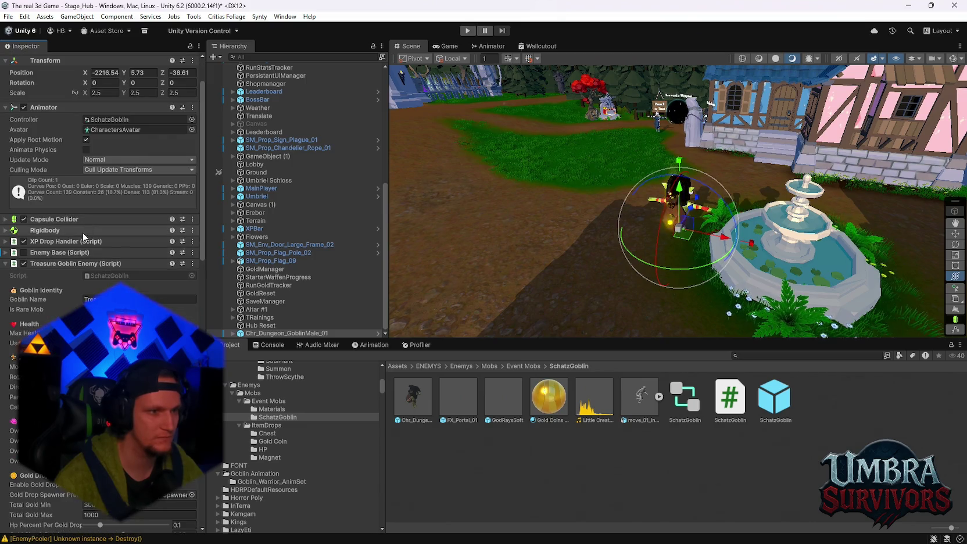
scroll(272, 408, "up", 2)
In Event Mobs > Mobs, inspect the Demo Polygonal Spiderling Venom Green prefab's Item Drop Handler.
left_click(267, 431)
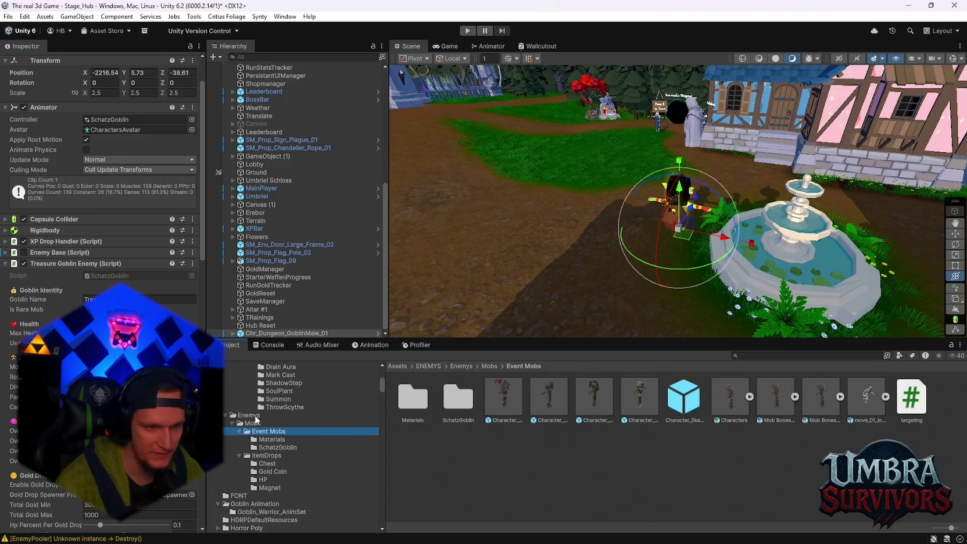
left_click(253, 422)
left_click(600, 398)
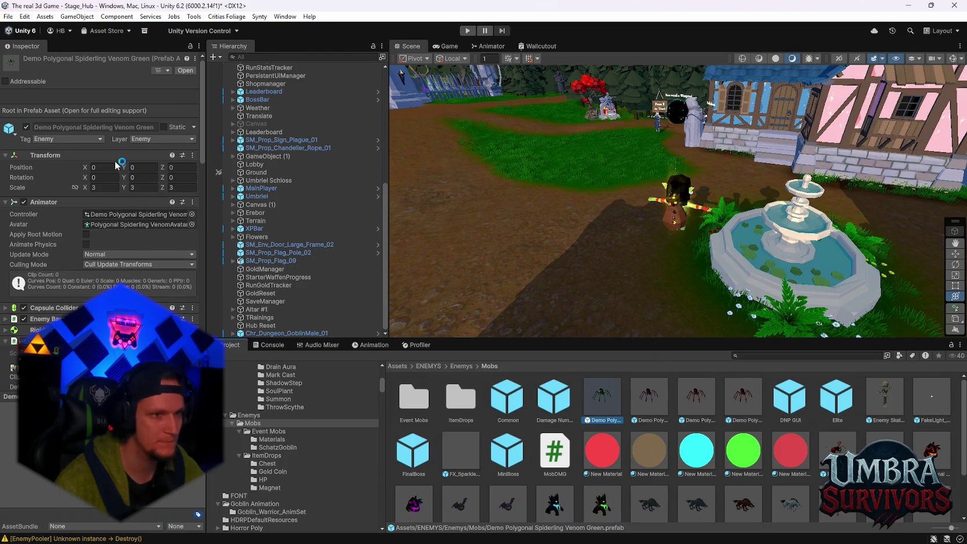
scroll(113, 266, "down", 3)
scroll(99, 269, "down", 2)
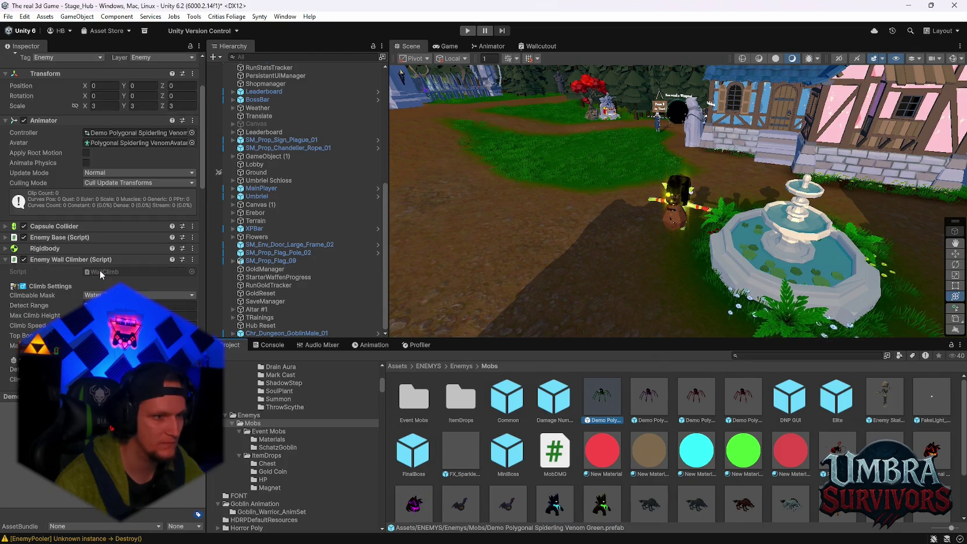
scroll(87, 268, "down", 1)
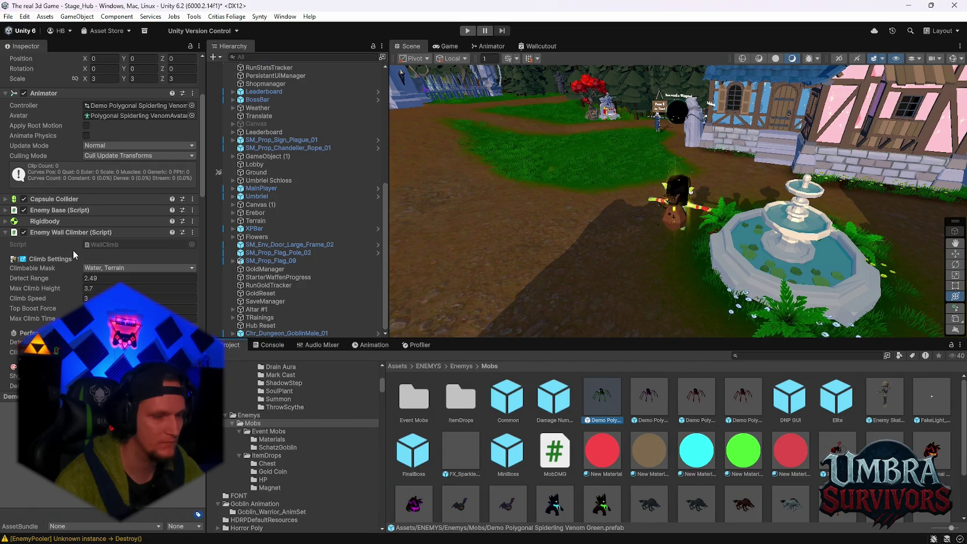
scroll(73, 250, "down", 1)
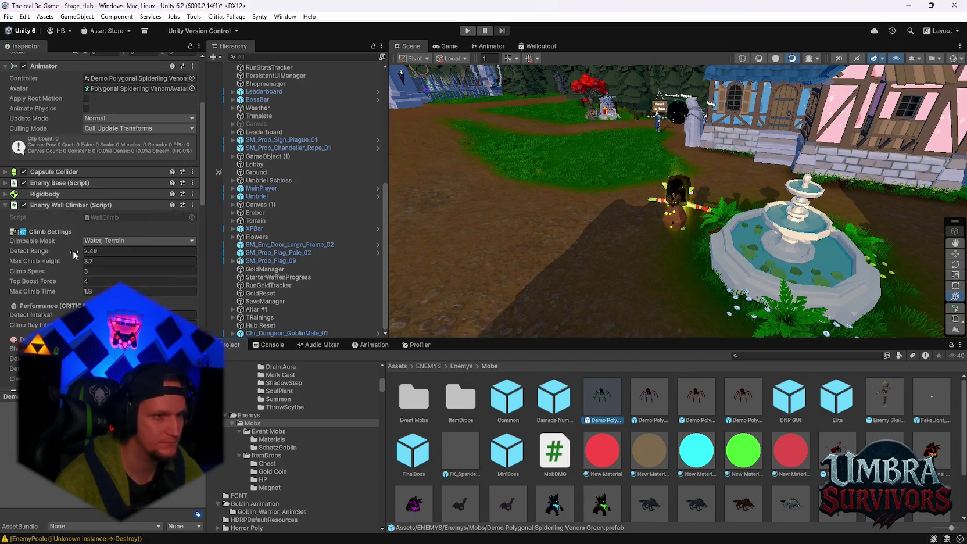
scroll(73, 250, "down", 6)
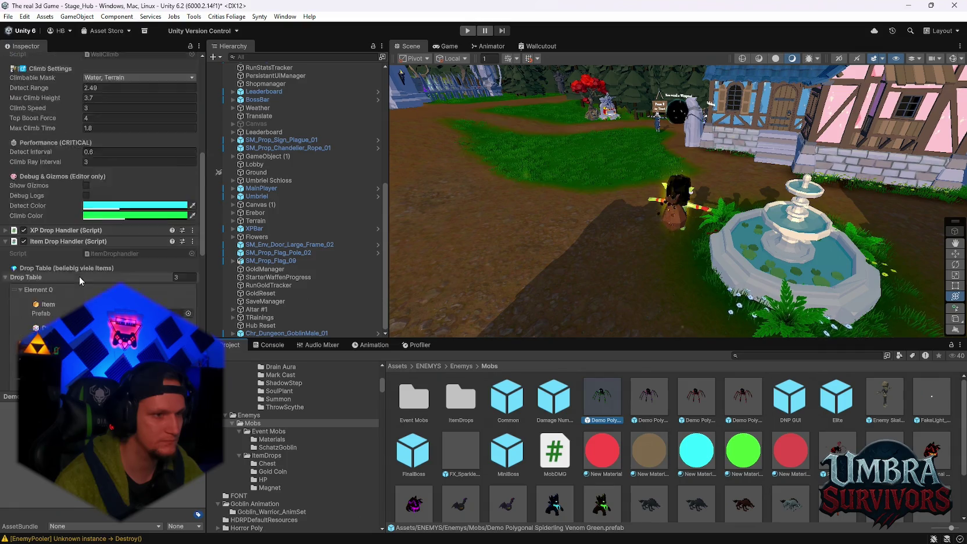
scroll(81, 278, "down", 15)
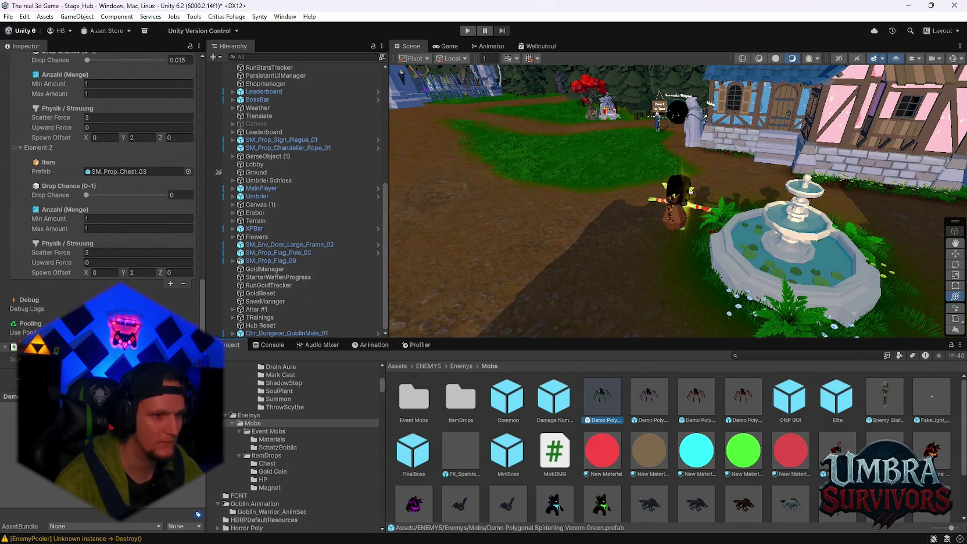
right_click(188, 503)
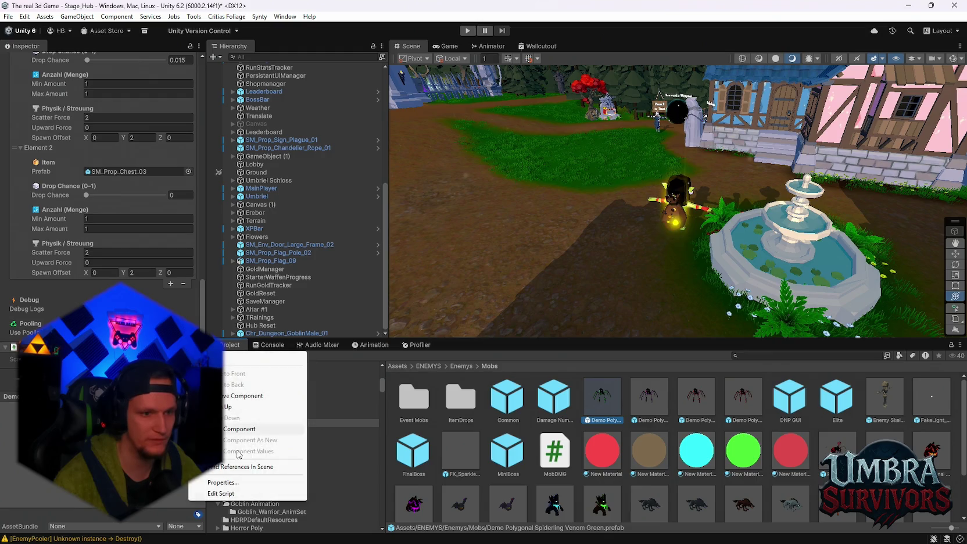
key("Escape")
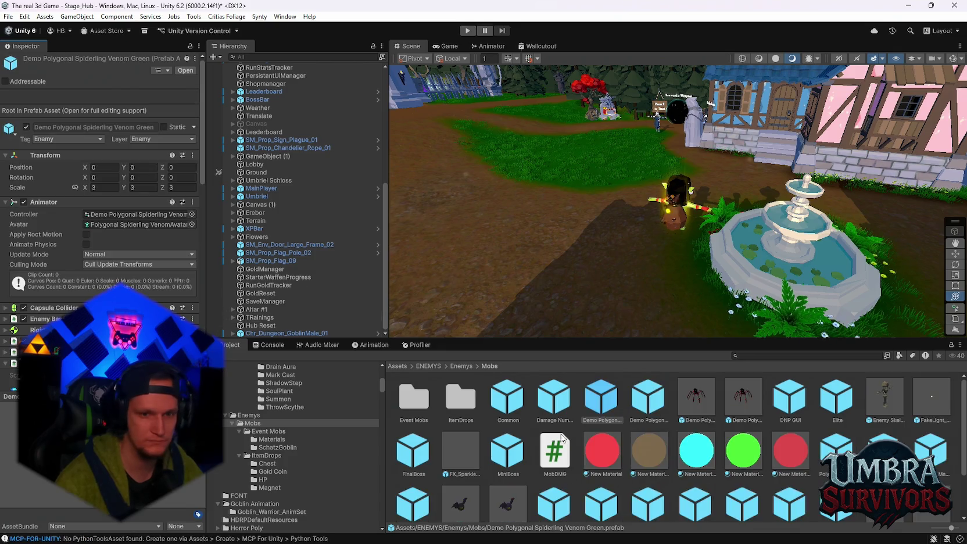
Copy the spiderling's drop-table component and add it to the Chr_Dungeon_GoblinMale_01 prefab.
scroll(99, 174, "down", 15)
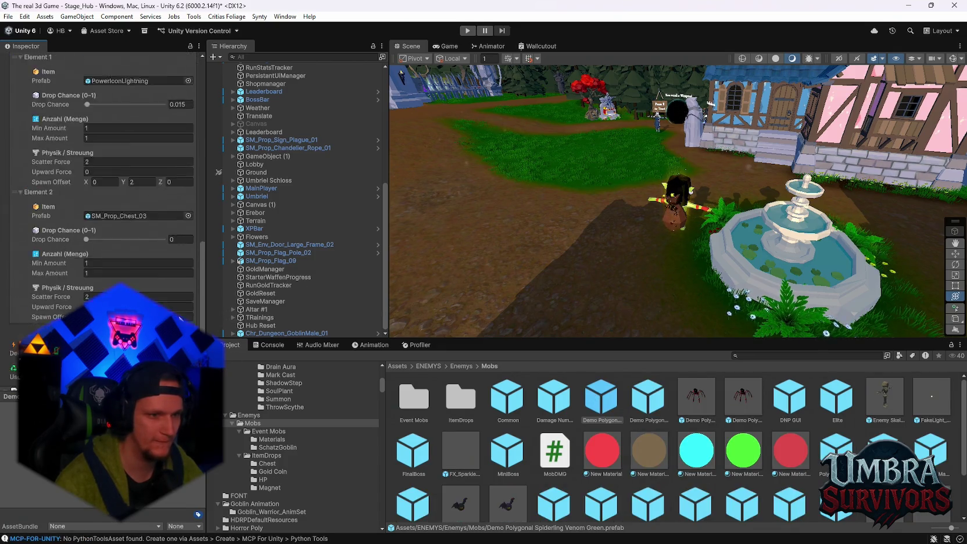
right_click(188, 349)
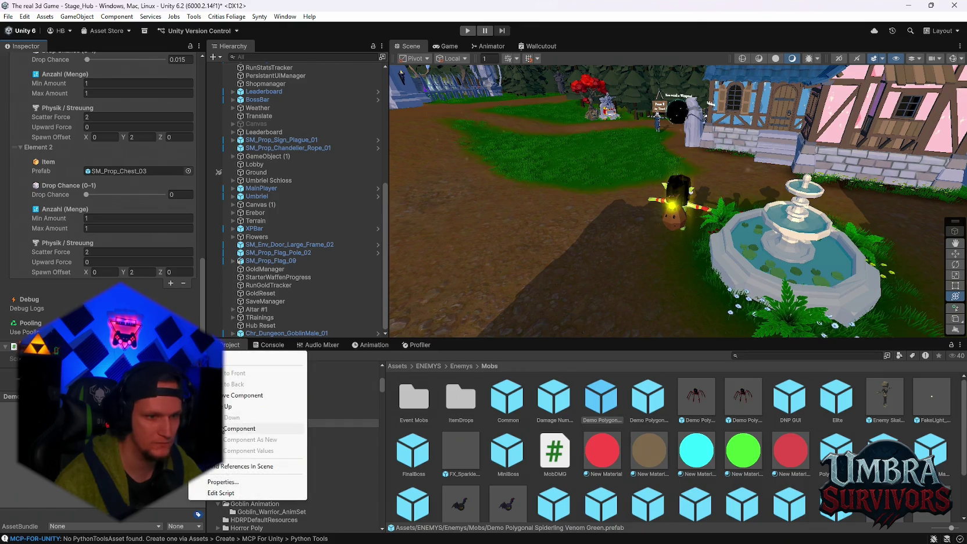
key("Escape")
left_click(277, 448)
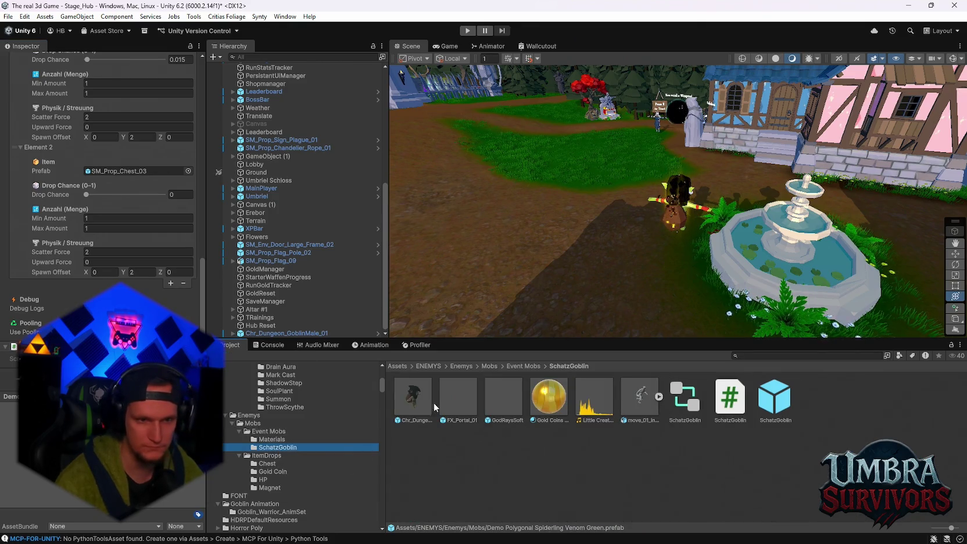
left_click(412, 398)
scroll(169, 259, "up", 20)
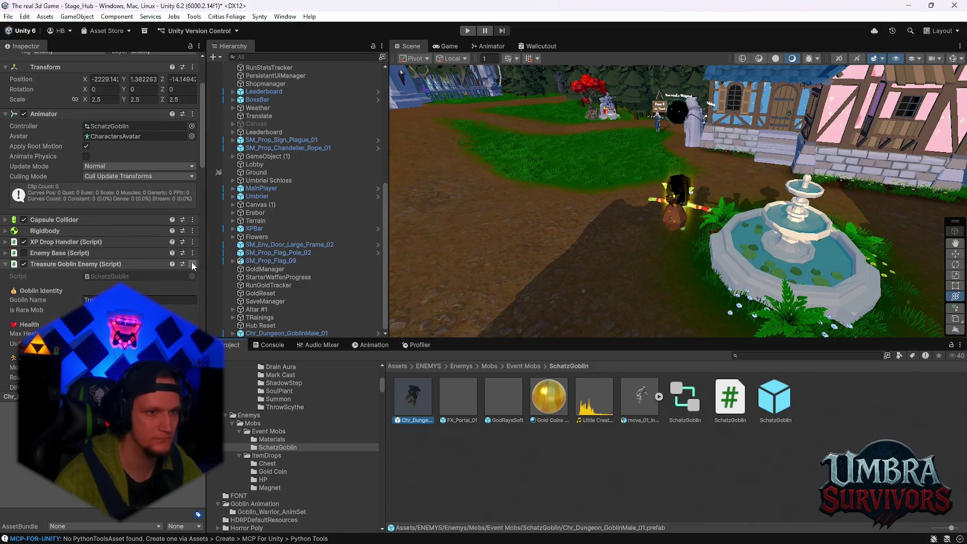
left_click(192, 264)
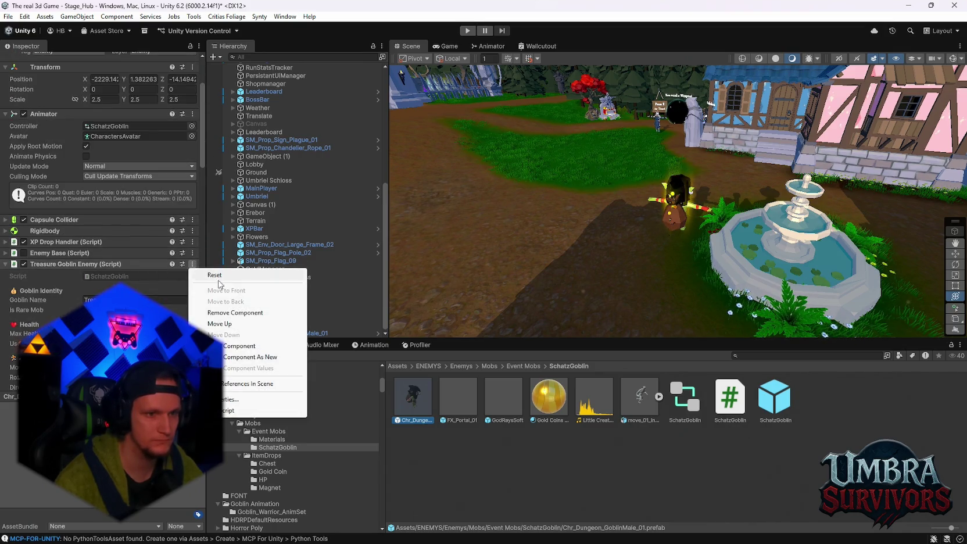
left_click(230, 357)
scroll(101, 204, "down", 15)
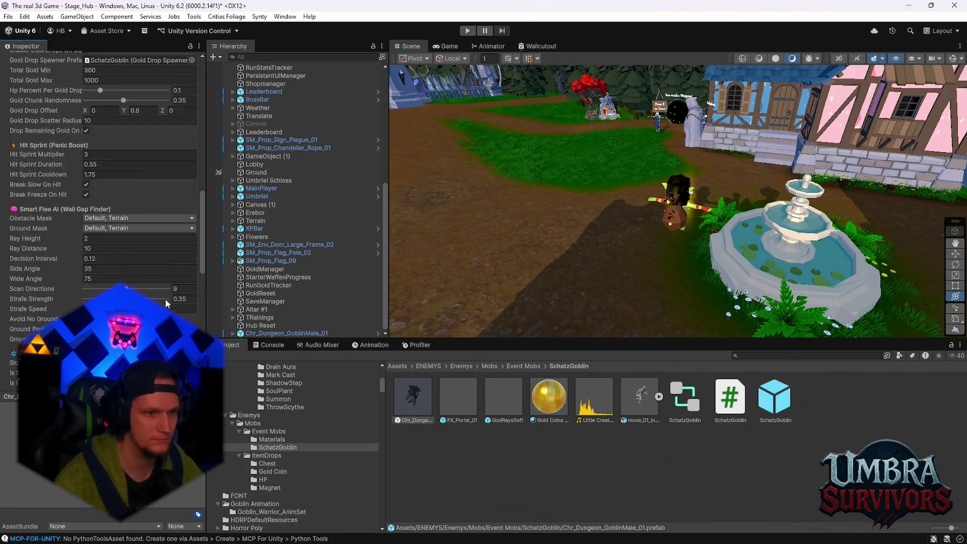
scroll(102, 174, "down", 5)
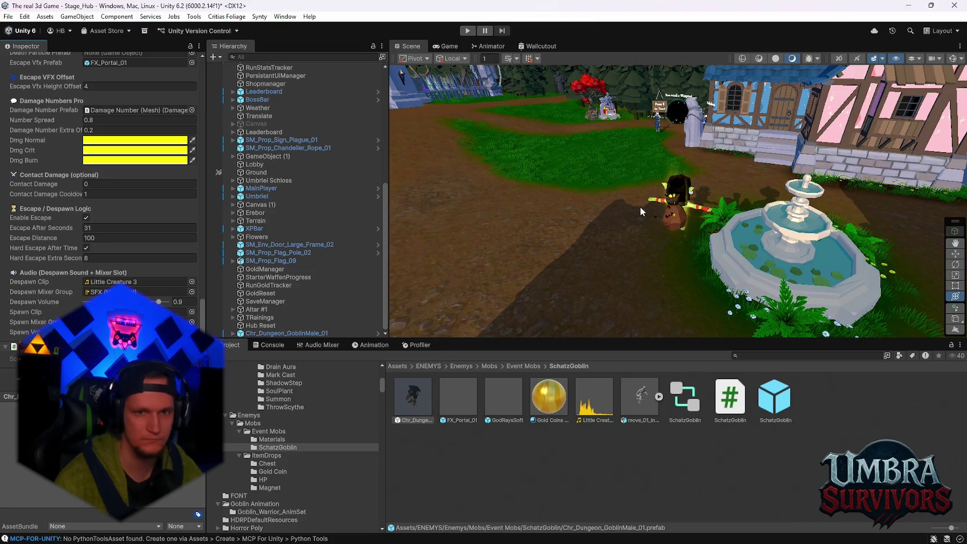
Select the goblin in the scene and start a play test of Stage_Hub.
left_click(686, 197)
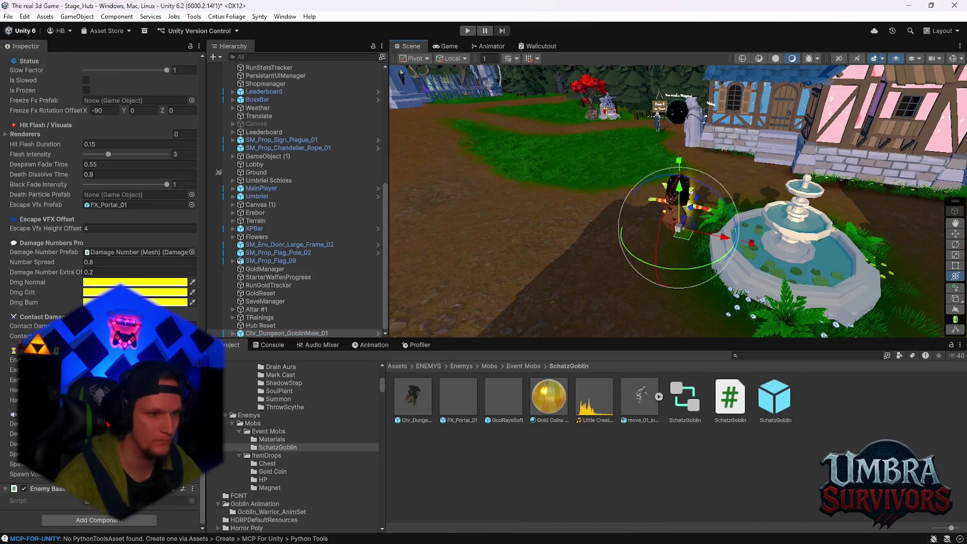
left_click(465, 32)
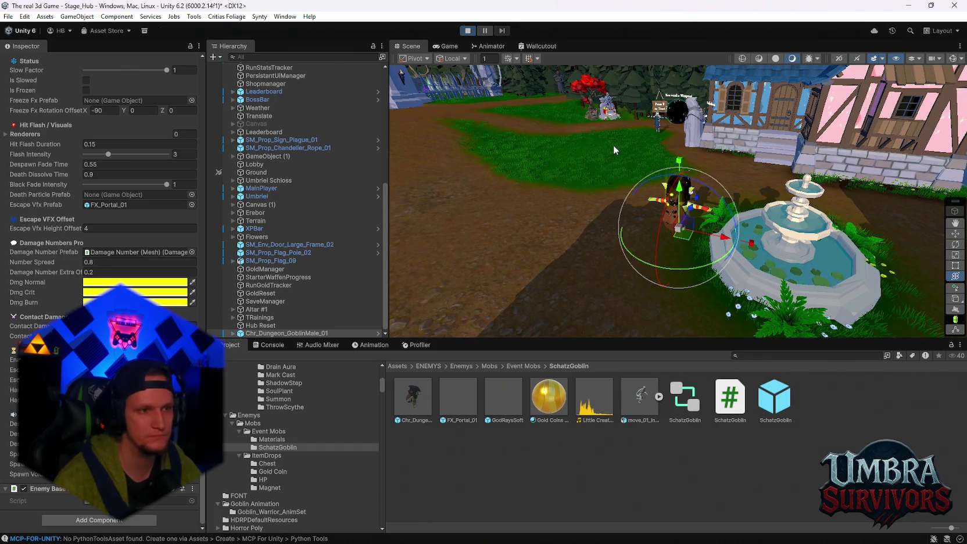
left_click(671, 241)
Chase the goblin through the alley and onto the porch, attack it, then pause and stop.
key("w")
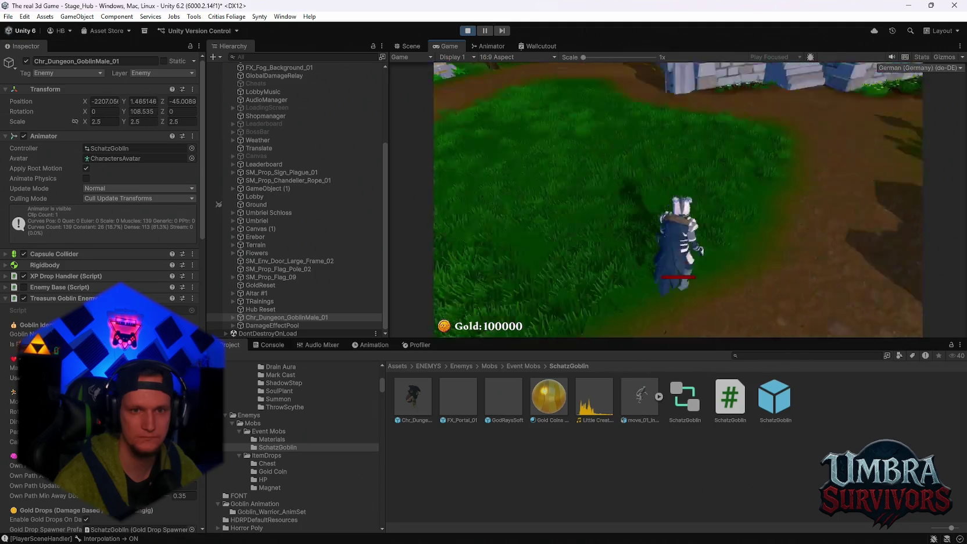
key("w")
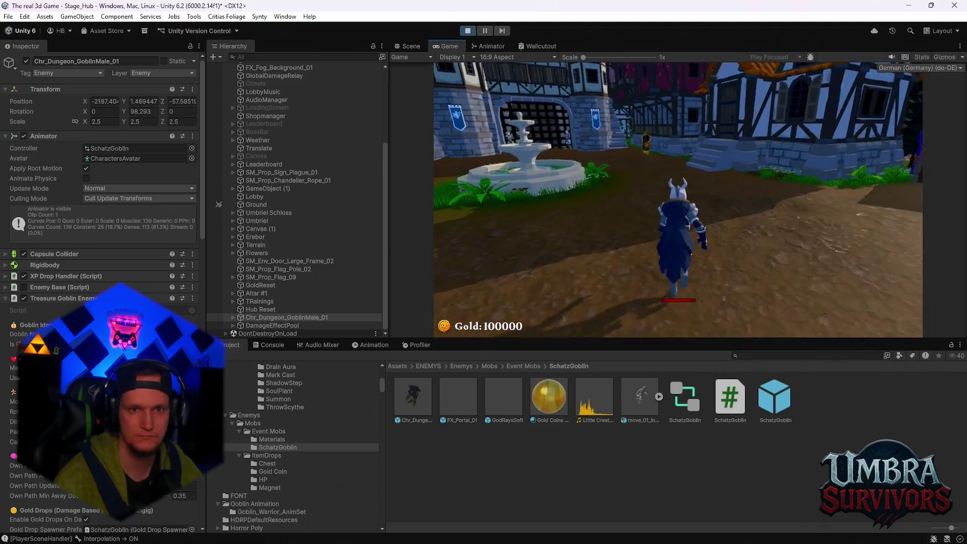
key("w")
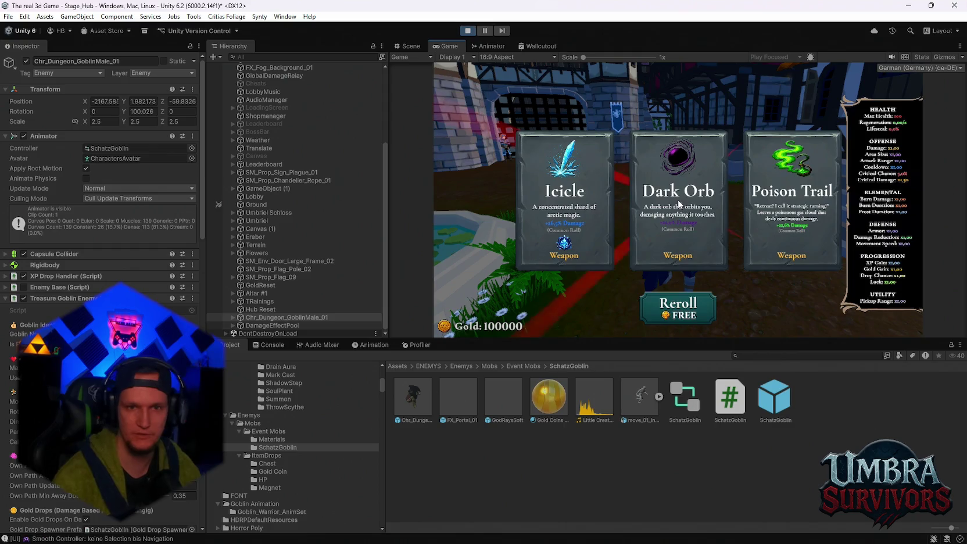
key("w")
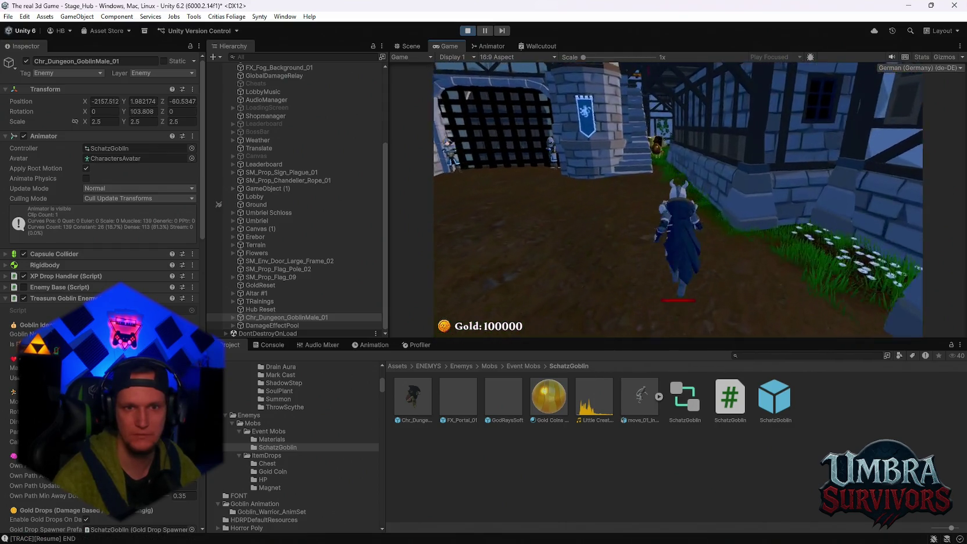
key("w")
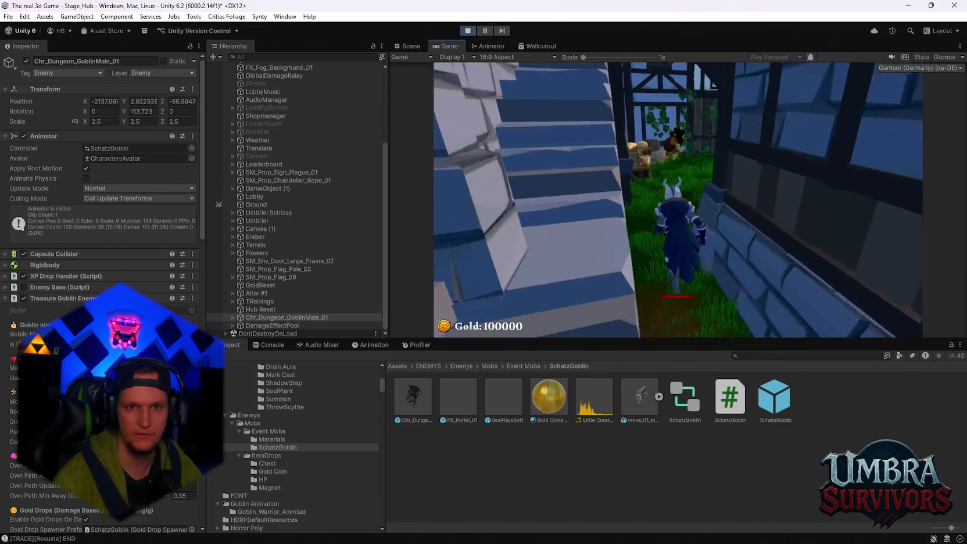
key("w")
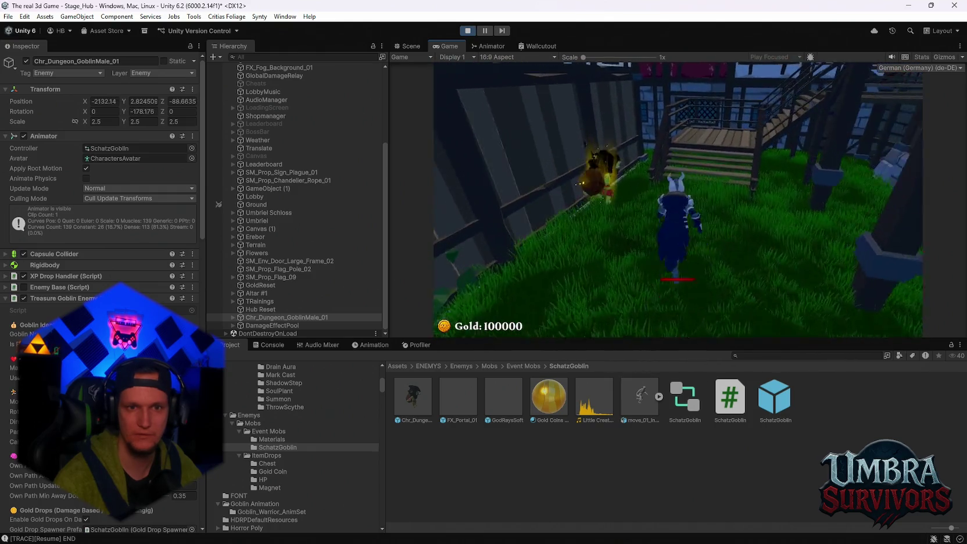
key("space")
key("w")
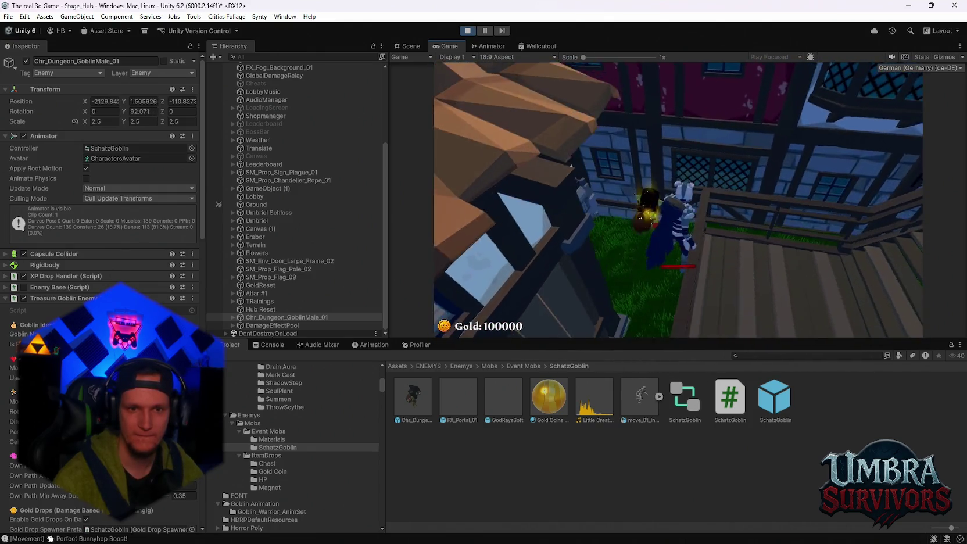
key("w")
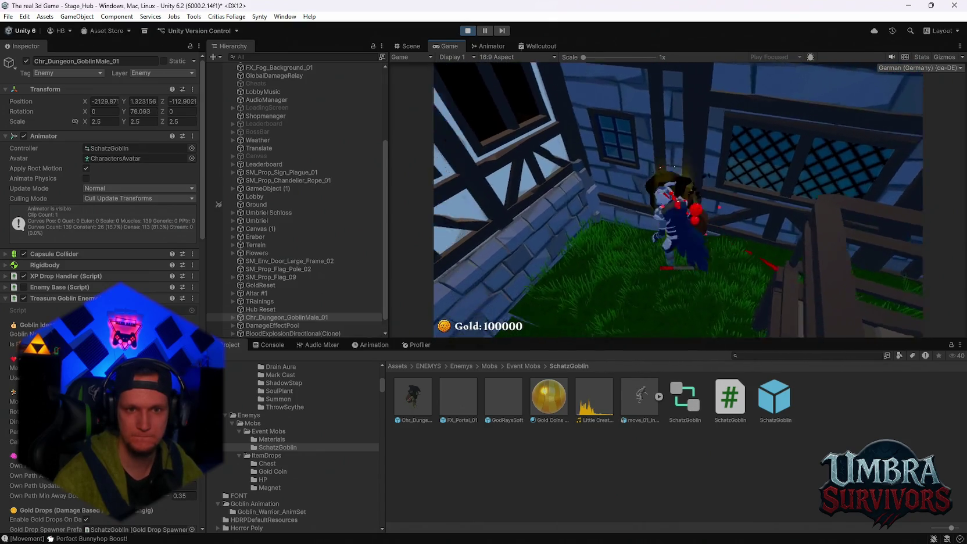
key("Escape")
left_click(469, 32)
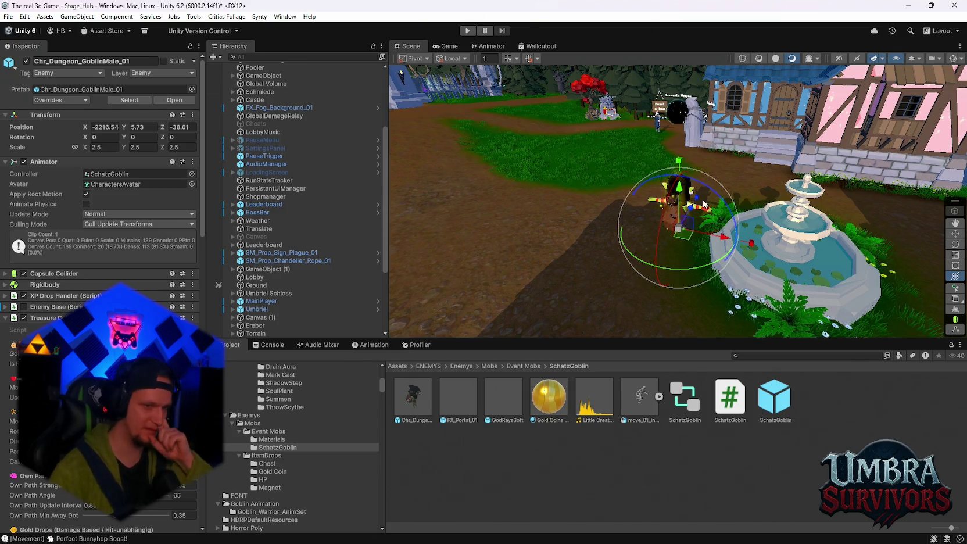
Review the goblin's Inspector fields, then browse to the Event Mobs folder.
scroll(102, 203, "down", 9)
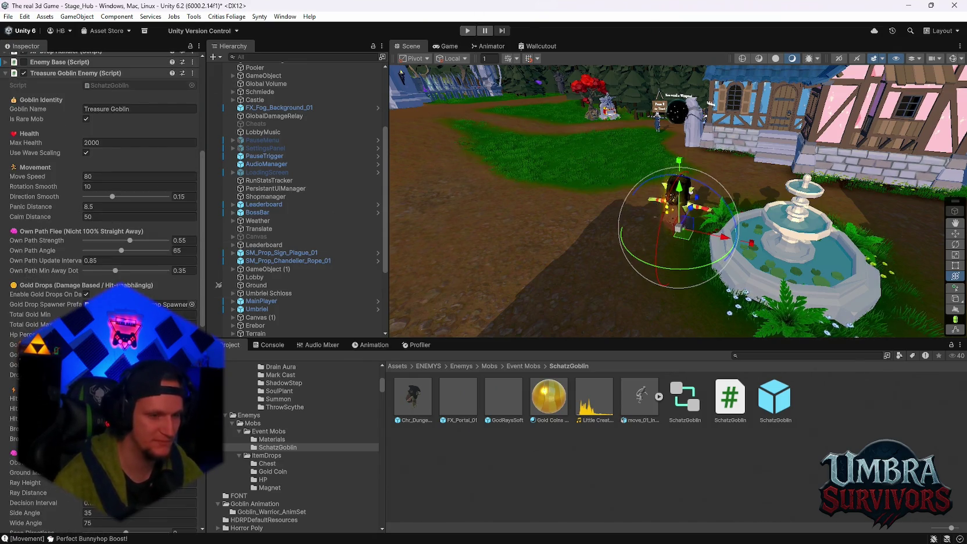
scroll(320, 276, "down", 1)
scroll(320, 276, "down", 3)
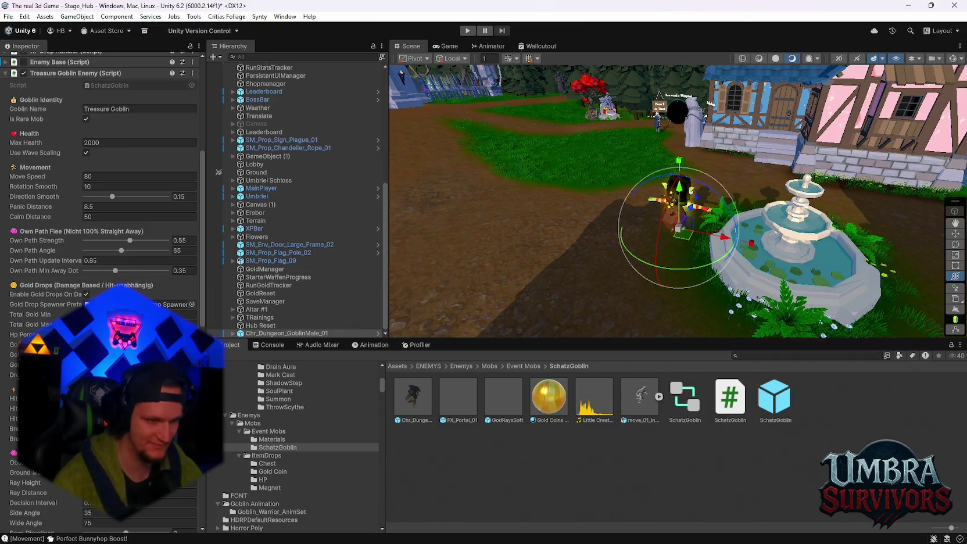
scroll(101, 233, "down", 7)
scroll(102, 232, "down", 9)
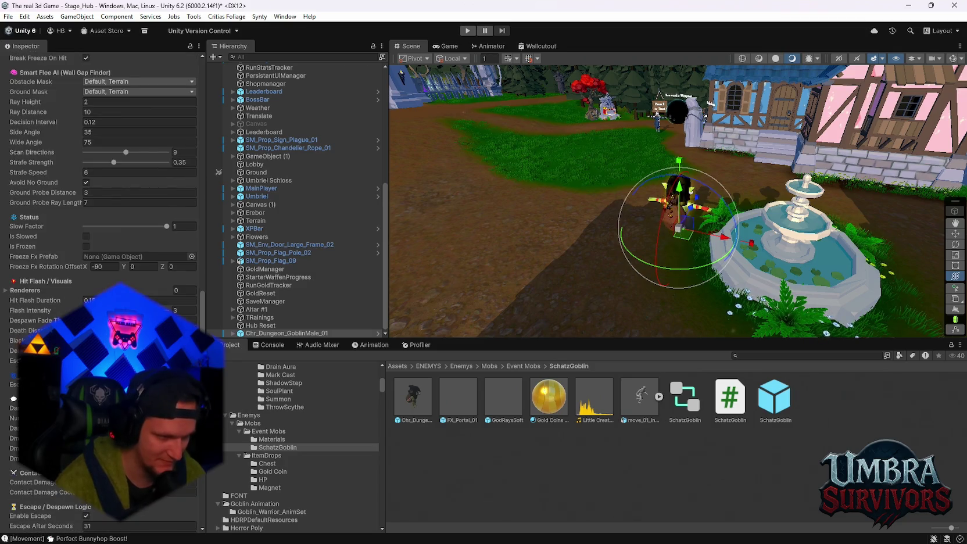
scroll(102, 233, "down", 3)
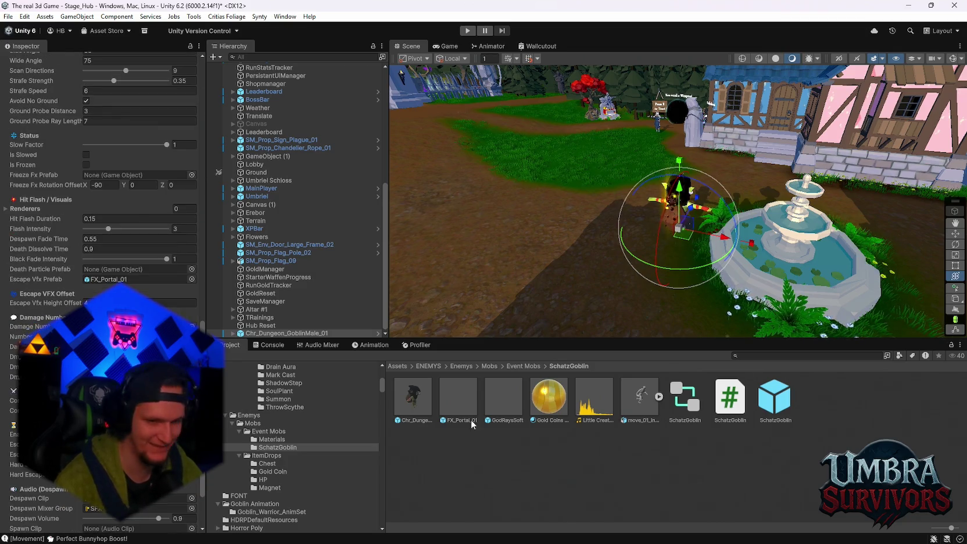
scroll(102, 232, "down", 3)
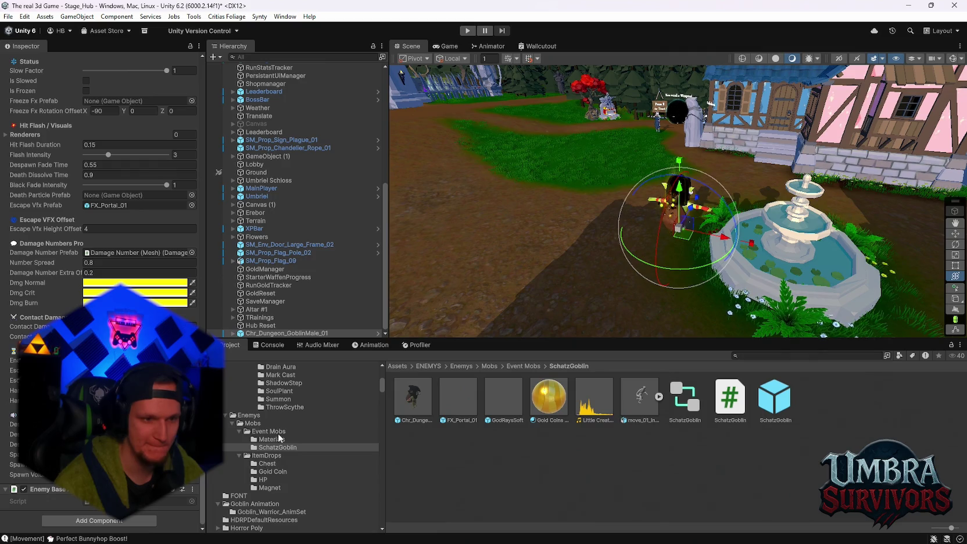
left_click(272, 440)
left_click(273, 432)
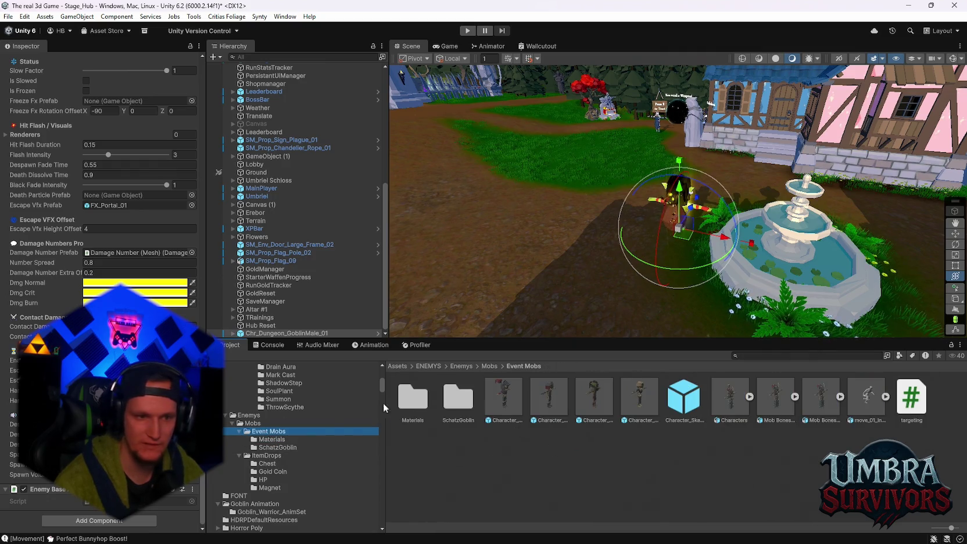
Inspect Polygonal Treant Green's Enemy Base: Enemy layer, 150 Max Health, three drop entries.
left_click(280, 423)
left_click(649, 437)
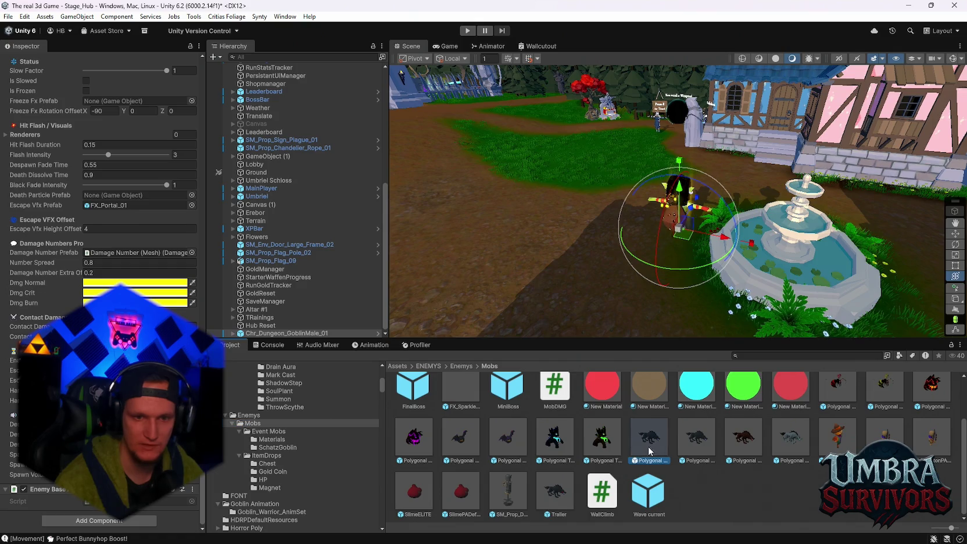
left_click(600, 444)
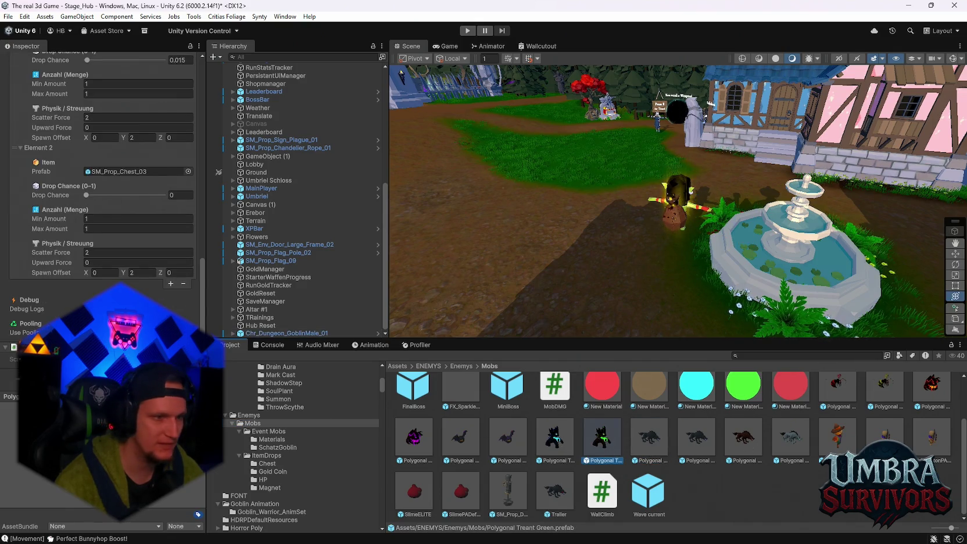
scroll(28, 188, "up", 15)
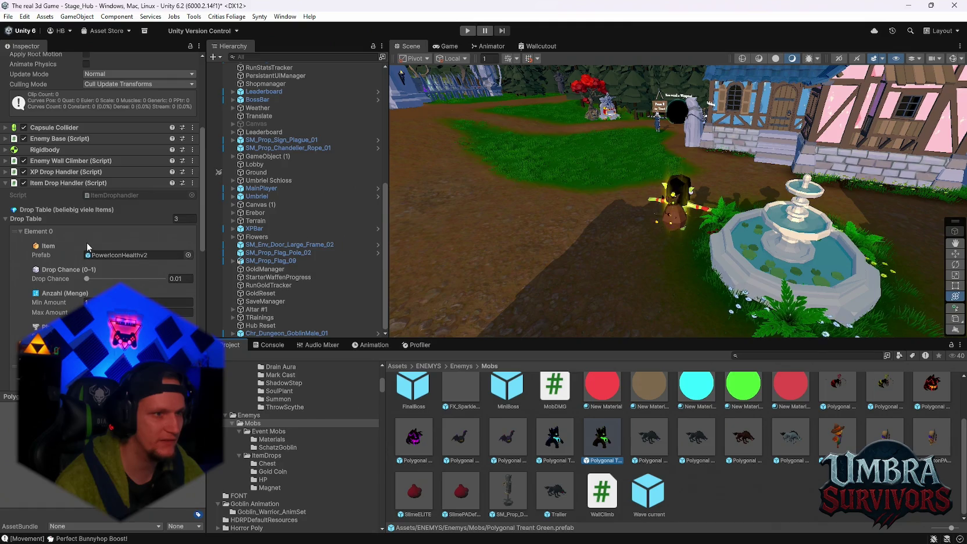
left_click(58, 166)
scroll(60, 227, "down", 5)
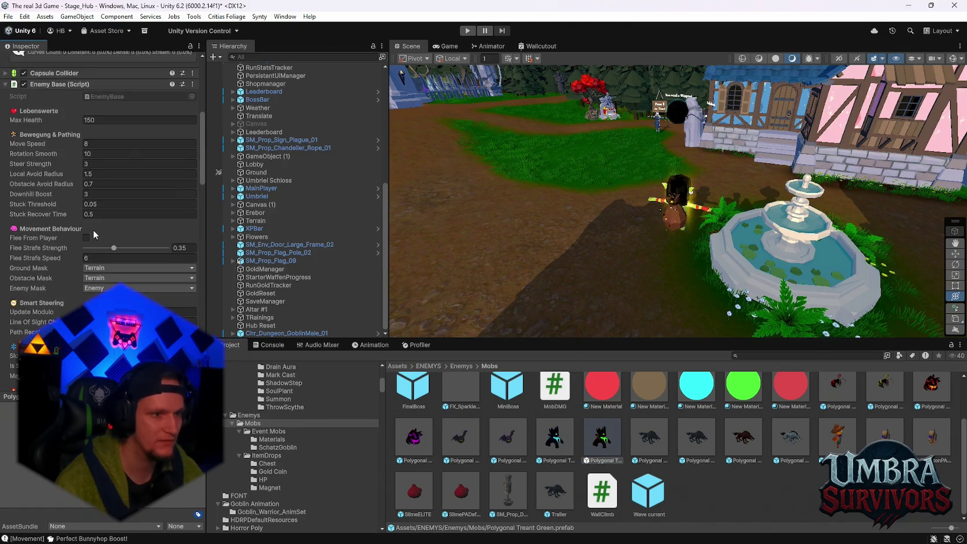
scroll(60, 227, "down", 15)
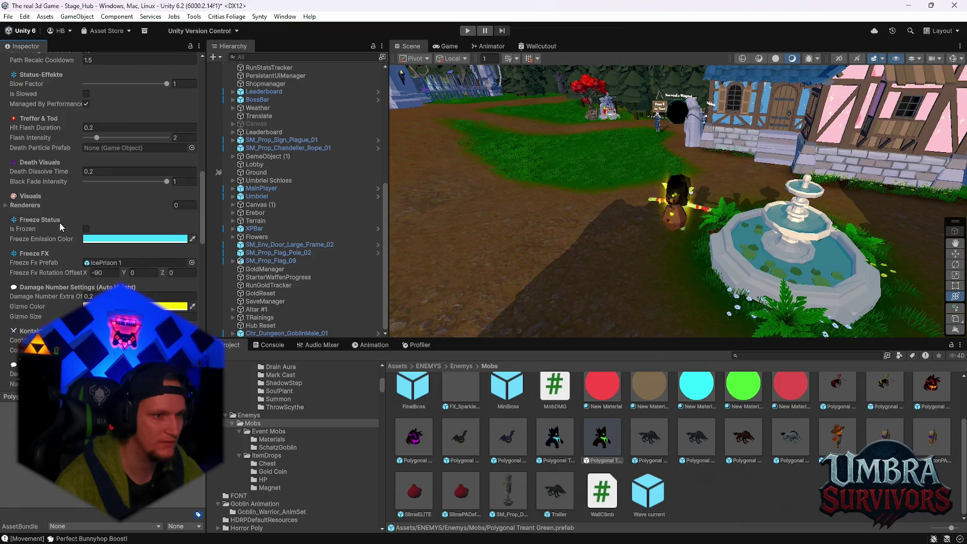
scroll(60, 227, "up", 15)
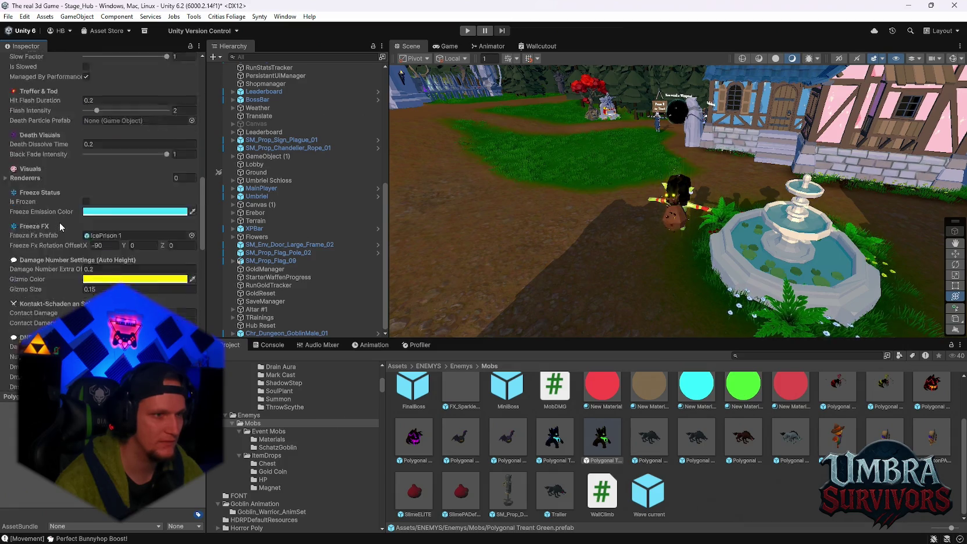
scroll(60, 226, "up", 5)
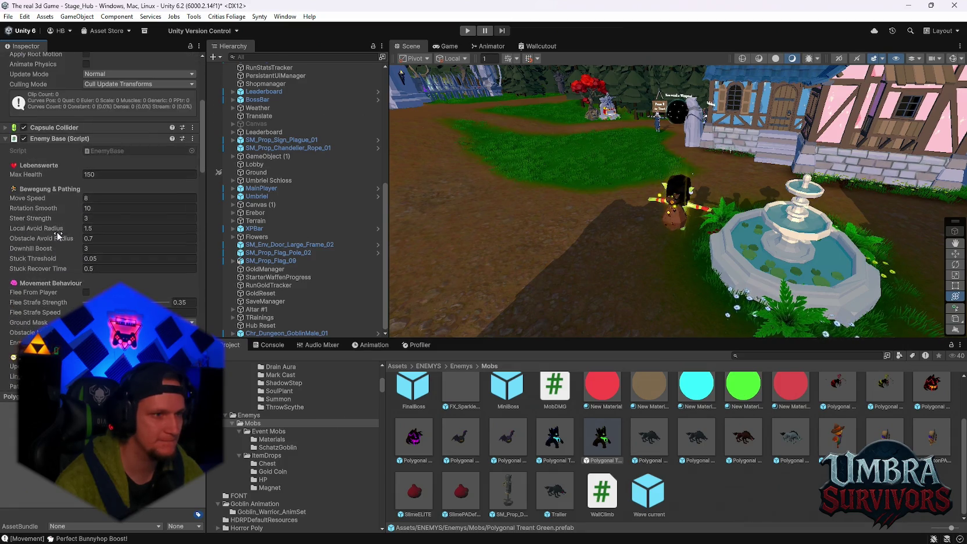
scroll(59, 235, "up", 6)
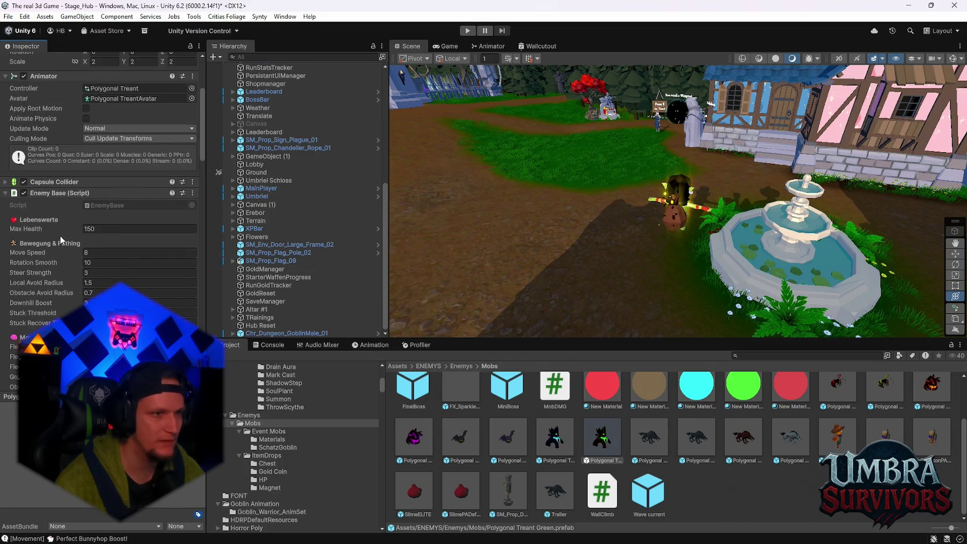
scroll(74, 233, "up", 1)
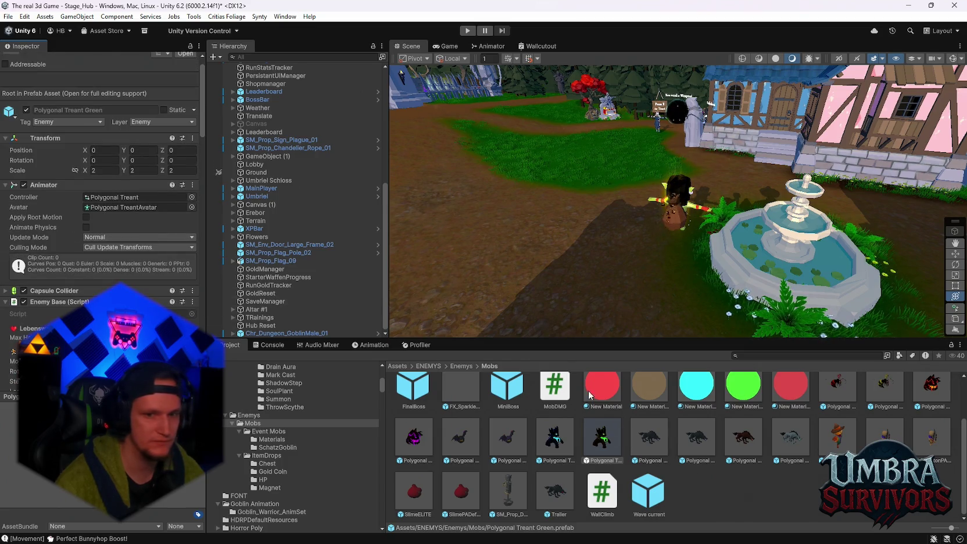
Open the Polygonal Treant Green prefab, frame its mesh and turn on gizmos.
double_click(616, 447)
left_click(277, 87)
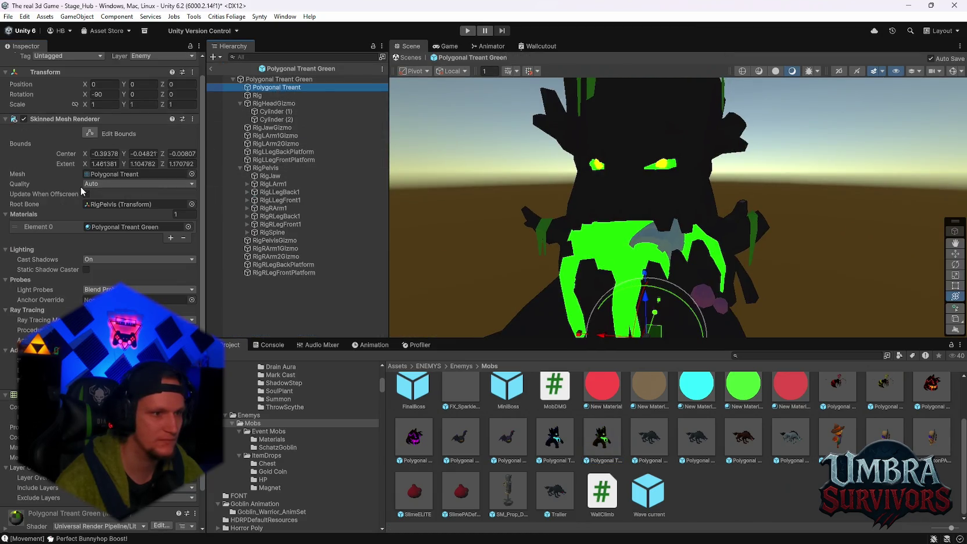
scroll(81, 187, "down", 2)
key("f")
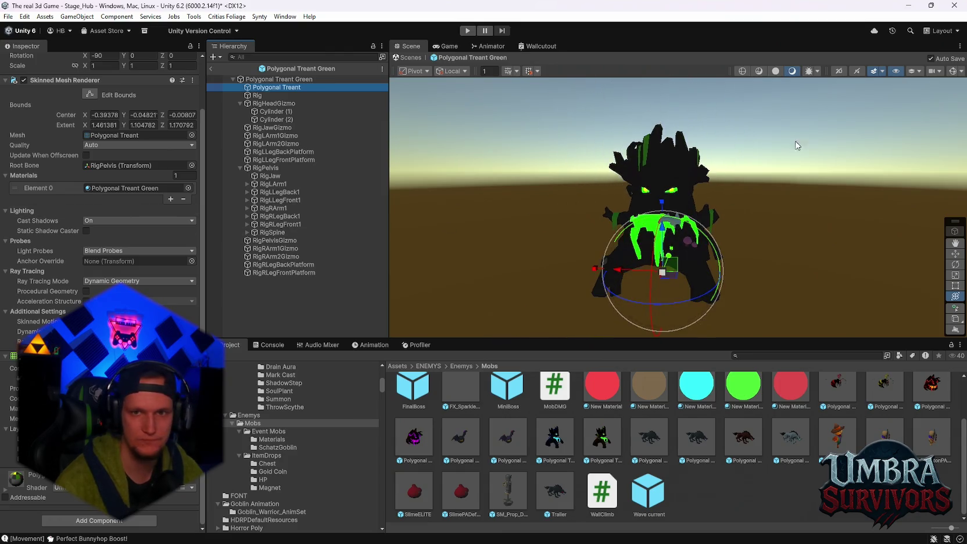
left_click(952, 71)
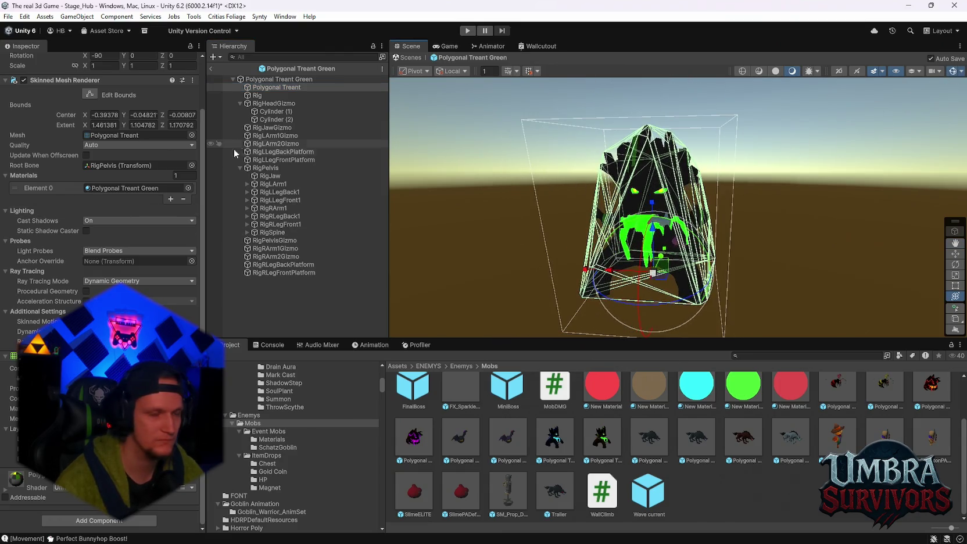
Step through the treant's rig objects and check the mesh and root components, including scale 2.
left_click(273, 95)
key("Down")
key("Down")
key("Down")
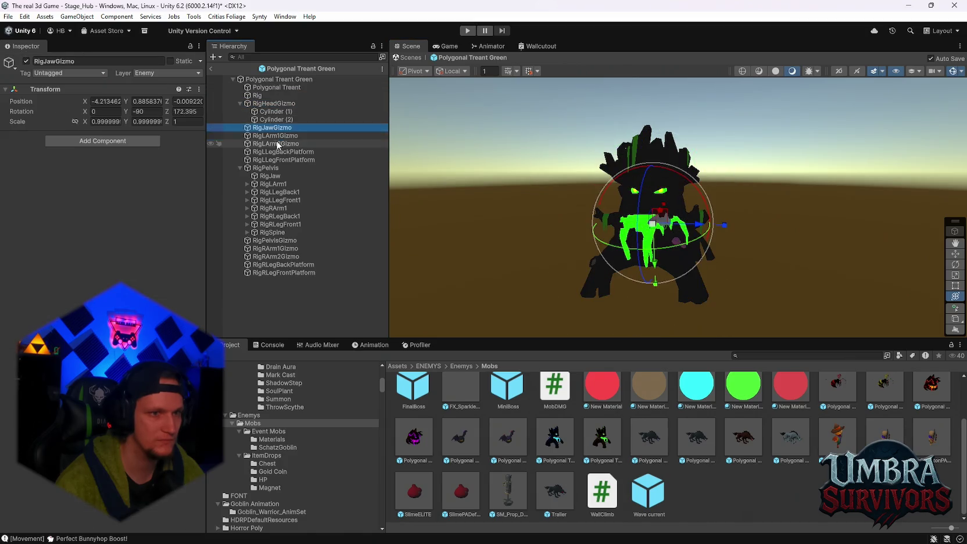
key("Down")
key("Down")
key("Down")
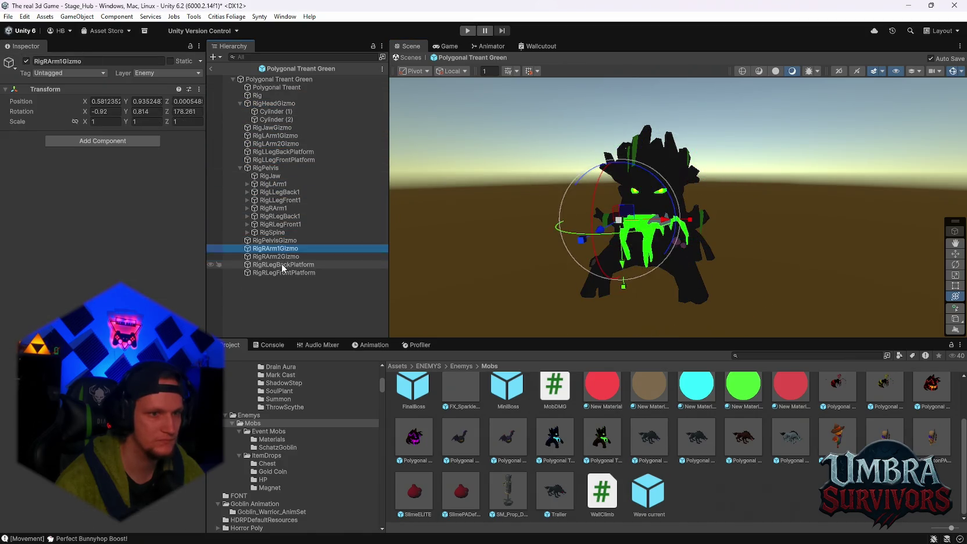
left_click(277, 87)
scroll(137, 253, "down", 2)
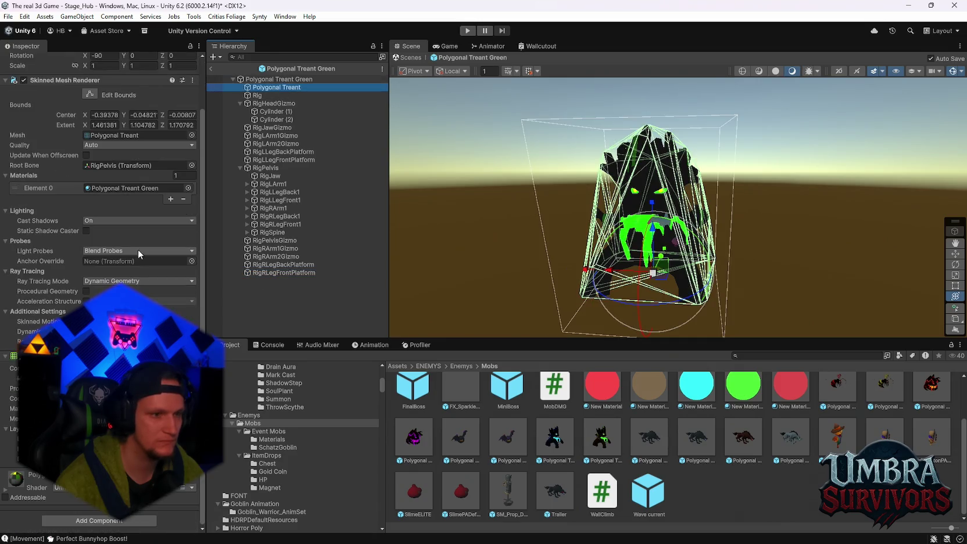
scroll(142, 247, "up", 2)
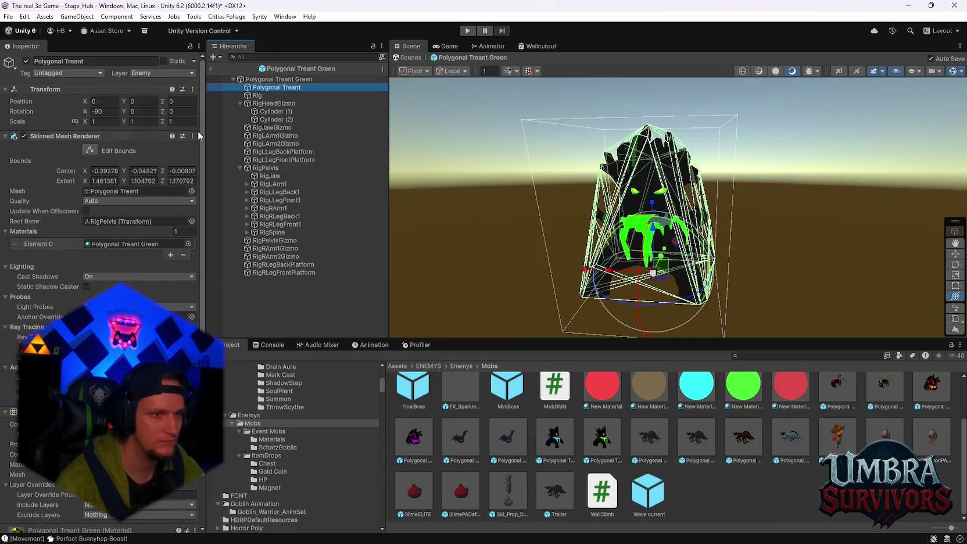
left_click(272, 78)
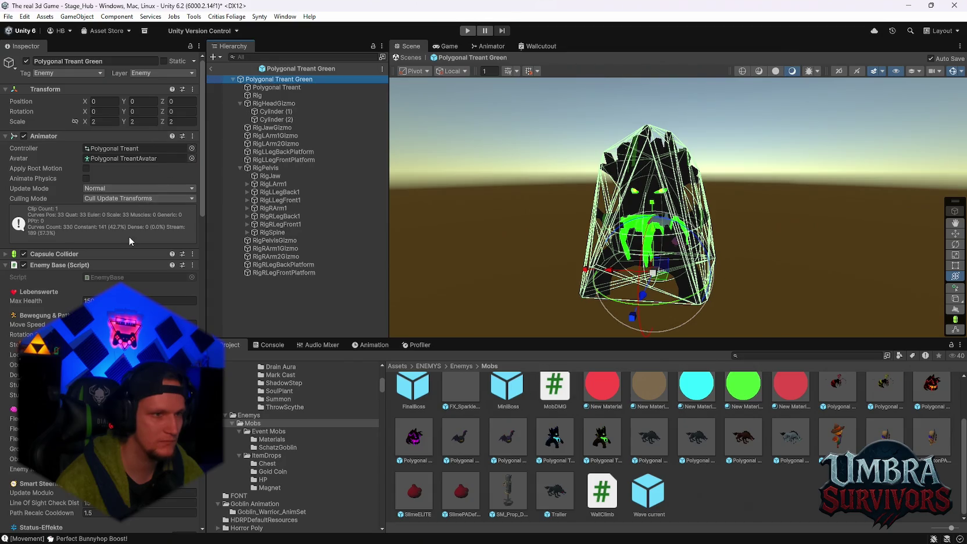
scroll(122, 207, "down", 3)
scroll(122, 223, "up", 3)
left_click(329, 439)
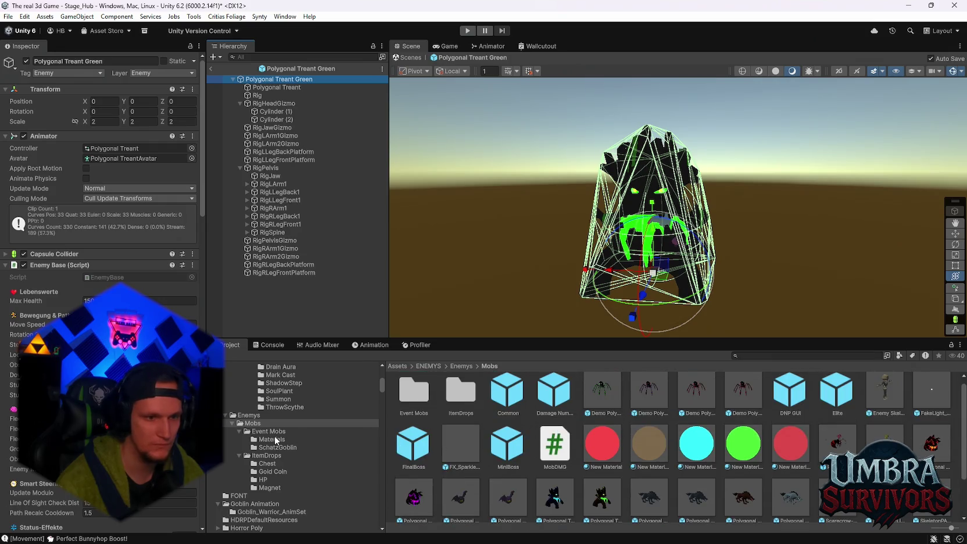
Uncheck Apply Root Motion on the Chr_Dungeon_GoblinMale_01 prefab's Animator and start play mode.
left_click(321, 445)
left_click(421, 397)
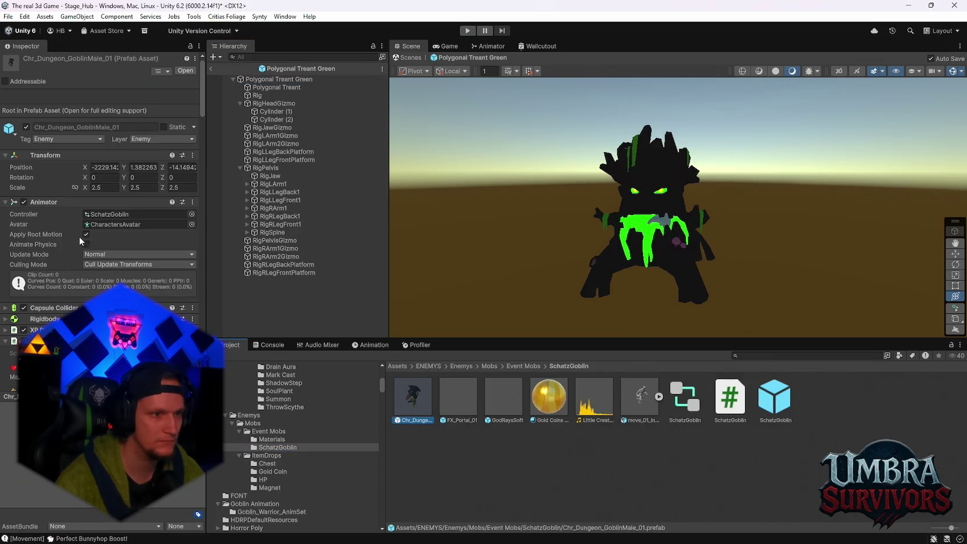
left_click(86, 234)
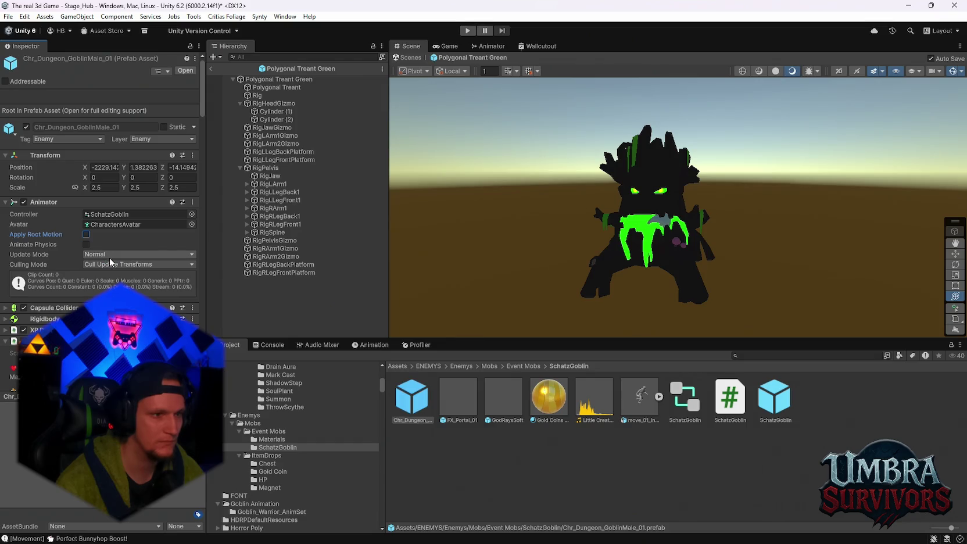
scroll(114, 262, "down", 3)
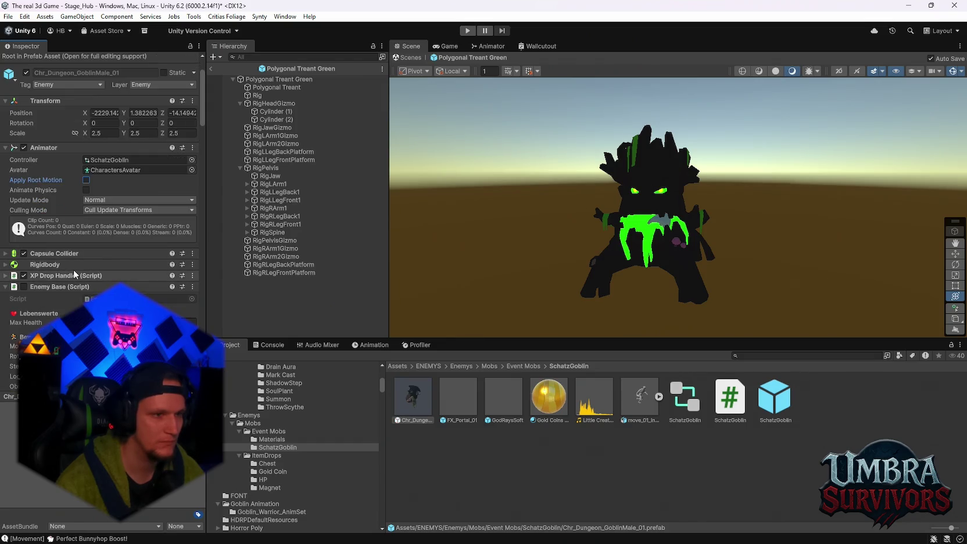
scroll(70, 290, "down", 10)
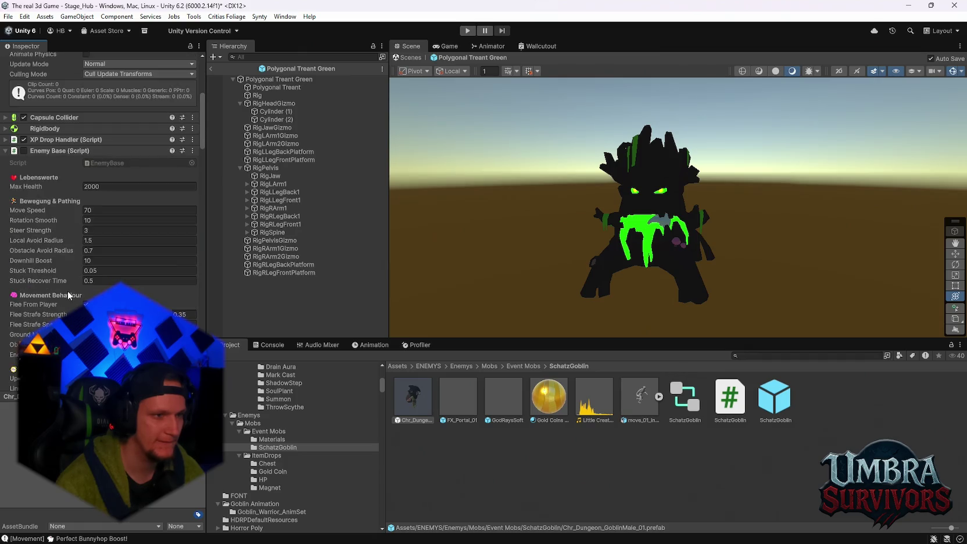
left_click(467, 30)
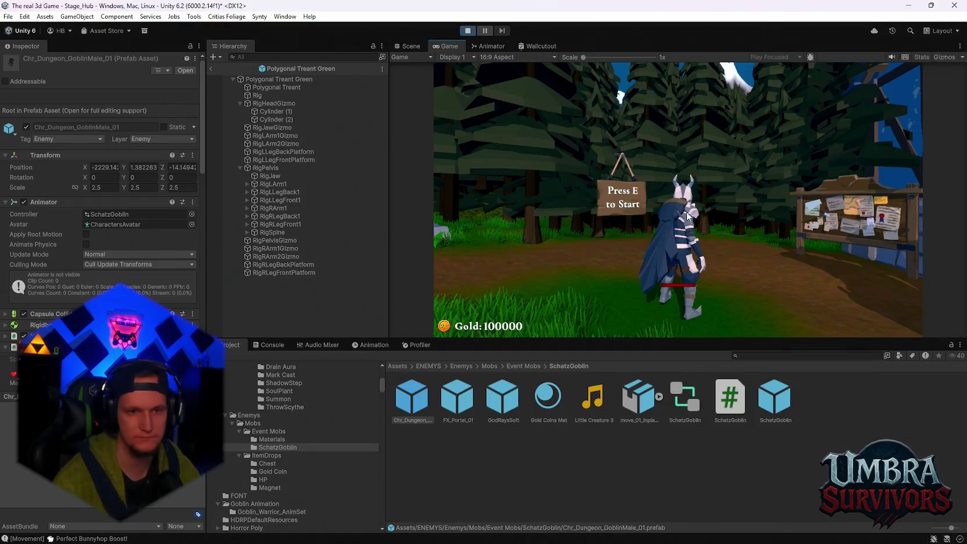
left_click(692, 222)
key("w")
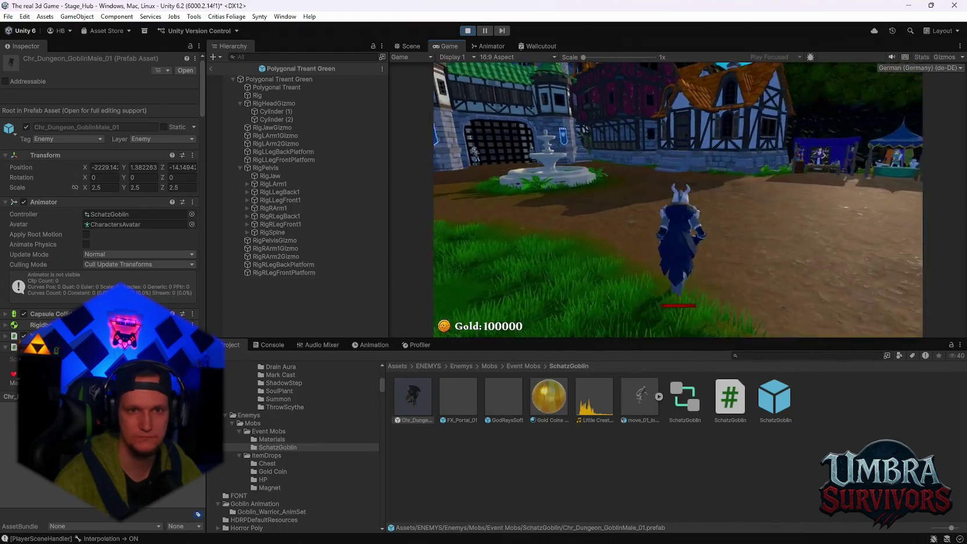
key("a")
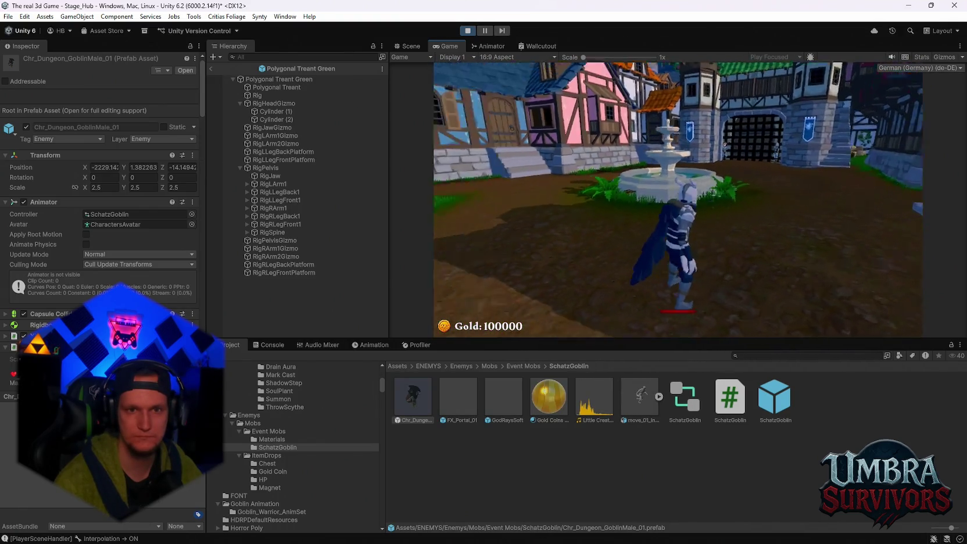
key("d")
key("w")
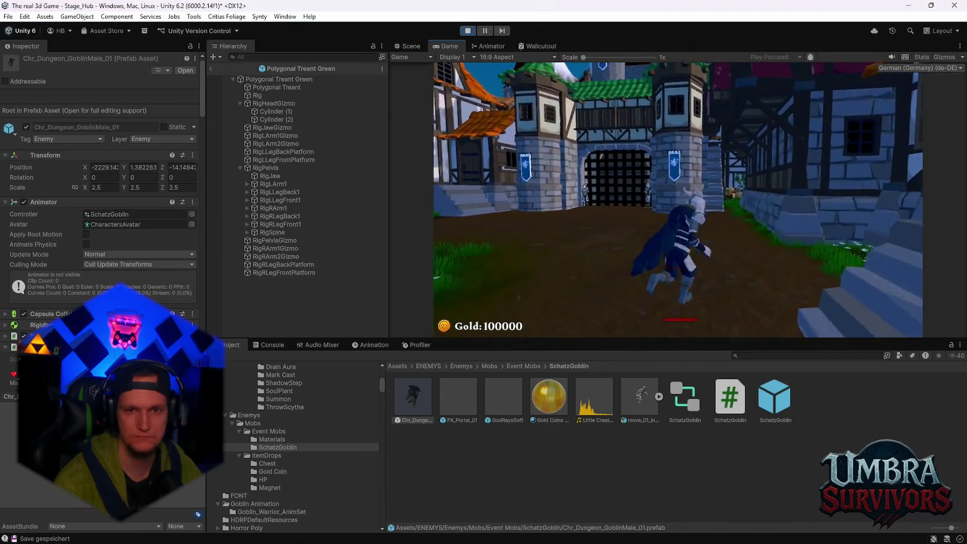
key("d")
key("w")
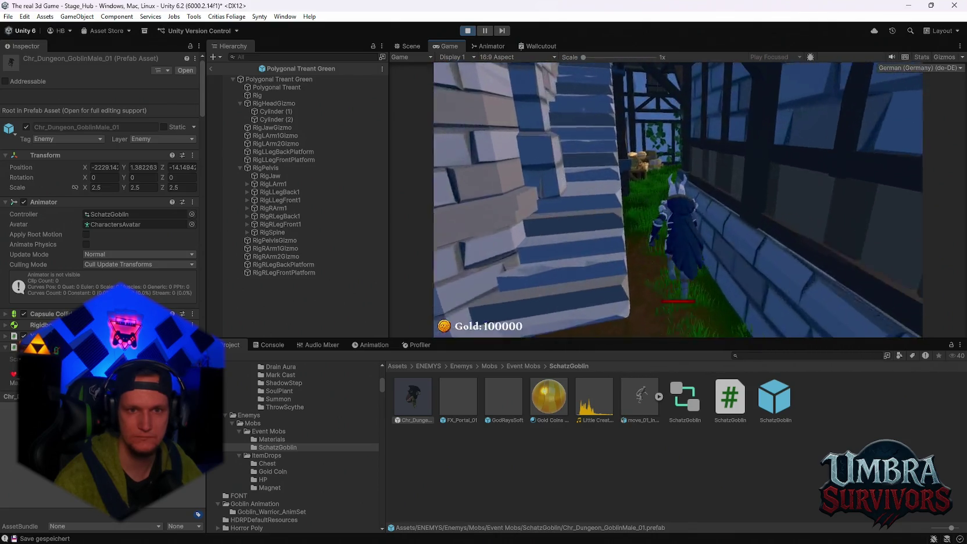
key("w")
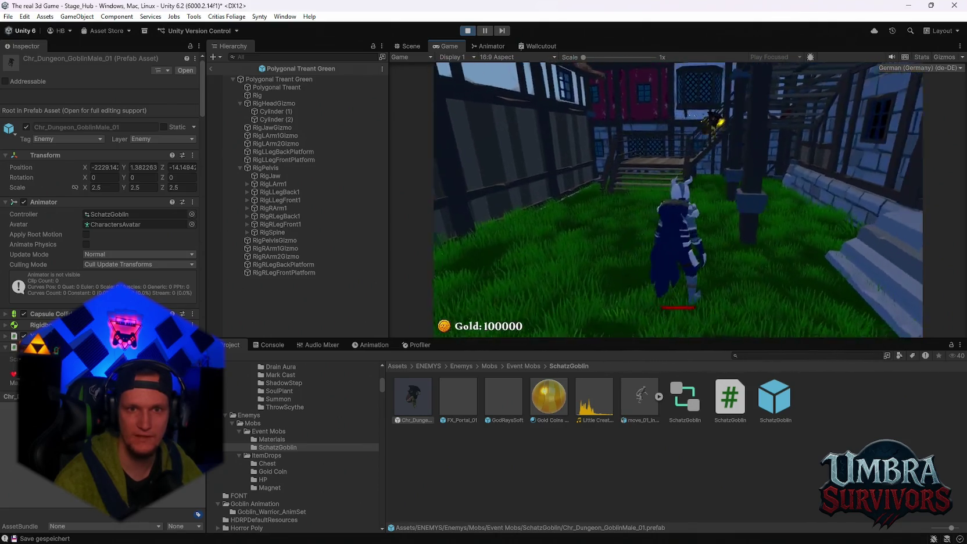
key("w")
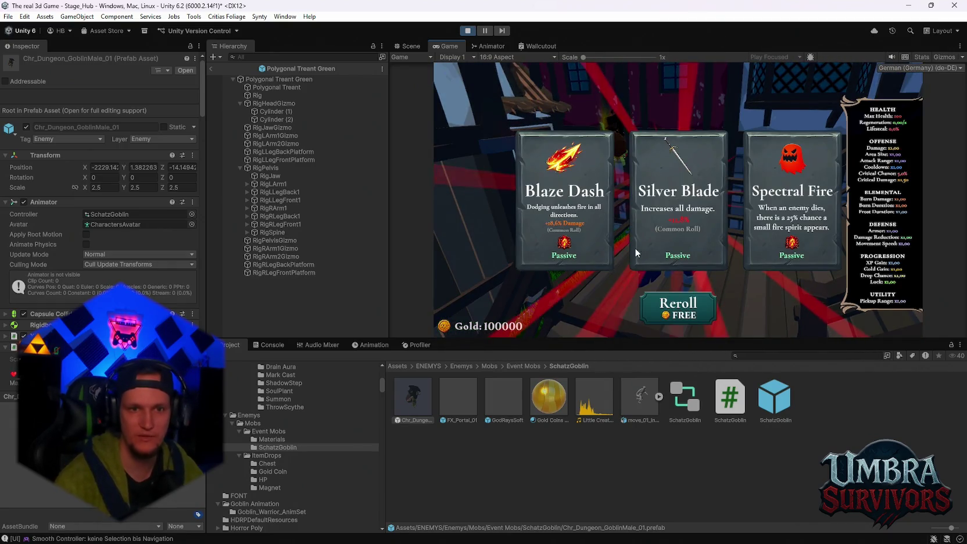
left_click(678, 307)
left_click(678, 197)
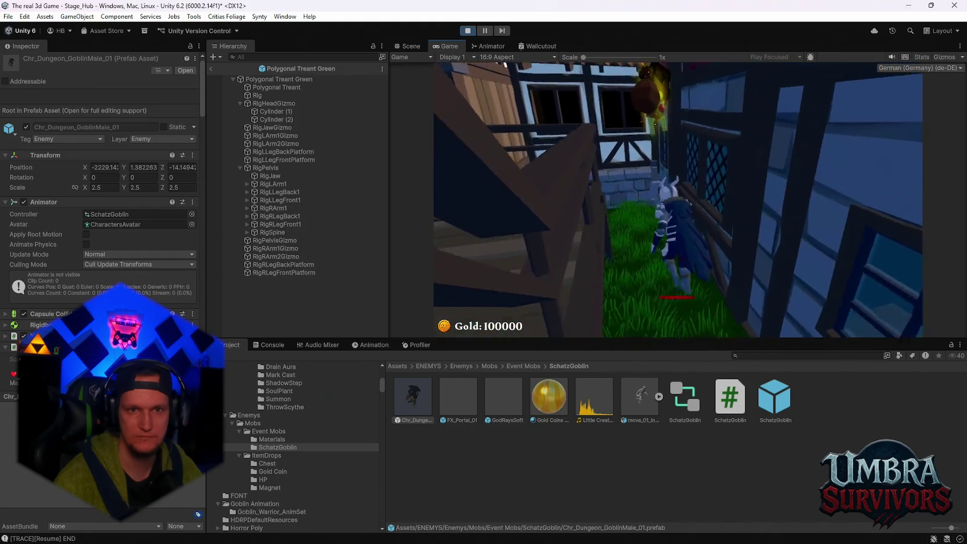
key("space")
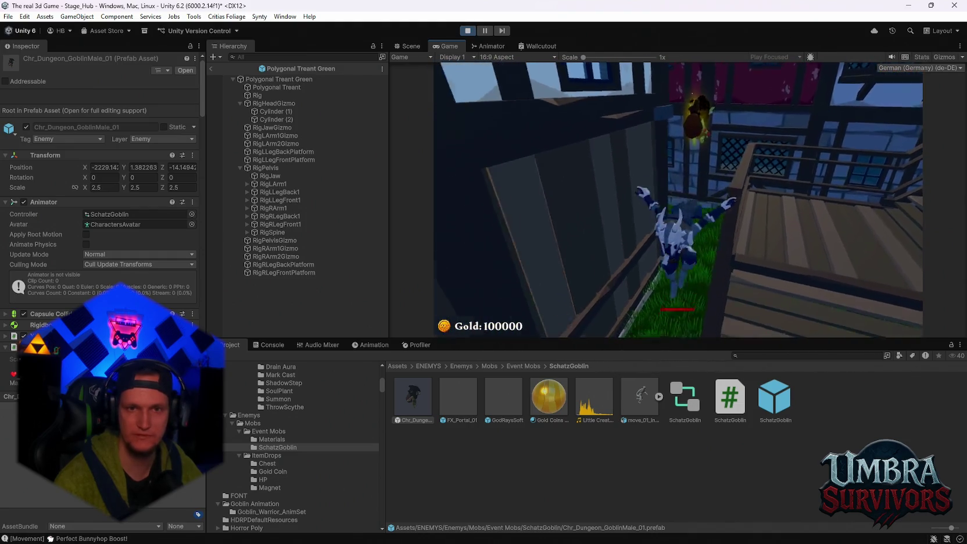
left_click(463, 32)
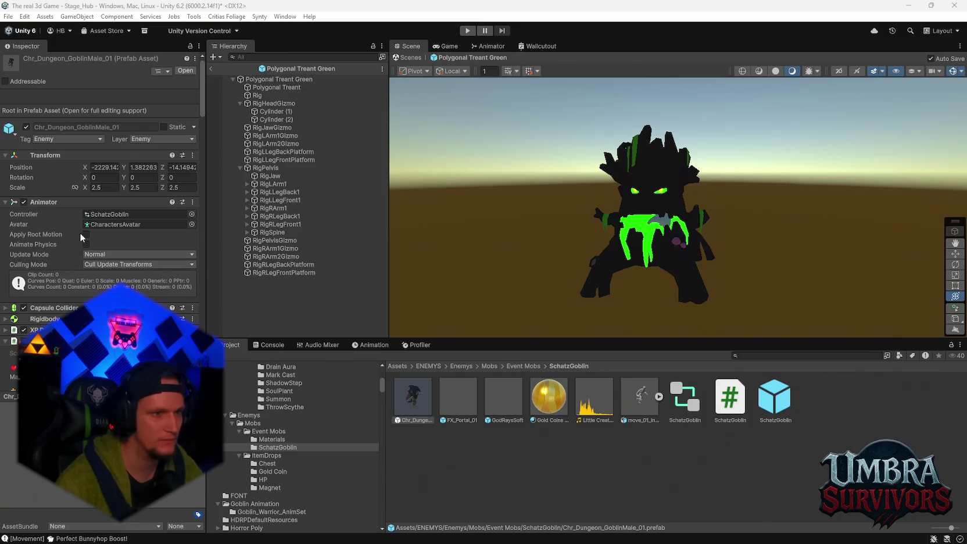
Turn Apply Root Motion back on for the goblin prefab and review its components.
left_click(87, 235)
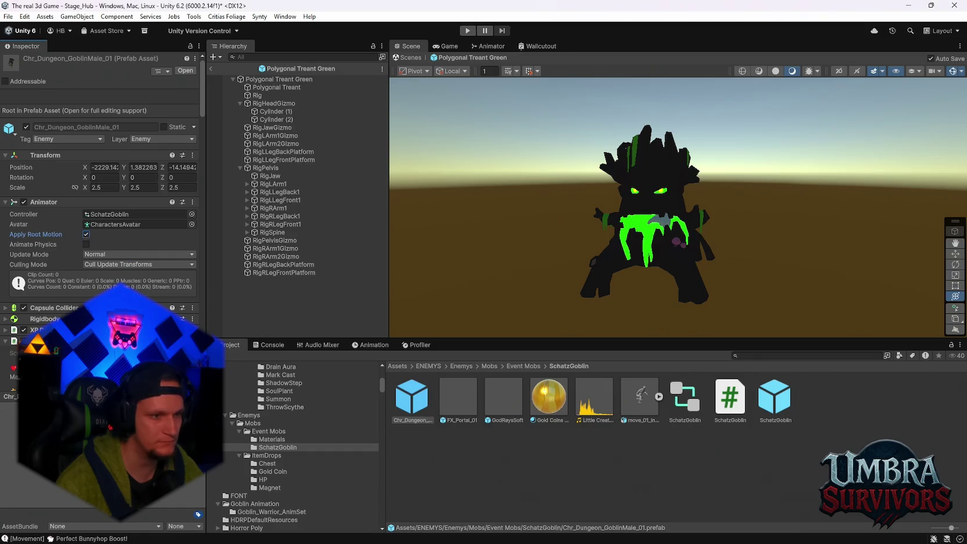
scroll(136, 291, "down", 5)
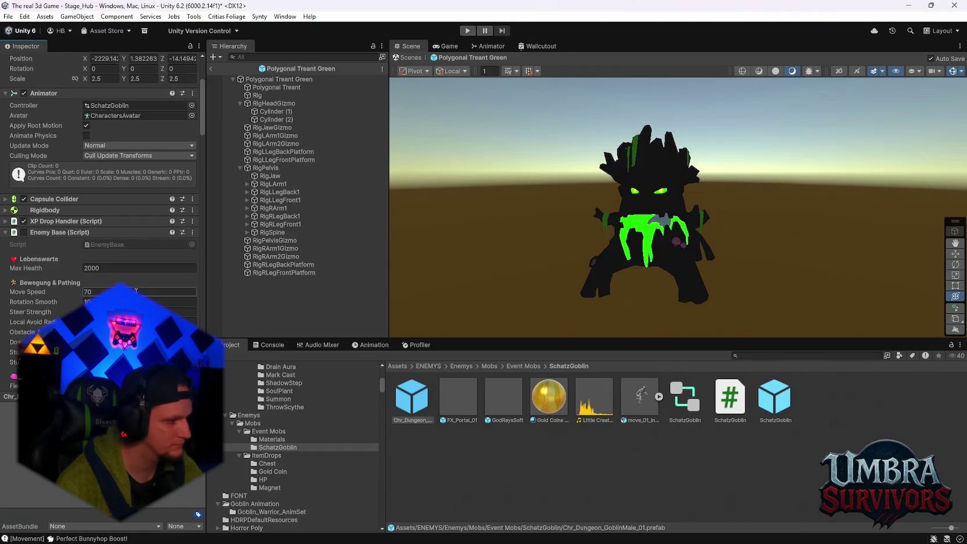
scroll(136, 291, "down", 9)
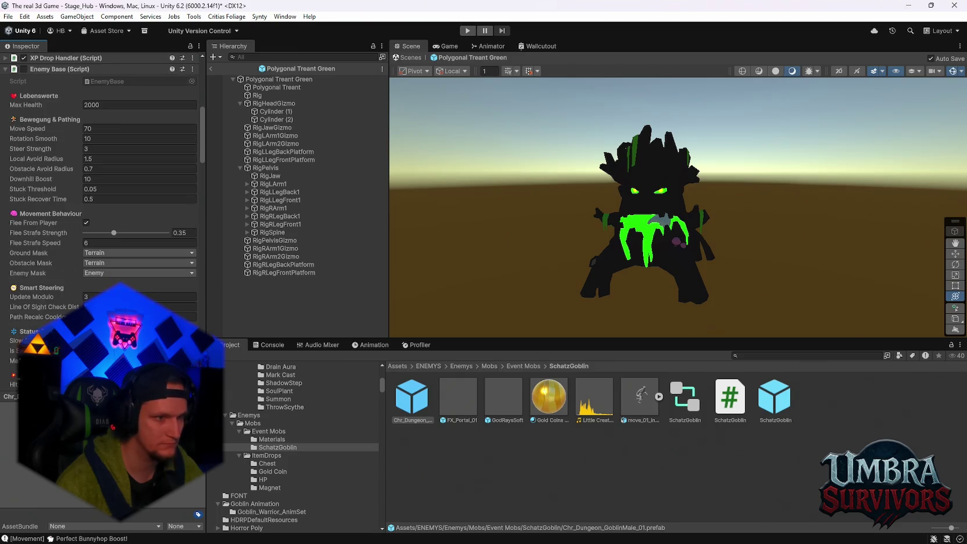
scroll(108, 284, "down", 1)
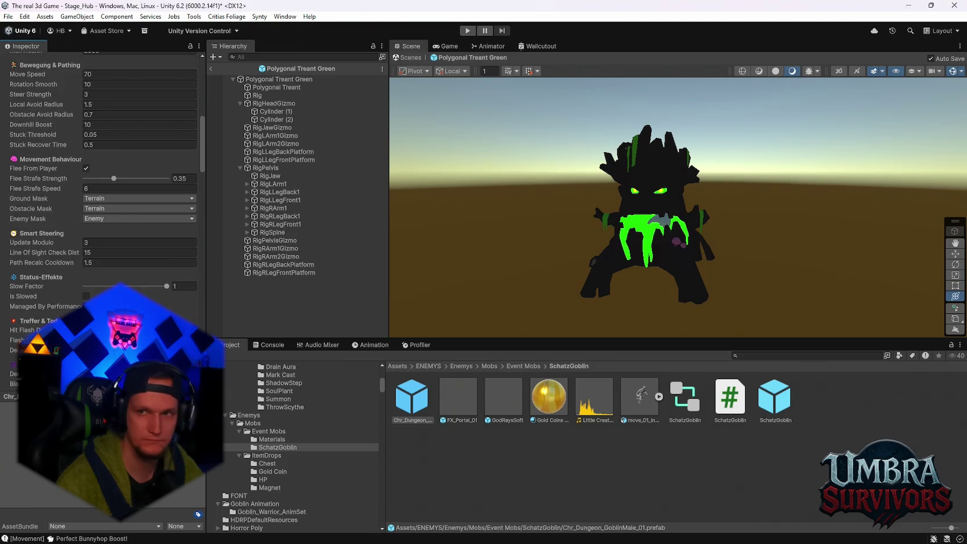
scroll(108, 283, "down", 11)
scroll(106, 178, "down", 10)
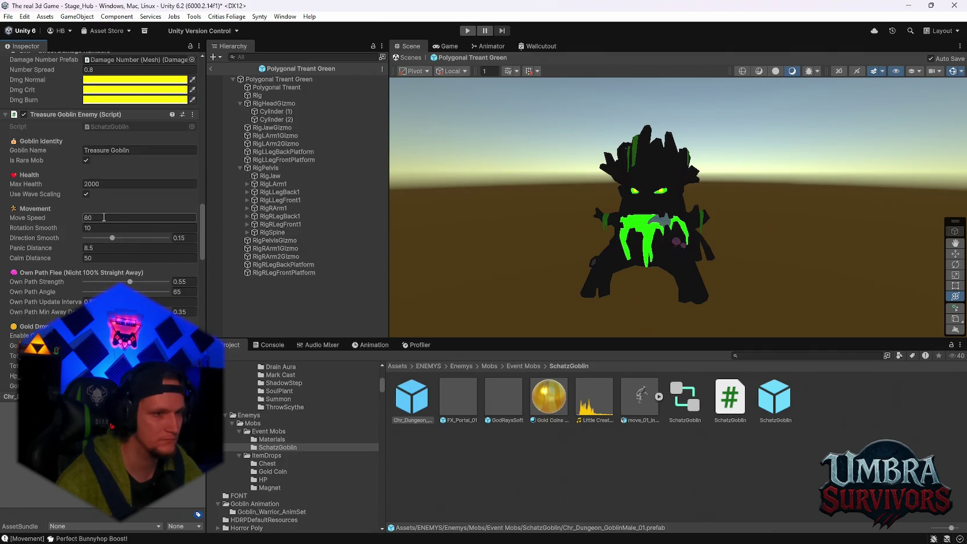
scroll(106, 268, "down", 3)
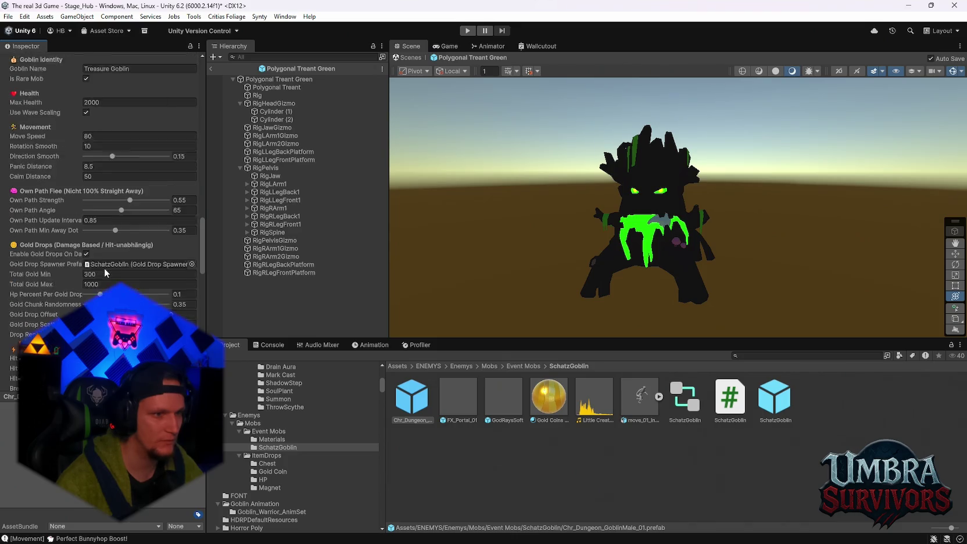
scroll(106, 272, "down", 5)
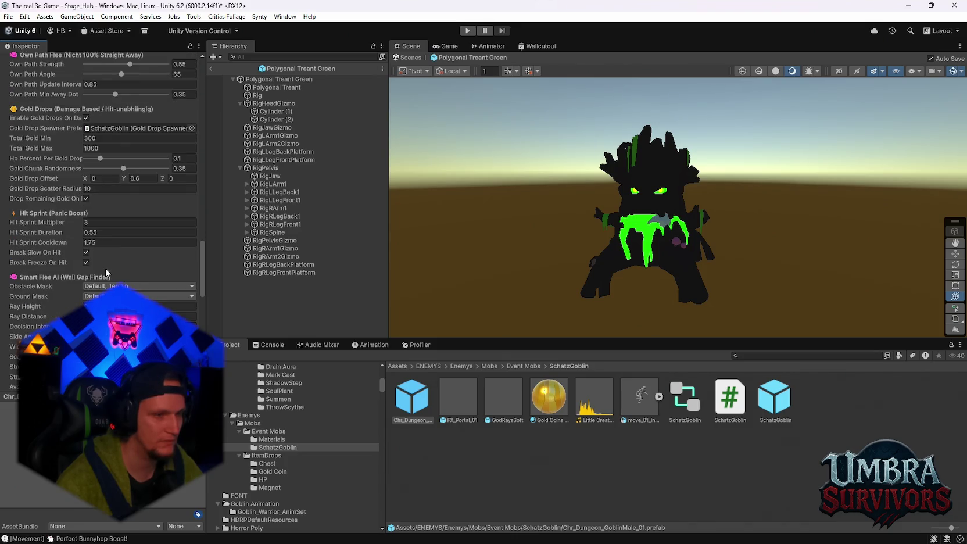
scroll(106, 272, "down", 4)
scroll(106, 268, "down", 8)
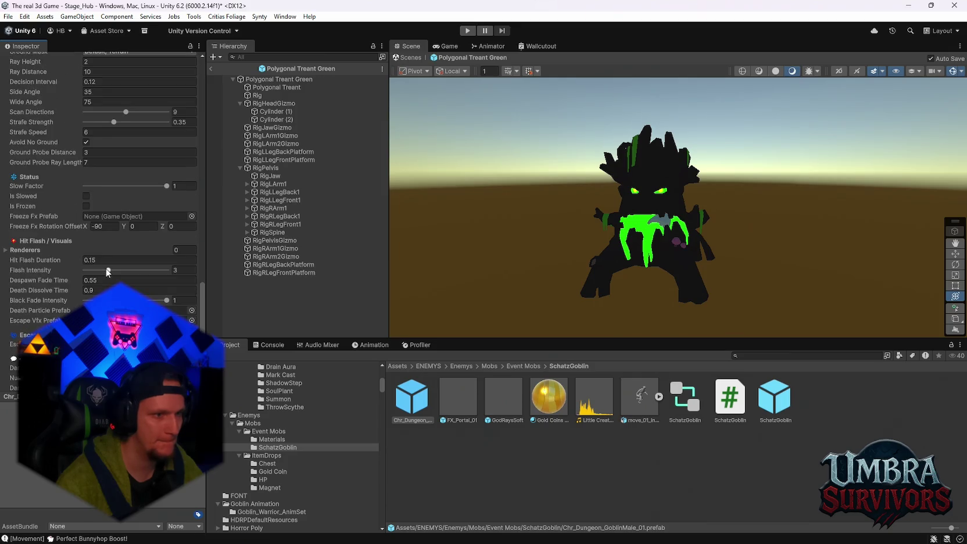
scroll(106, 273, "down", 6)
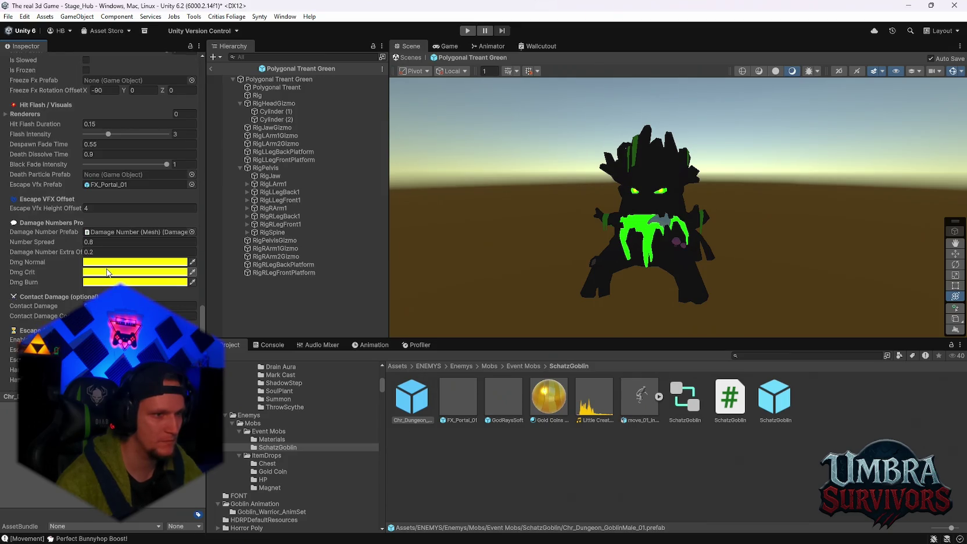
scroll(108, 276, "down", 15)
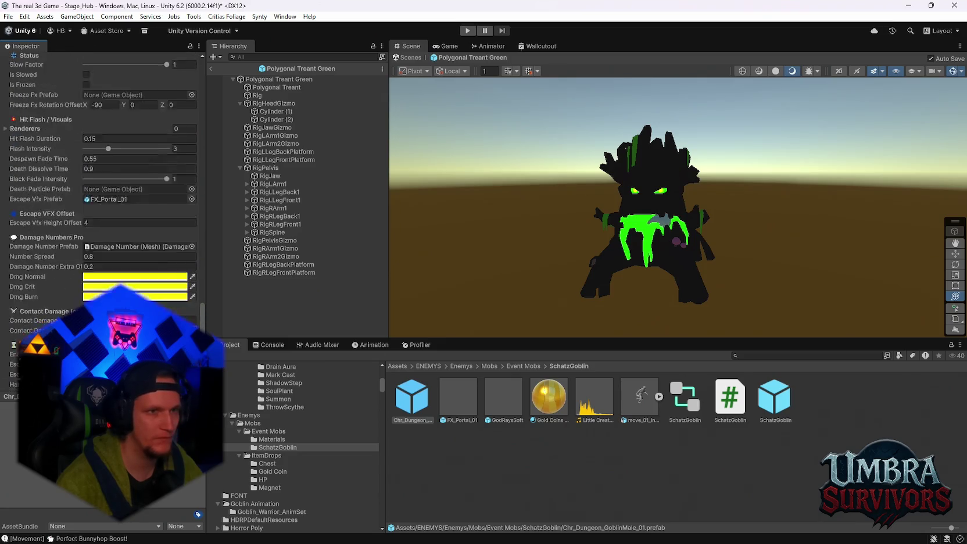
scroll(164, 277, "up", 20)
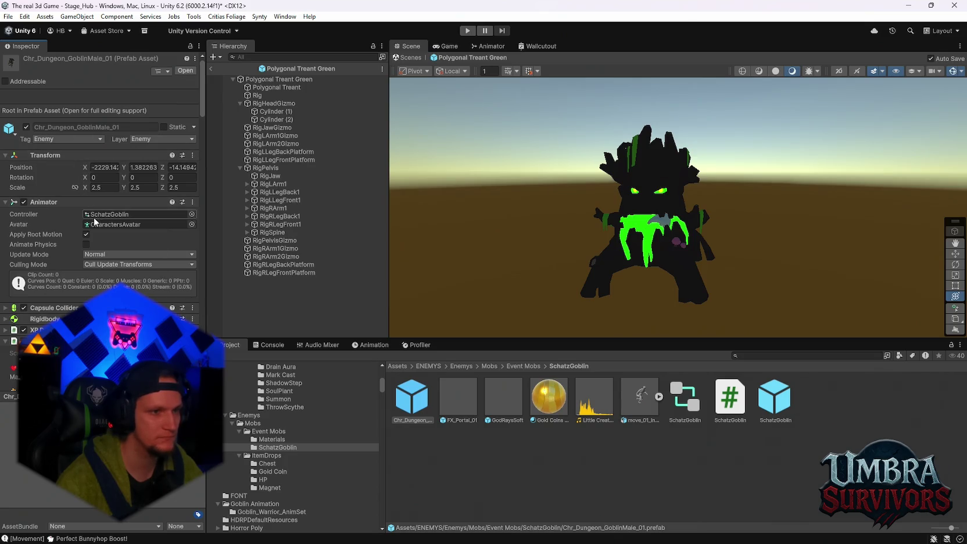
scroll(107, 269, "down", 1)
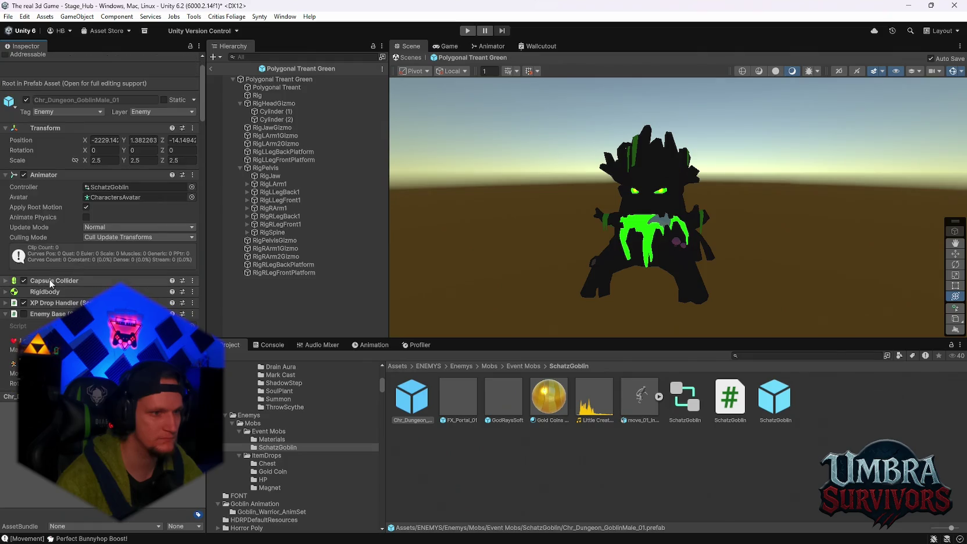
Check the goblin's Rigidbody and Capsule Collider against the treant mesh's components.
left_click(4, 293)
left_click(4, 292)
left_click(4, 280)
scroll(8, 282, "down", 2)
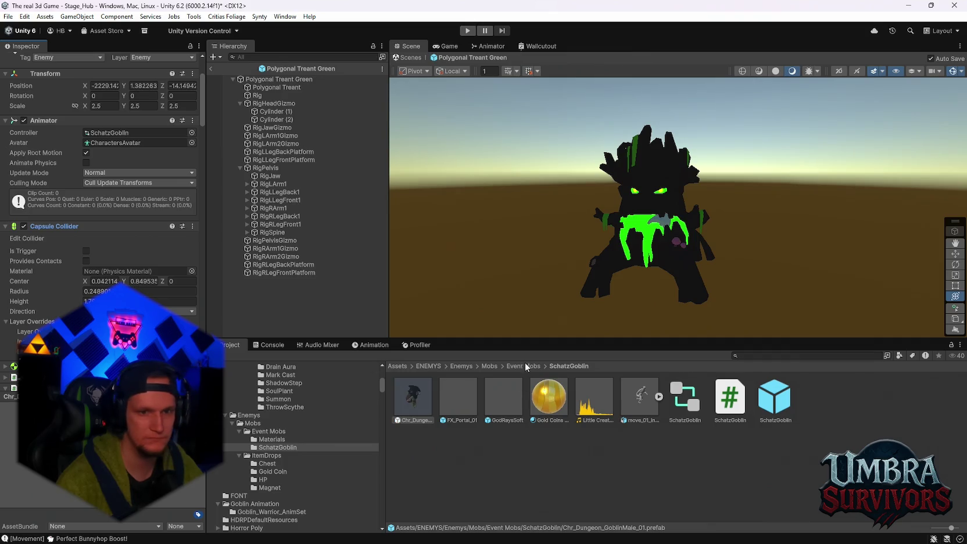
left_click(649, 231)
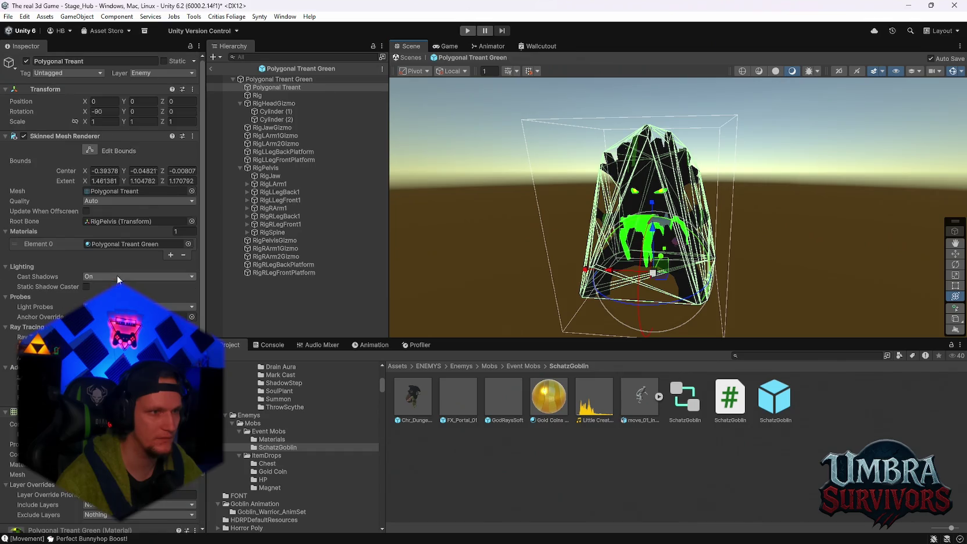
left_click(278, 79)
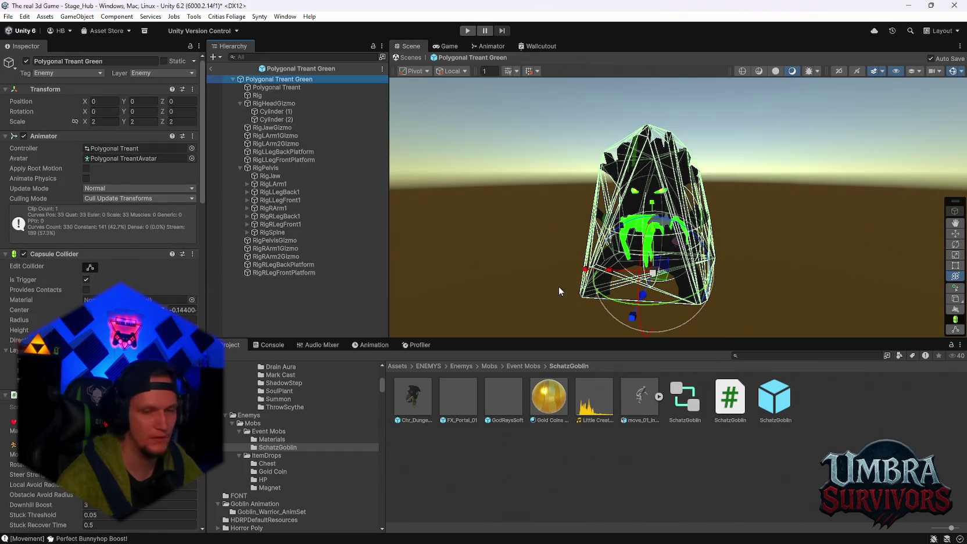
left_click(422, 400)
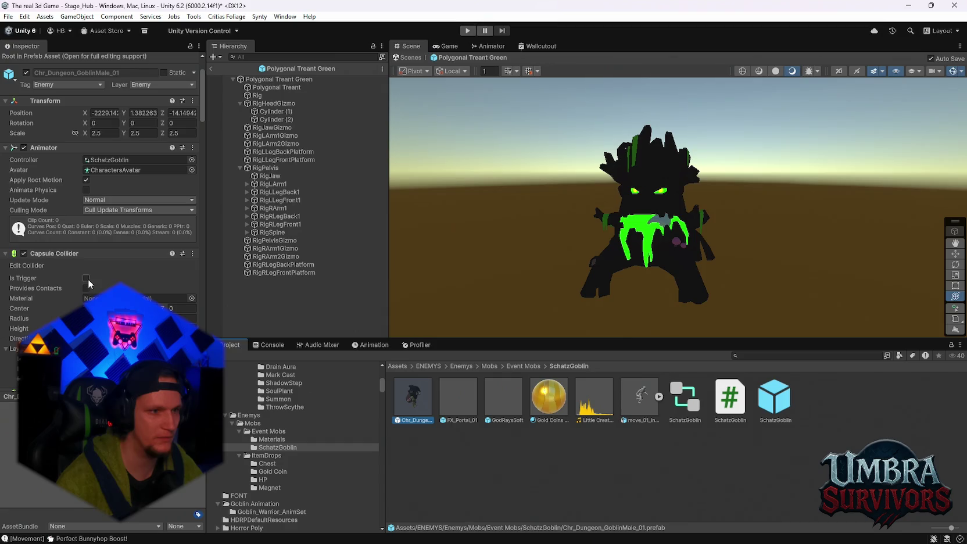
left_click(288, 87)
left_click(422, 398)
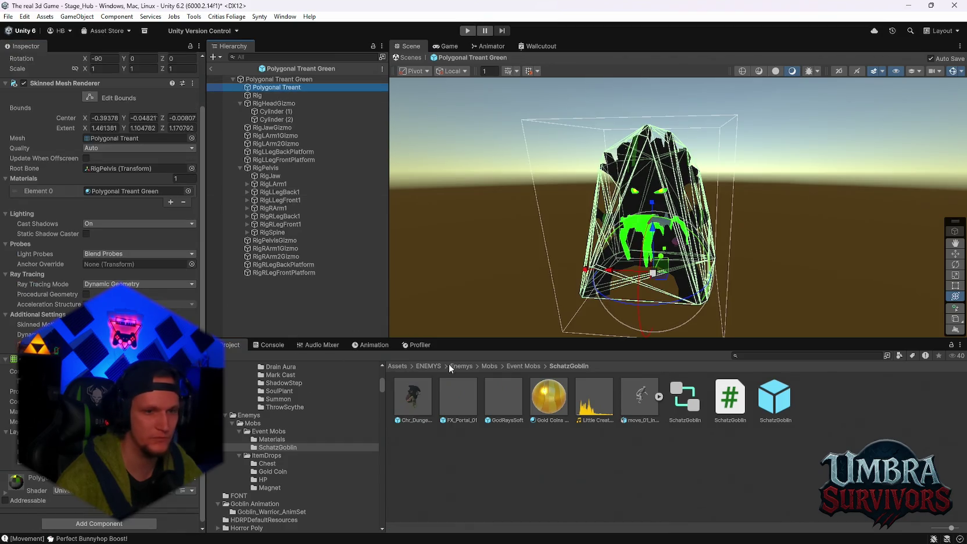
Open the goblin prefab and add a Mesh Collider to its mesh.
double_click(423, 398)
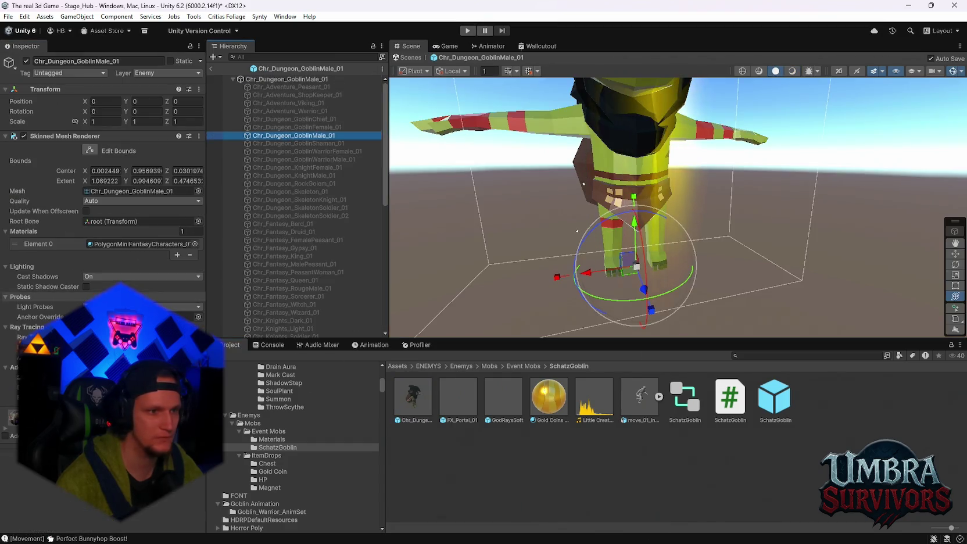
left_click(103, 440)
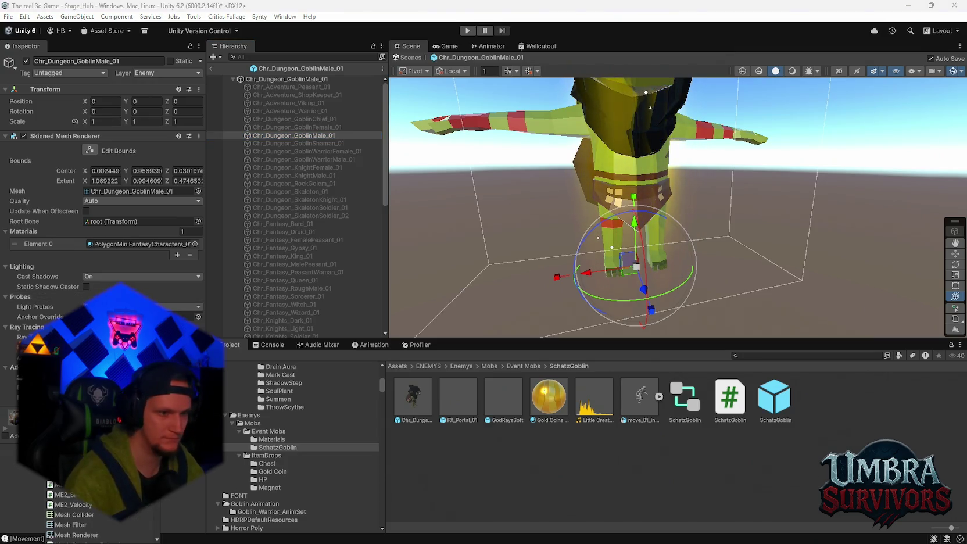
left_click(74, 514)
scroll(58, 300, "down", 2)
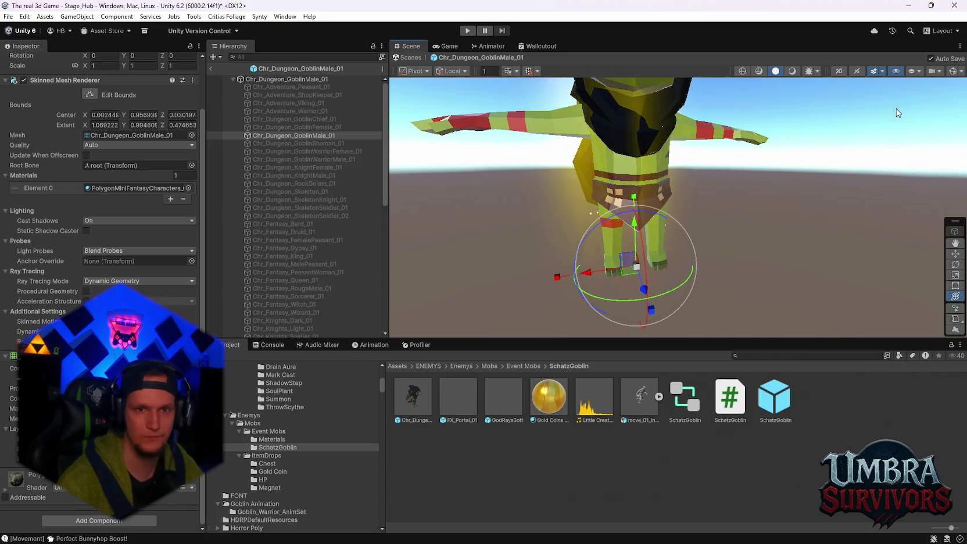
Show gizmos to check the goblin mesh bounds, frame the goblin, and start play mode.
left_click(283, 118)
left_click(268, 134)
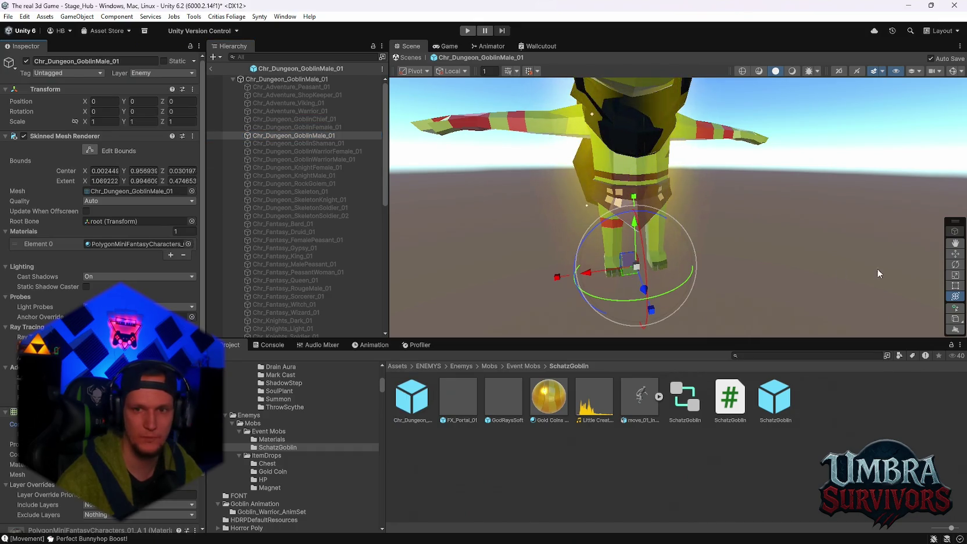
left_click(951, 70)
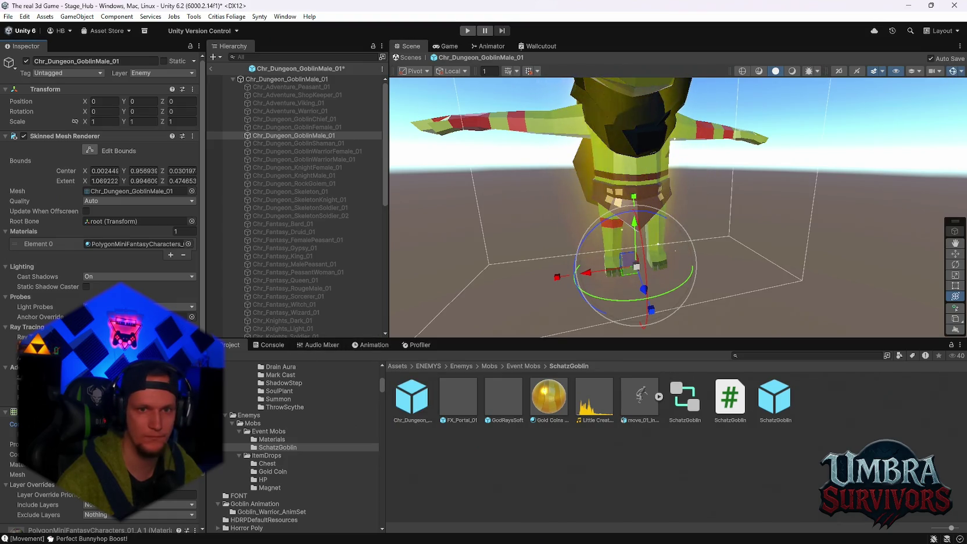
left_click(294, 80)
key("f")
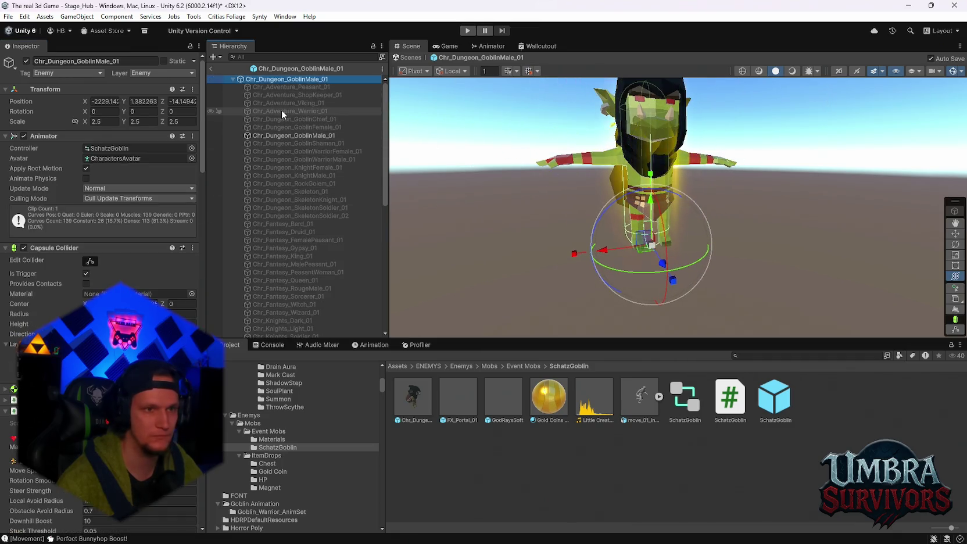
left_click(274, 135)
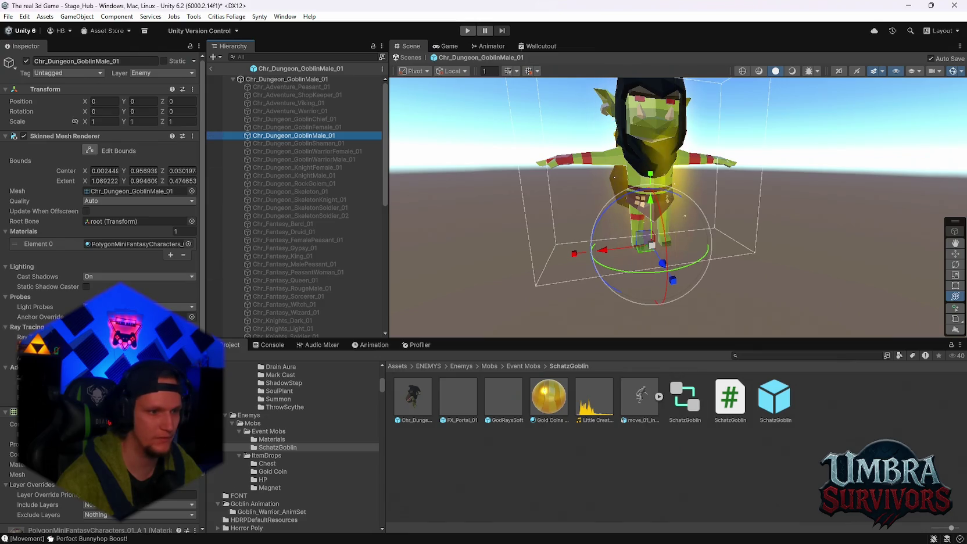
key("f")
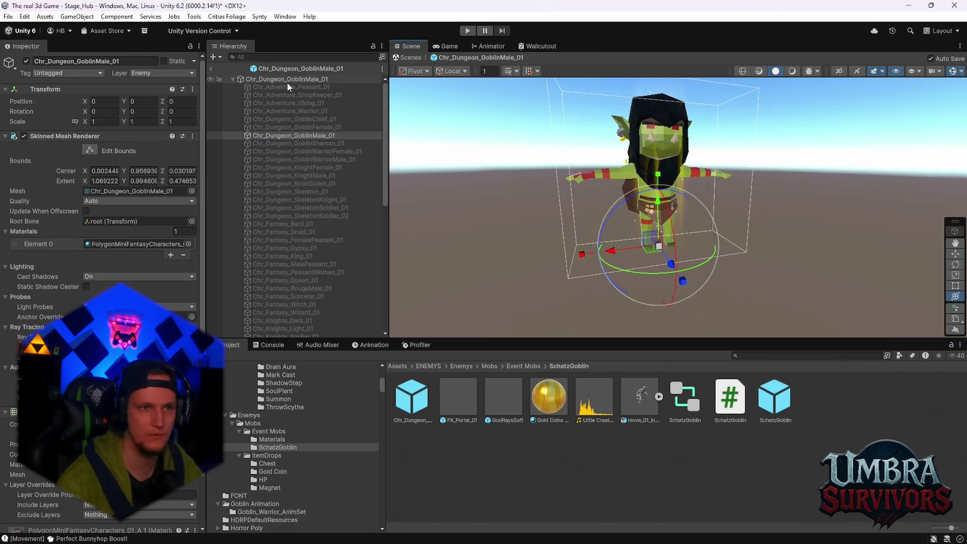
left_click(467, 30)
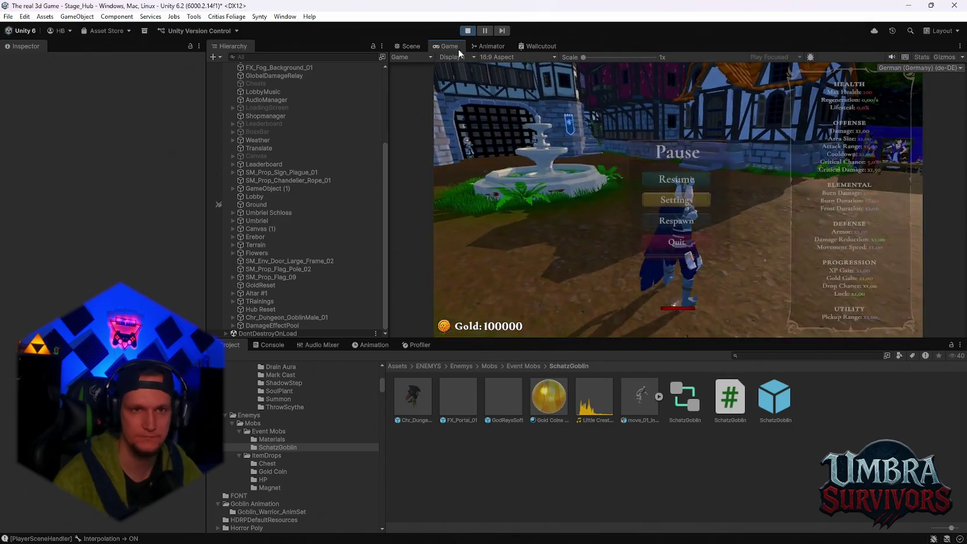
key("Escape")
left_click(468, 32)
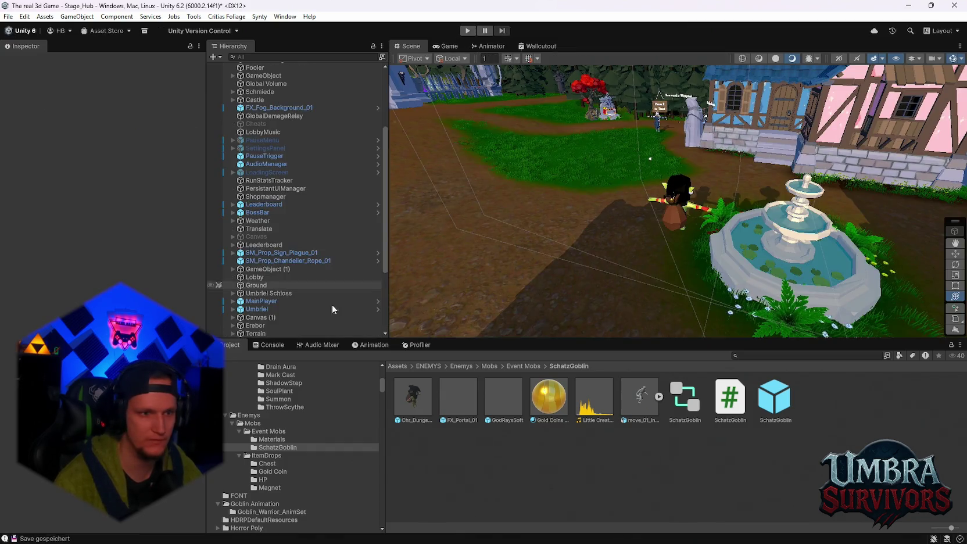
double_click(413, 398)
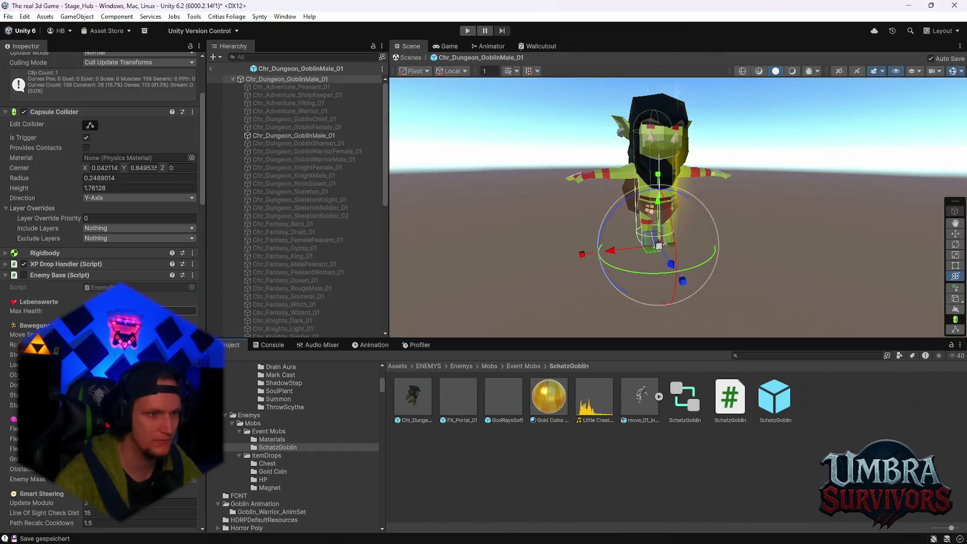
Ping the goblin mesh asset in PolygonMiniFantasyCharacters/Models, then run the game.
left_click(287, 135)
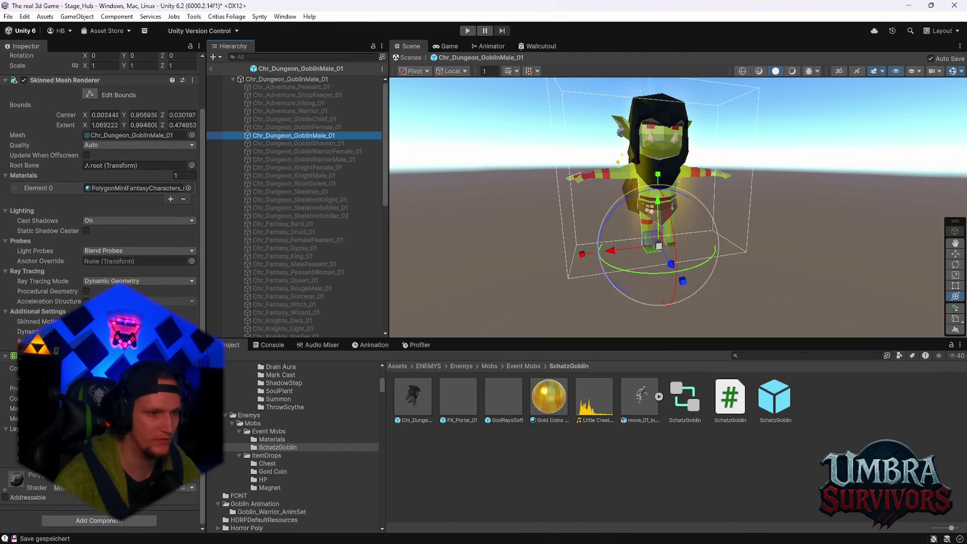
left_click(130, 135)
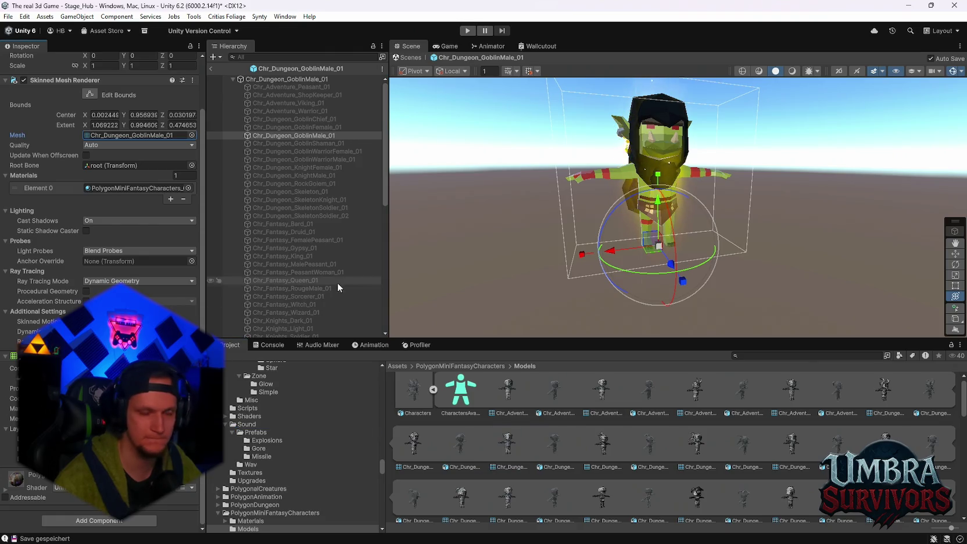
left_click(18, 367)
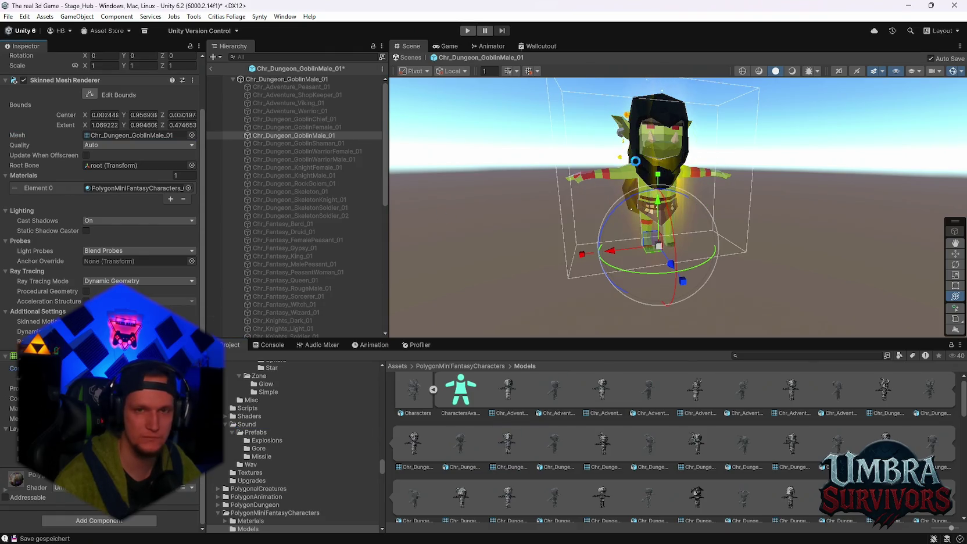
left_click(468, 31)
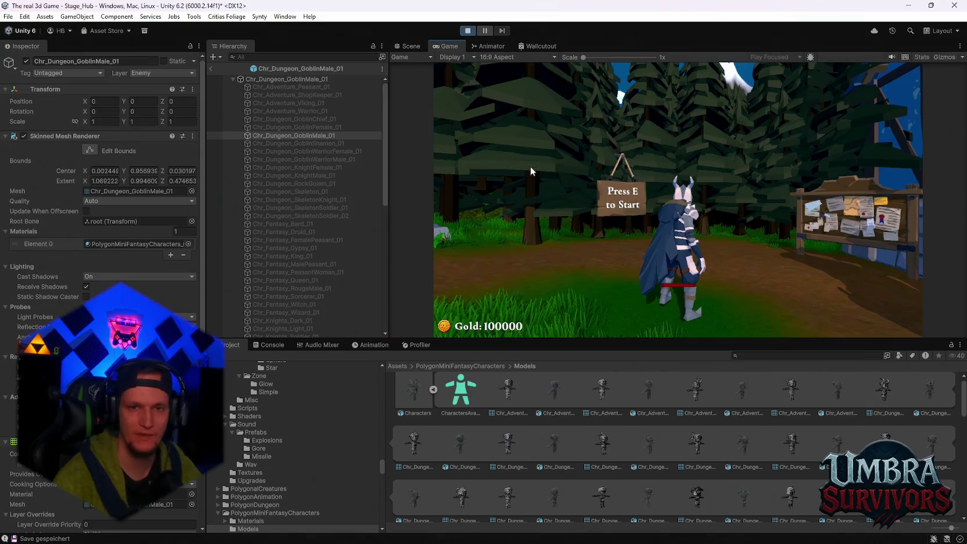
Load into the village hub, then stop and restart Play mode.
key("e")
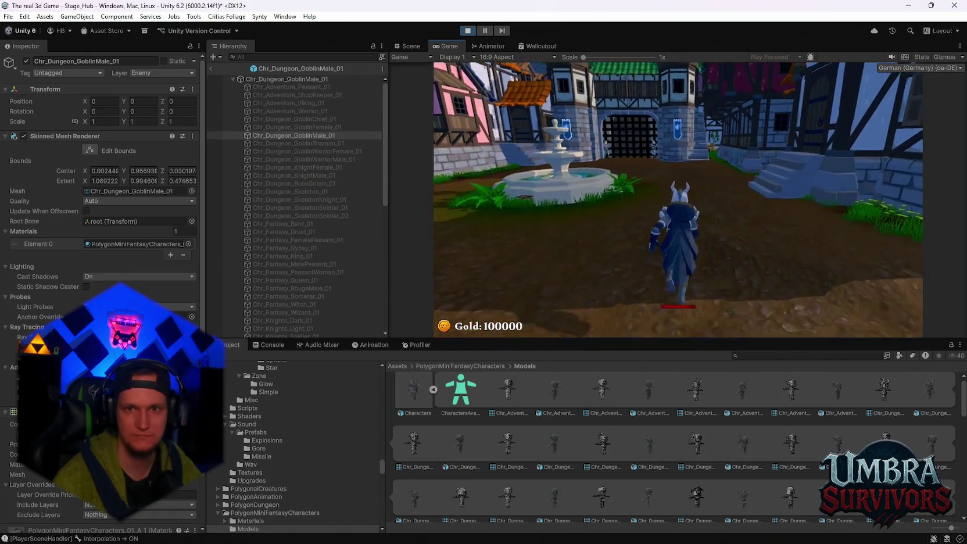
key("Escape")
left_click(469, 33)
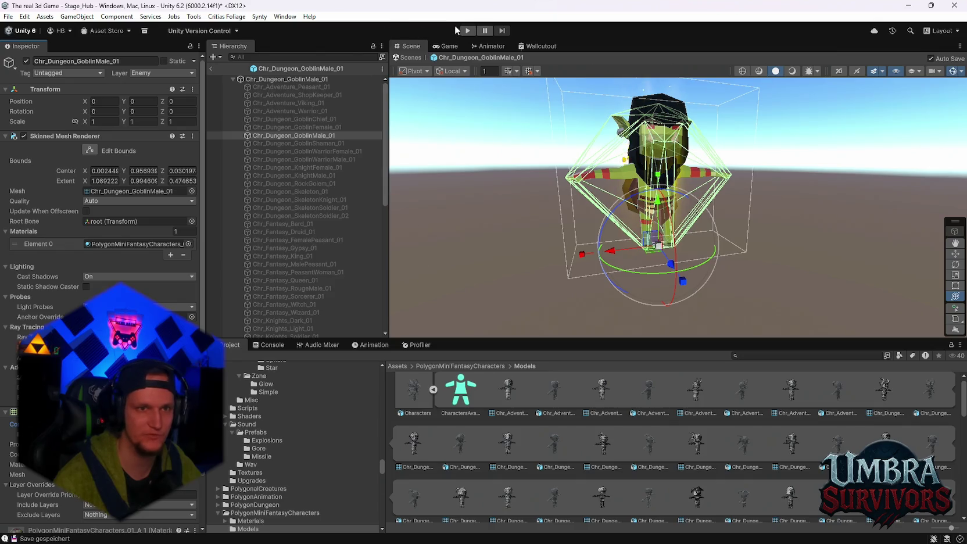
left_click(468, 31)
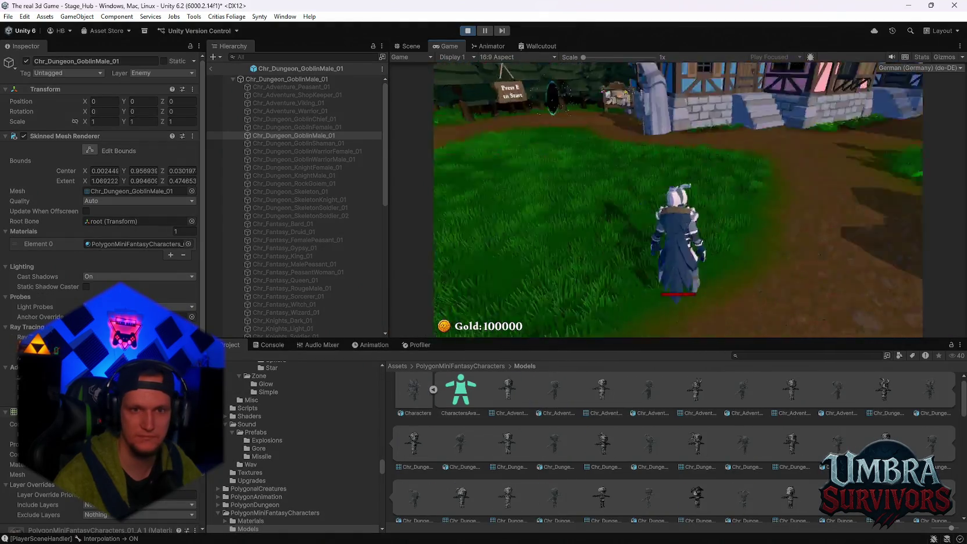
Run across the town square, reroll the upgrade cards and take Blaze Dash.
key("w")
key("w")
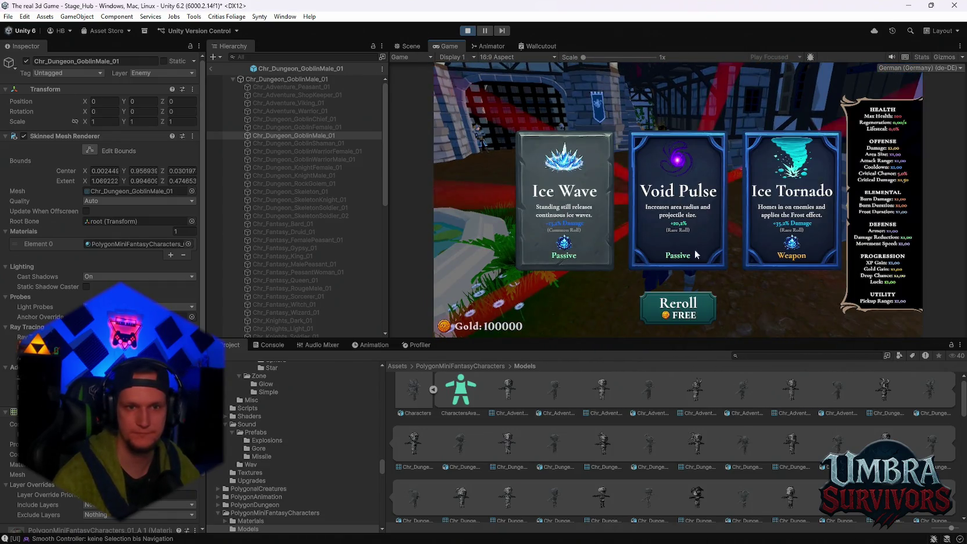
left_click(678, 307)
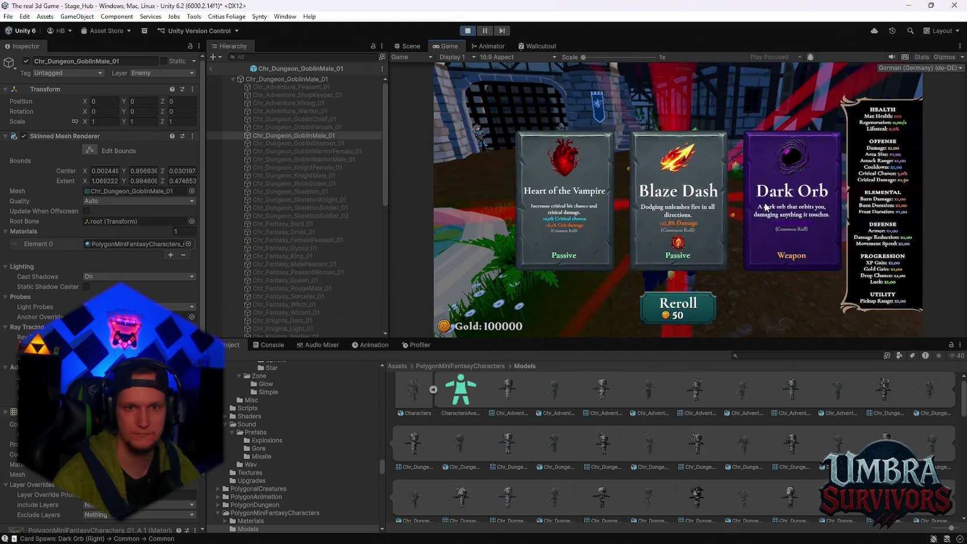
left_click(667, 269)
Run past the stone stairs along the grass path, then check the console log.
key("w")
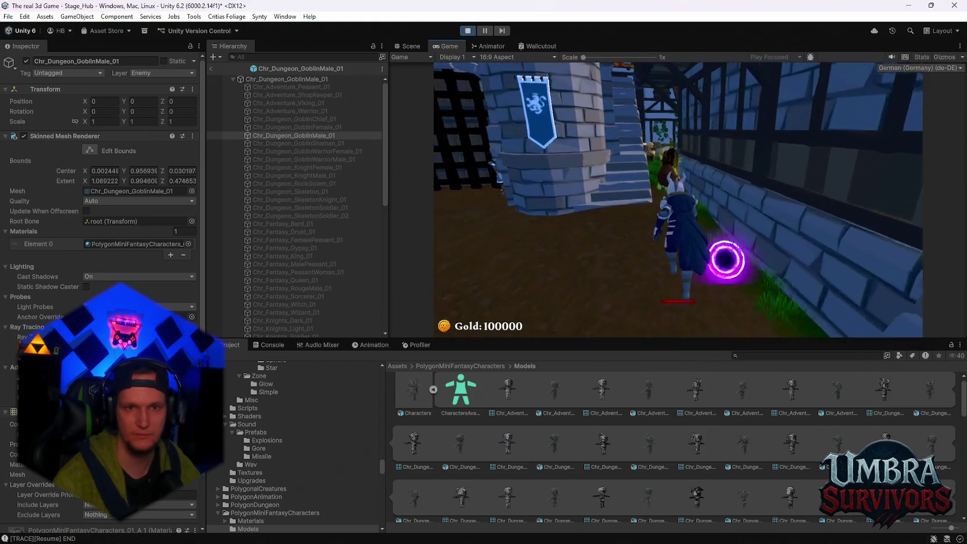
key("w")
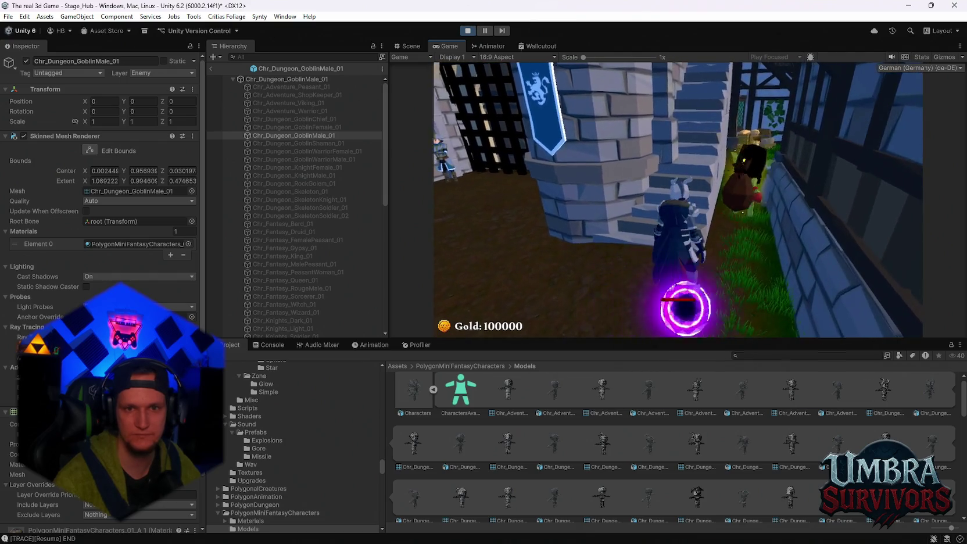
key("a")
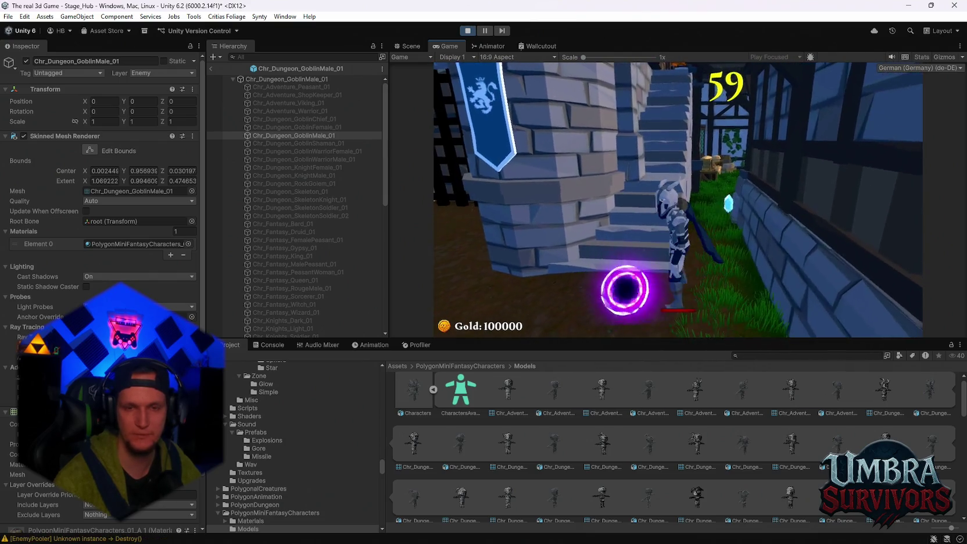
key("w")
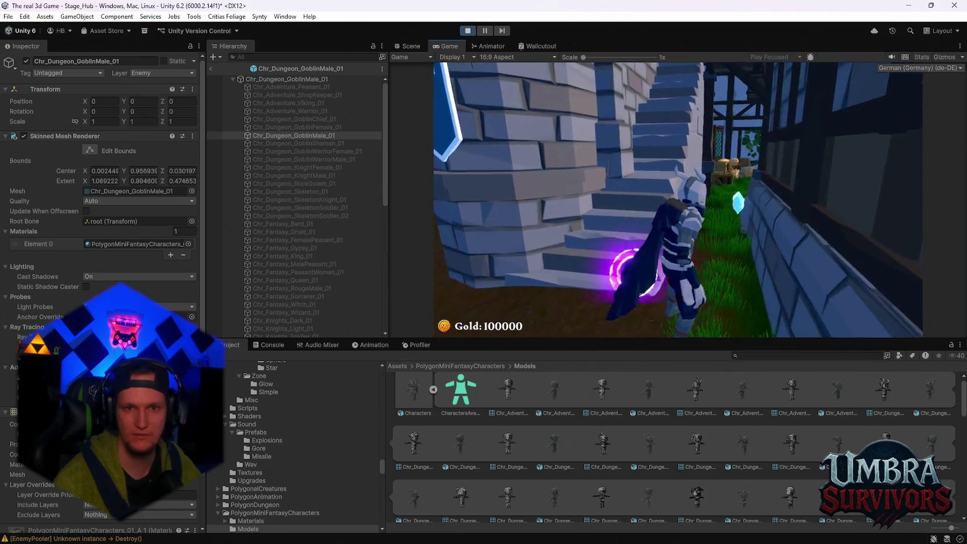
key("w")
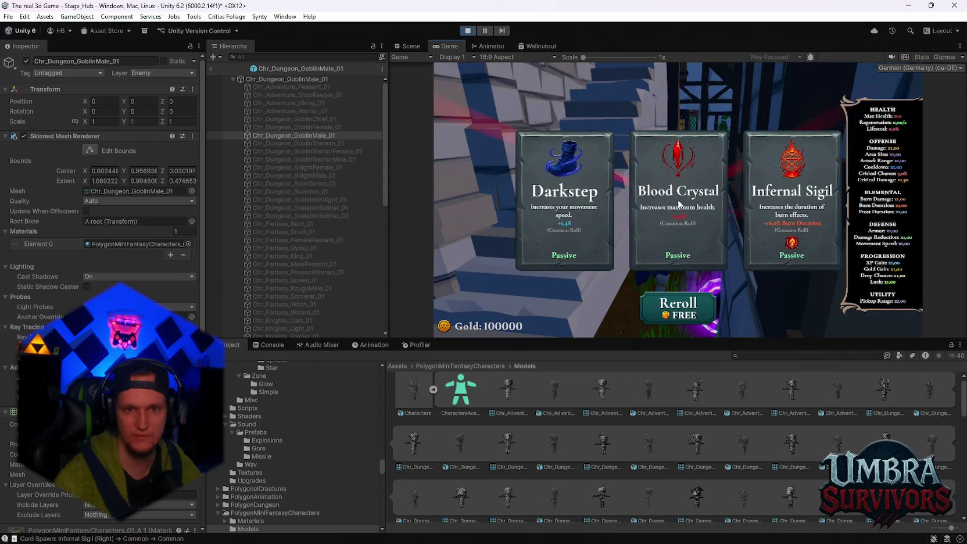
left_click(282, 344)
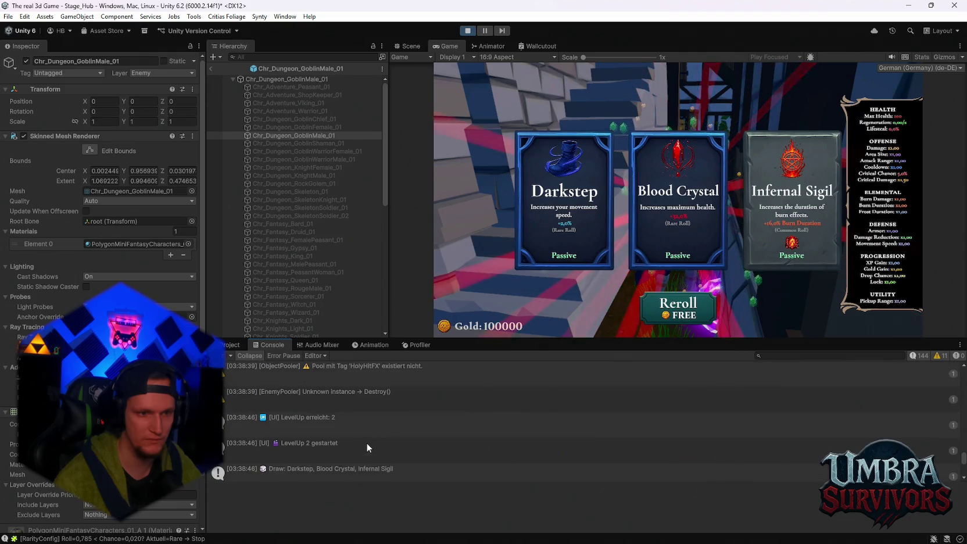
scroll(366, 442, "up", 10)
scroll(371, 444, "down", 10)
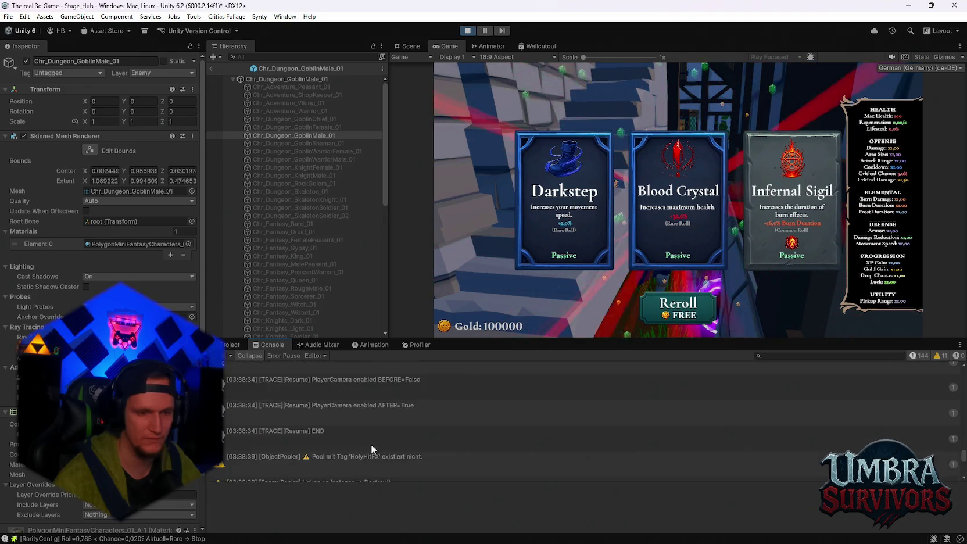
Take the Darkstep upgrade, pause the game and stop the test run.
left_click(589, 202)
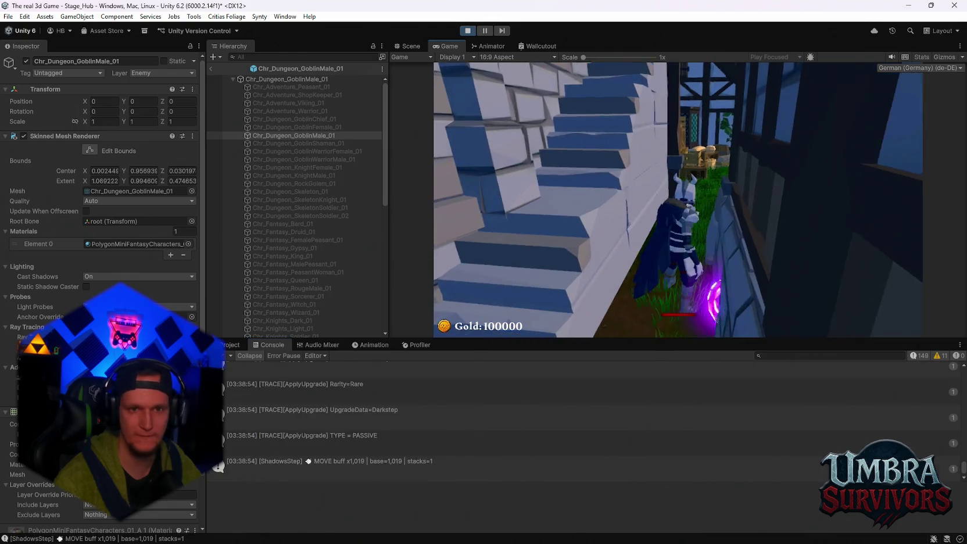
key("Escape")
left_click(468, 30)
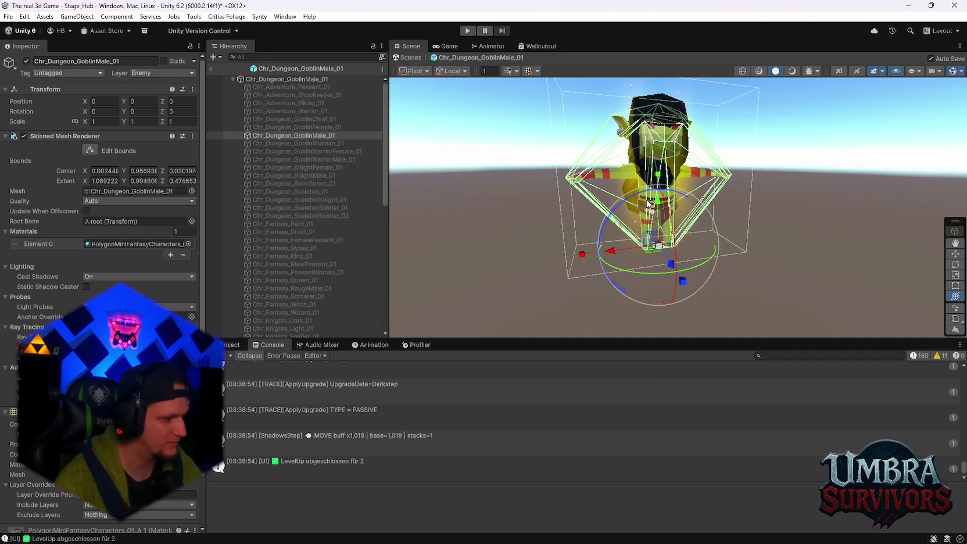
Zoom and orbit the Scene view to bring the goblin prefab upright.
scroll(659, 214, "down", 2)
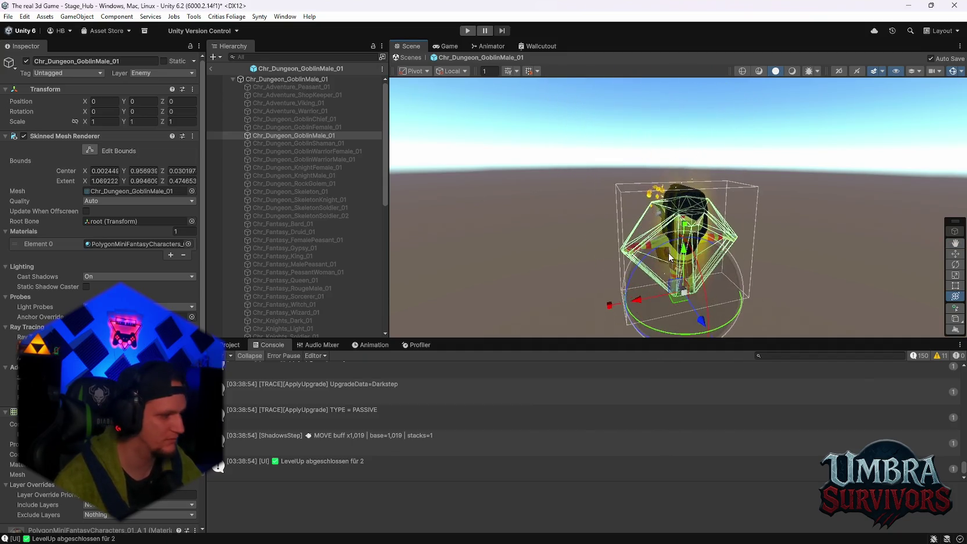
scroll(692, 250, "down", 3)
left_click_drag(695, 234, 645, 227)
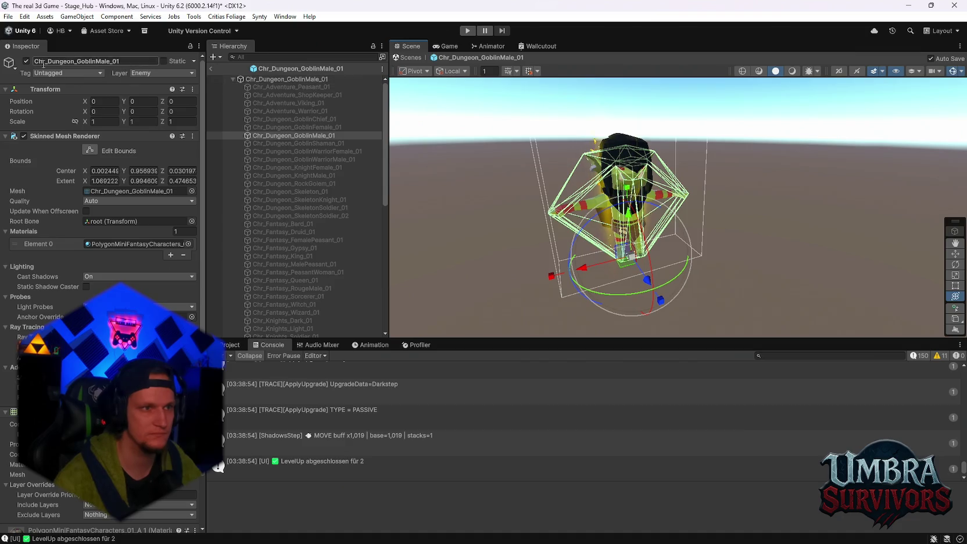
scroll(143, 192, "down", 2)
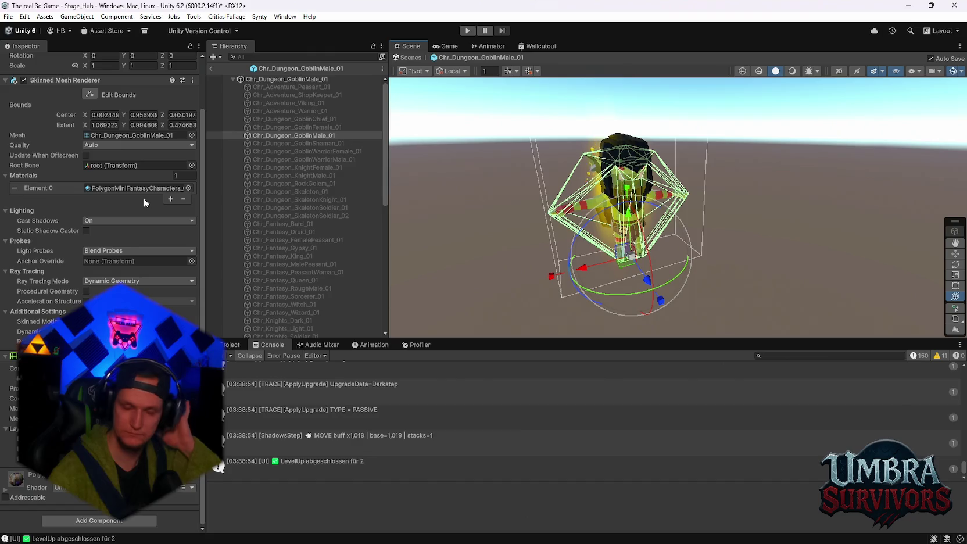
Exit Prefab Mode and delete the Chr_Dungeon_GoblinMale_01 instance from the scene.
left_click(211, 69)
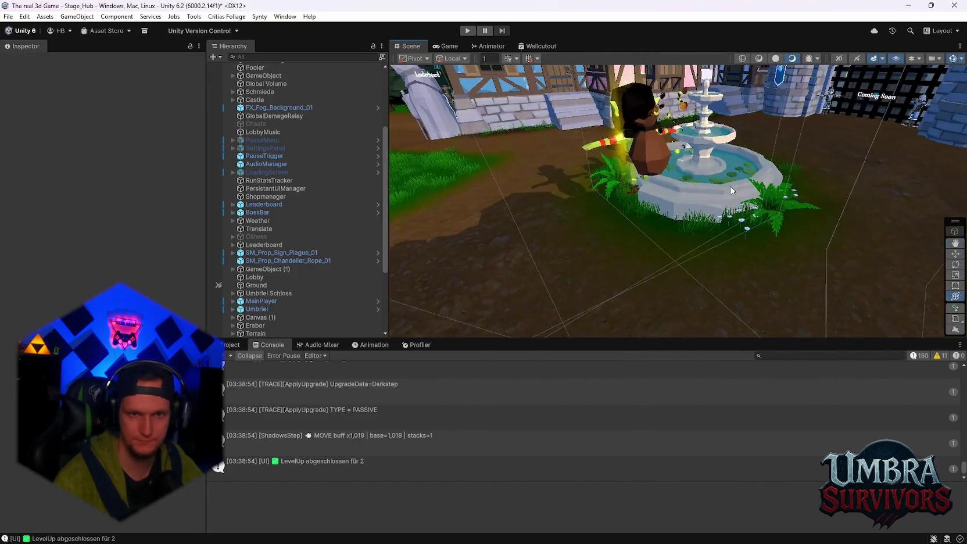
scroll(270, 306, "down", 7)
left_click(271, 333)
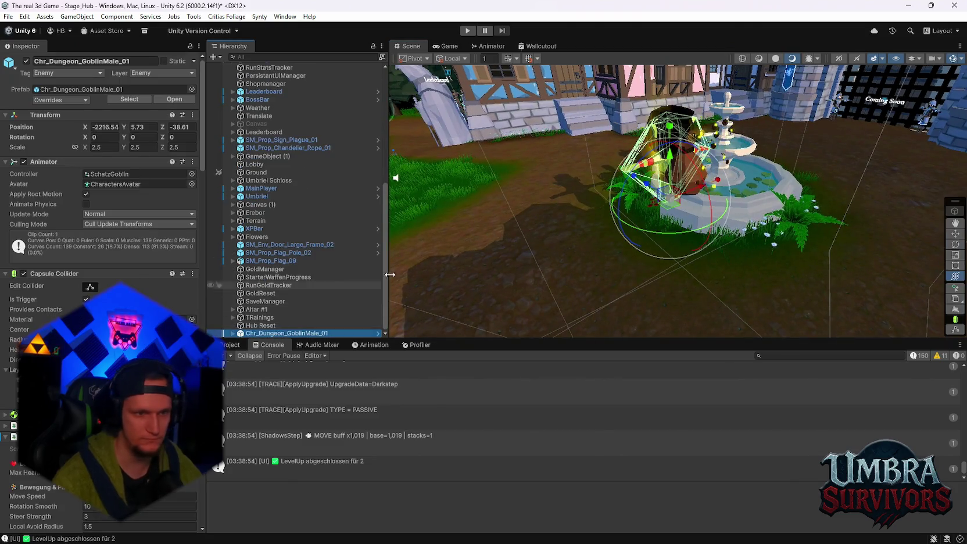
key("Delete")
Shift the scene viewpoint and browse the project's Models assets.
mouse_move(643, 208)
left_mouse_down()
mouse_move(599, 157)
mouse_move(528, 185)
mouse_move(565, 245)
left_mouse_up()
left_click(244, 344)
left_click(264, 344)
left_click(239, 344)
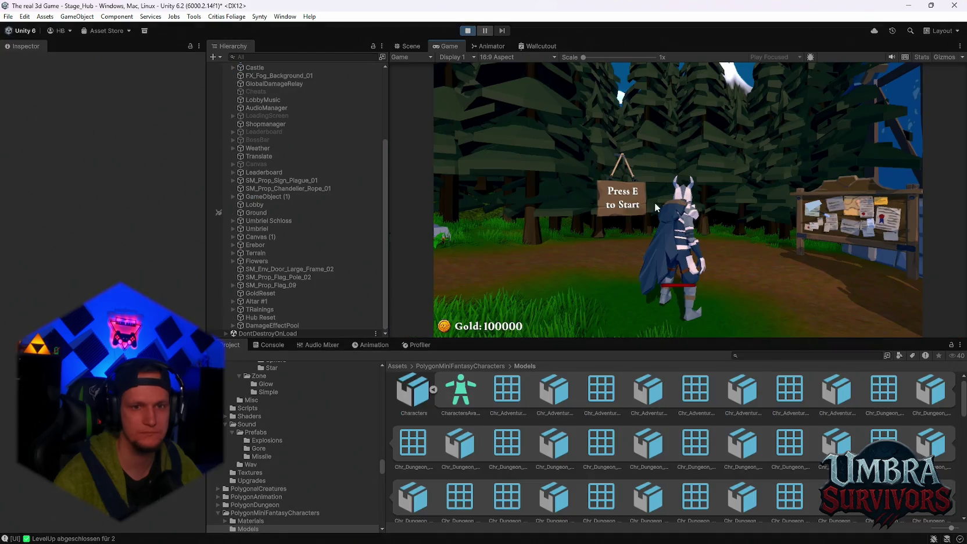
Run to the weapon shrine and equip the Infernal Torch.
key("w")
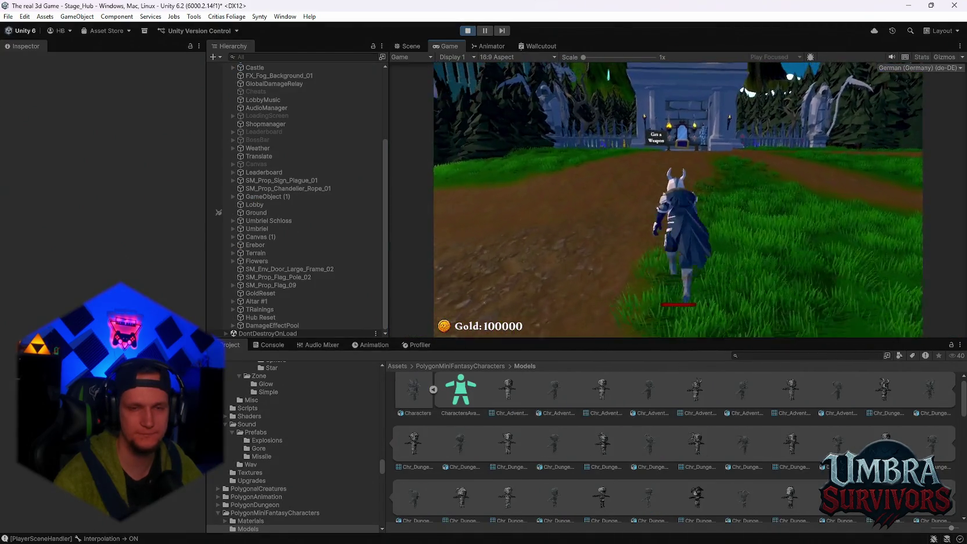
key("w")
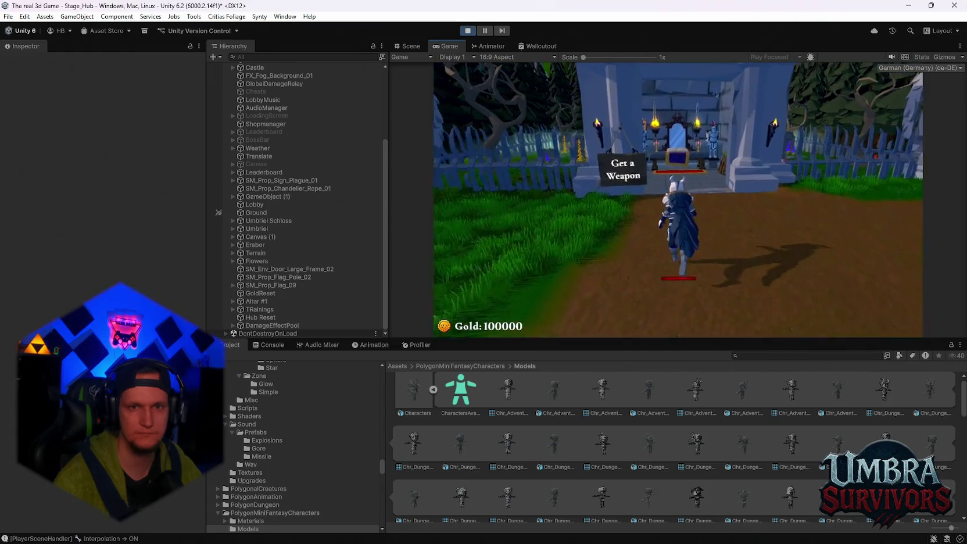
key("w")
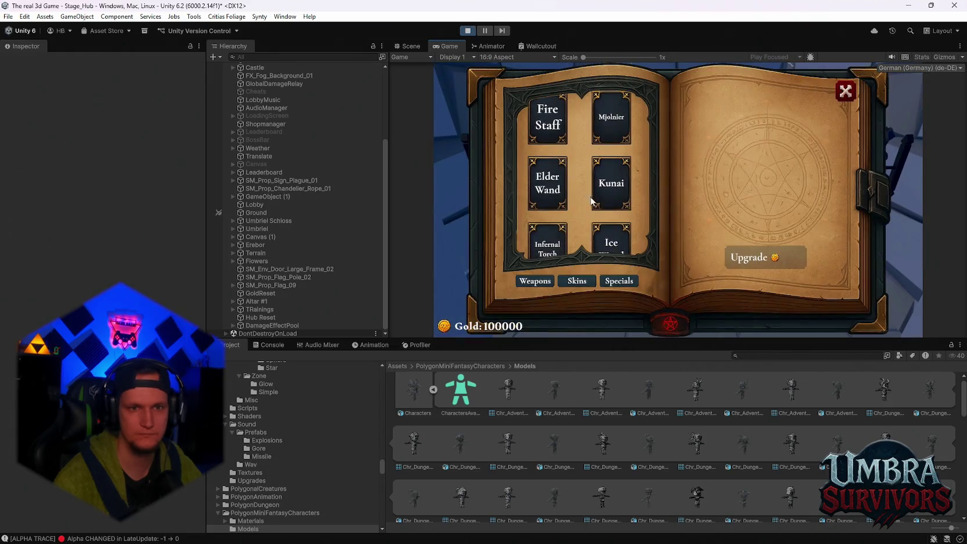
scroll(609, 203, "down", 2)
left_click(547, 231)
left_click(846, 91)
Run to the portal and enter Stage 1.
key("w")
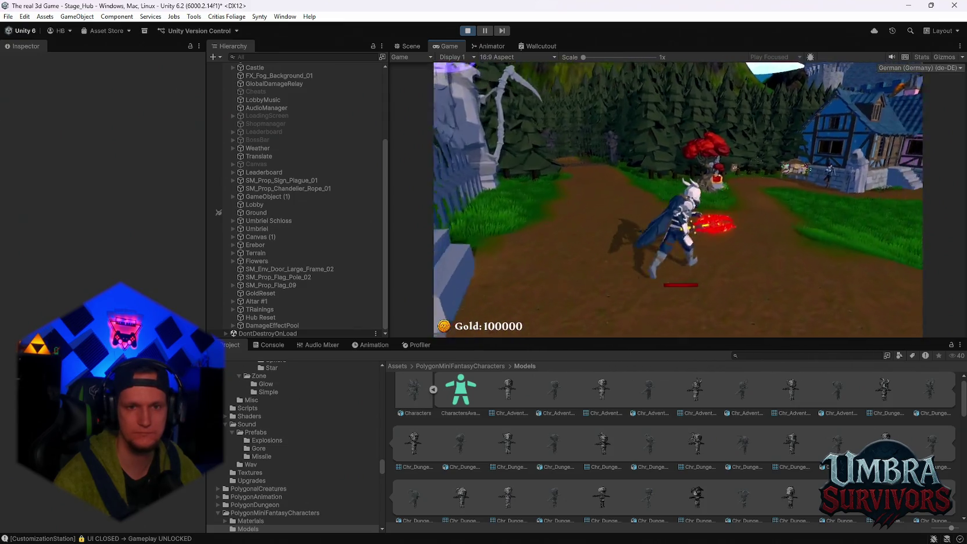
key("a")
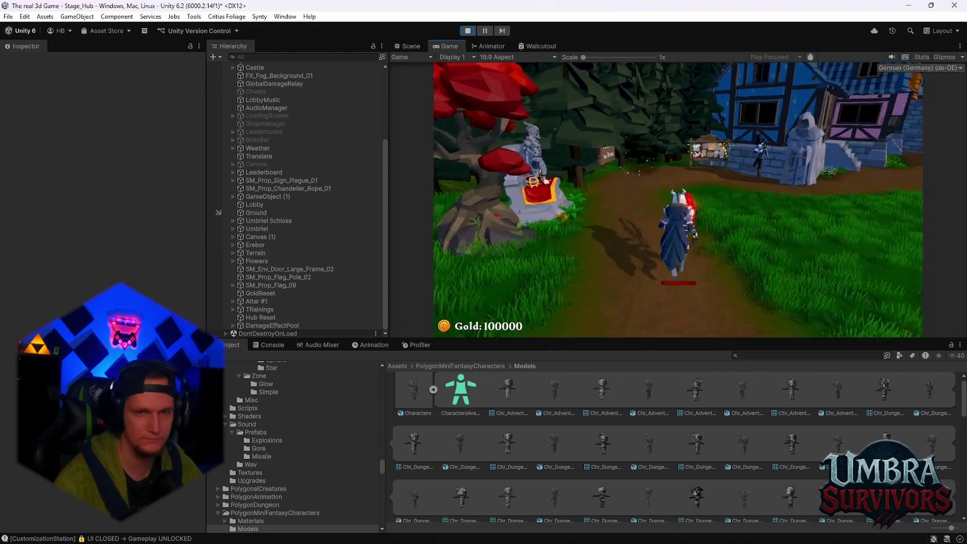
key("e")
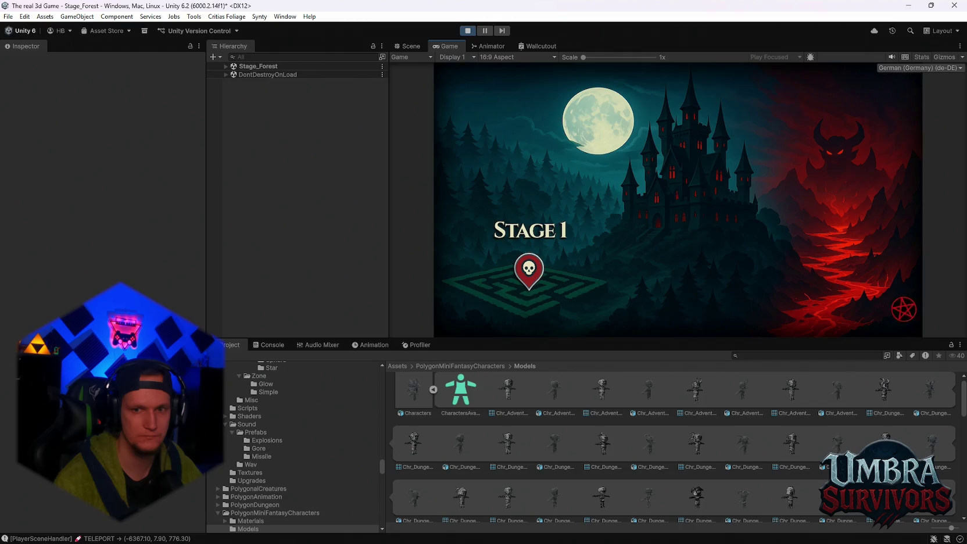
key("Escape")
key("Escape")
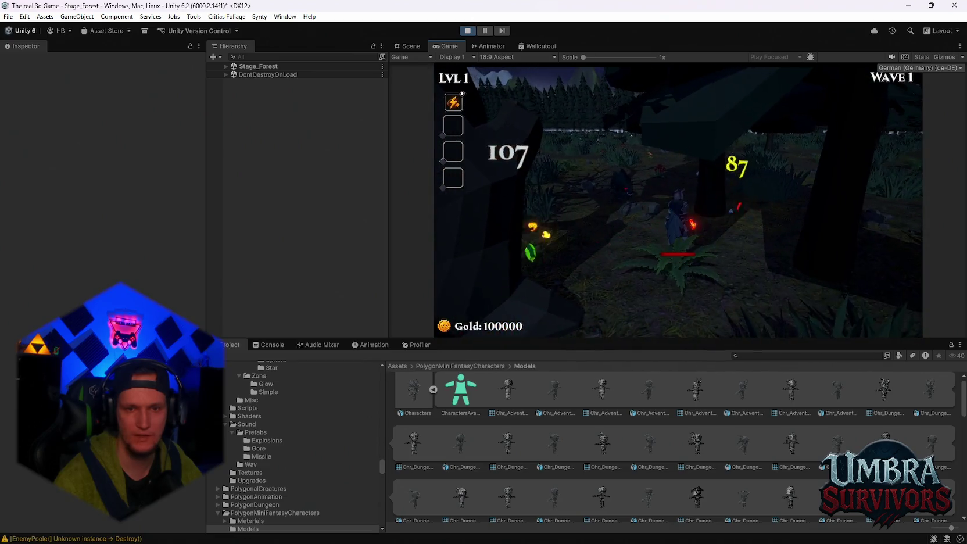
Take Scorched Ground and Ice Wave, check the console, and stop the test run.
left_click(678, 229)
left_click(677, 220)
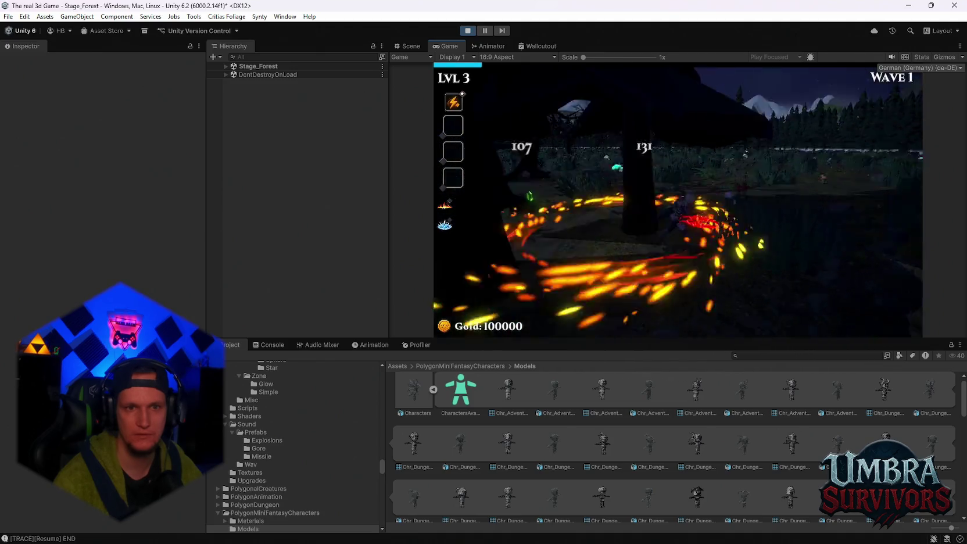
key("Escape")
left_click(274, 344)
scroll(386, 453, "up", 10)
scroll(393, 456, "up", 3)
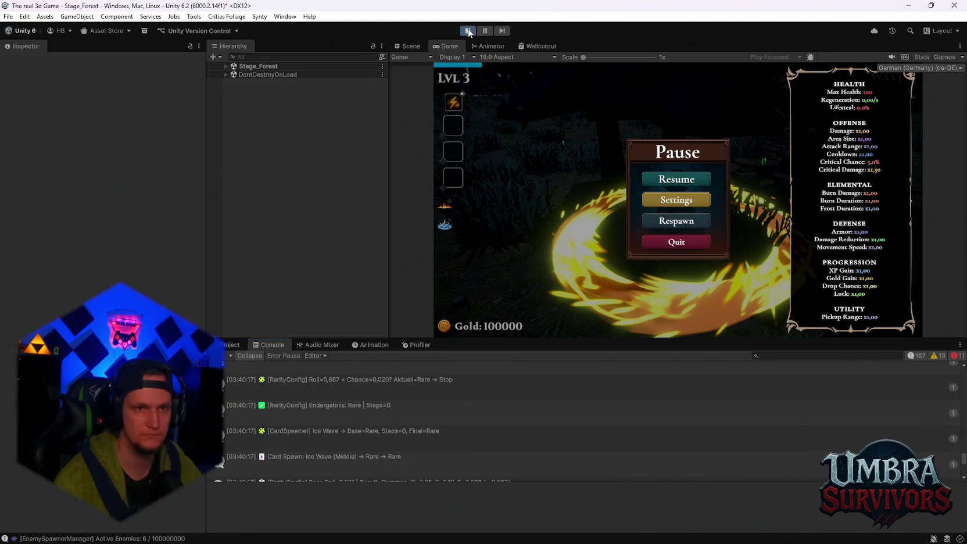
left_click(468, 31)
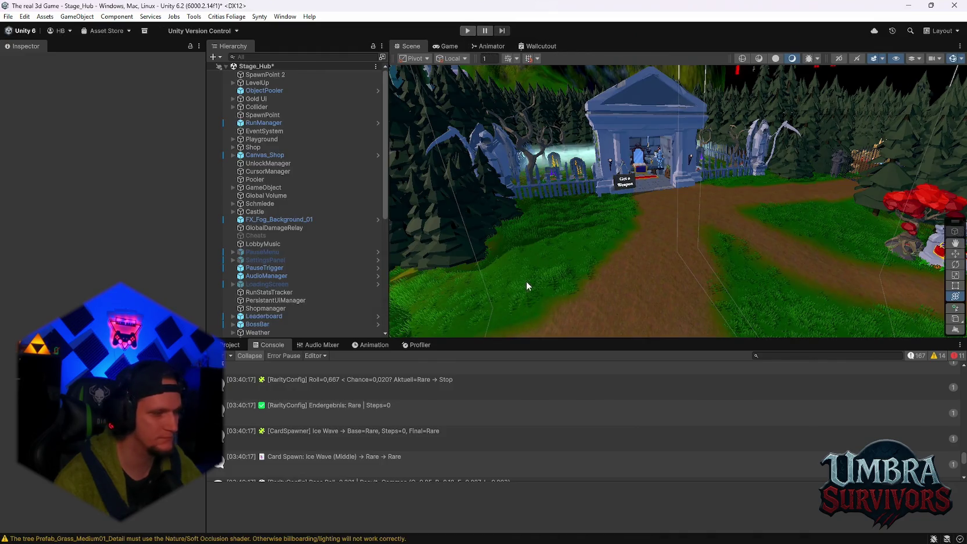
Clear the console log after briefly browsing the project assets.
left_click(232, 345)
scroll(299, 263, "down", 8)
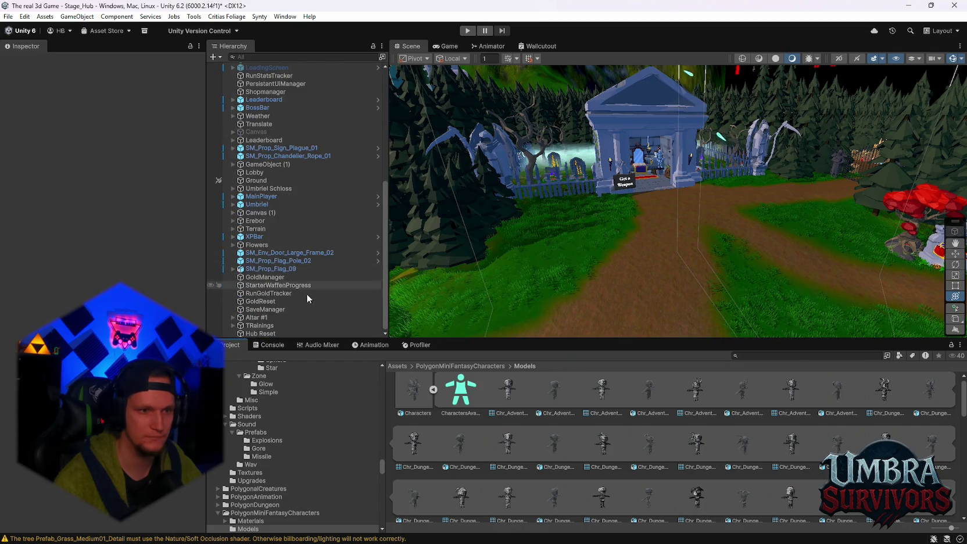
scroll(869, 385, "up", 1)
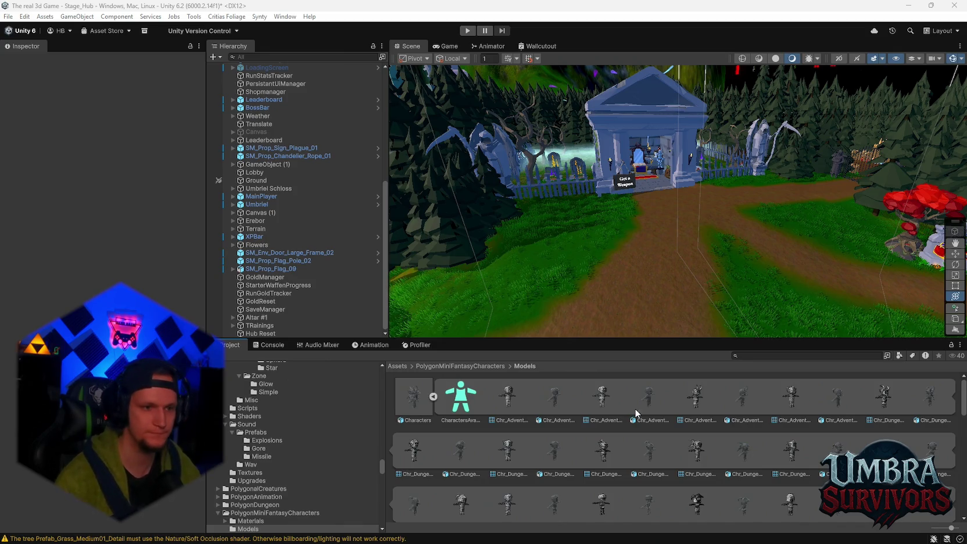
left_click(271, 345)
left_click(227, 354)
left_click(223, 346)
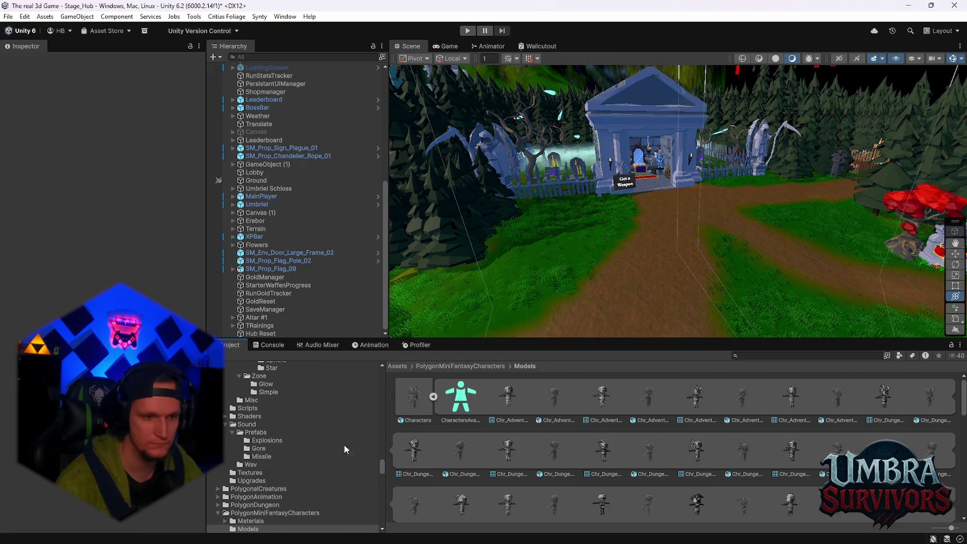
Scroll the Project folder tree to Enemys > Mobs > Event Mobs.
scroll(285, 480, "down", 3)
scroll(272, 459, "down", 3)
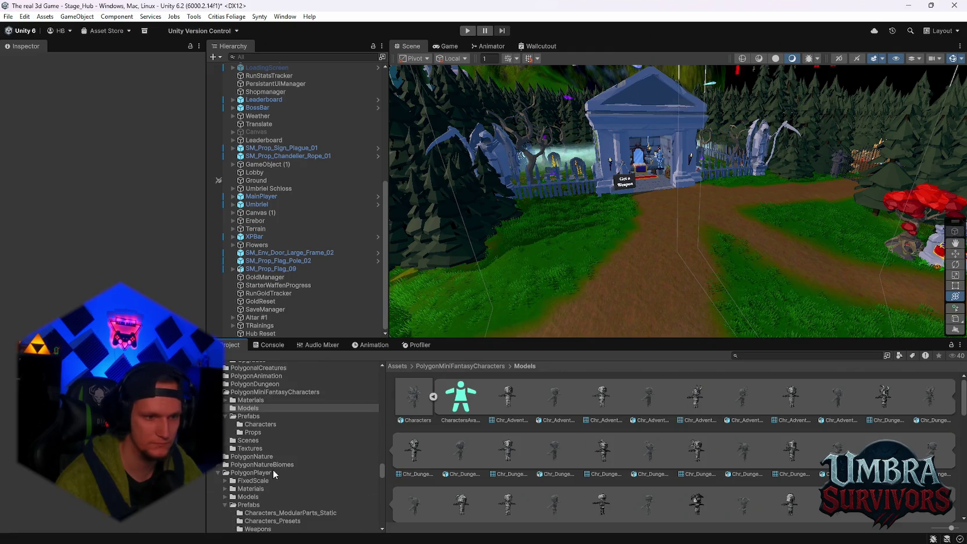
scroll(272, 445, "up", 10)
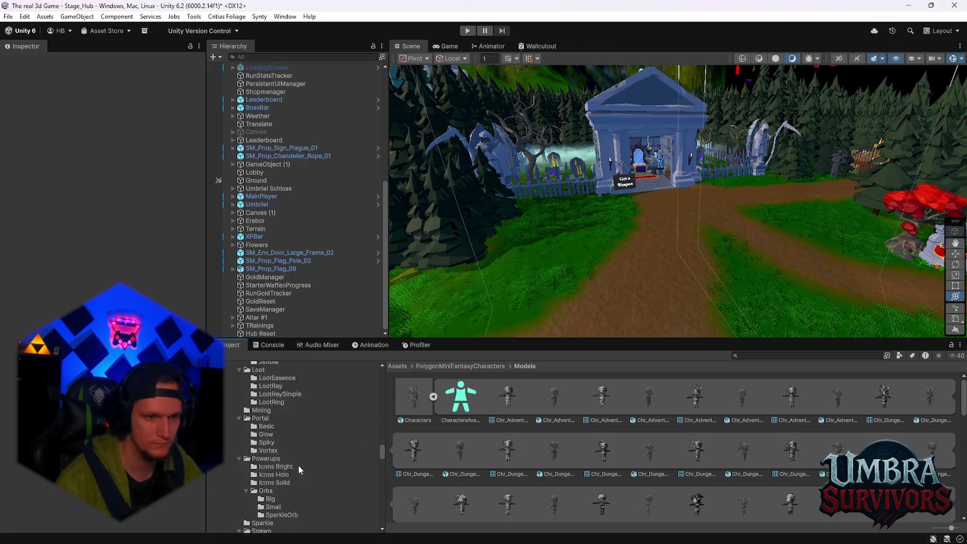
scroll(304, 470, "up", 10)
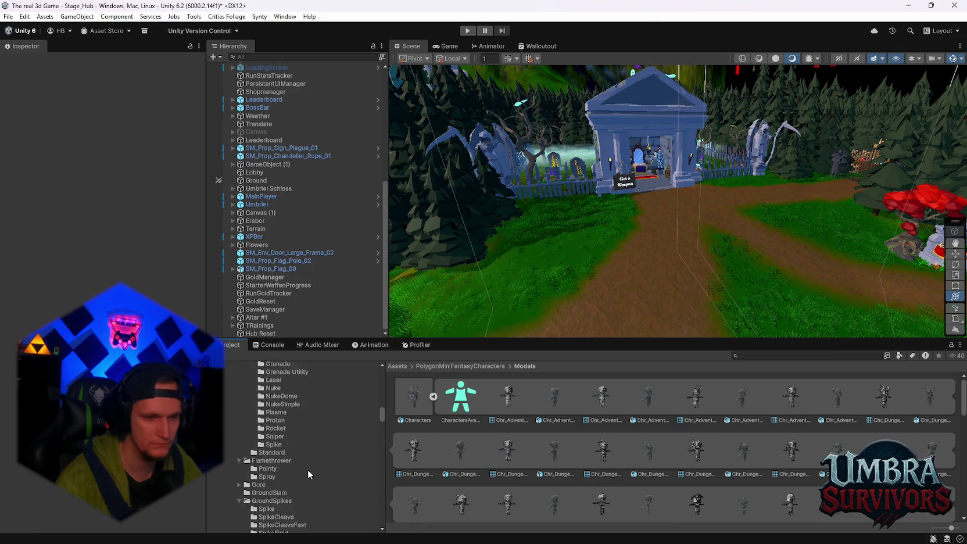
scroll(307, 469, "up", 7)
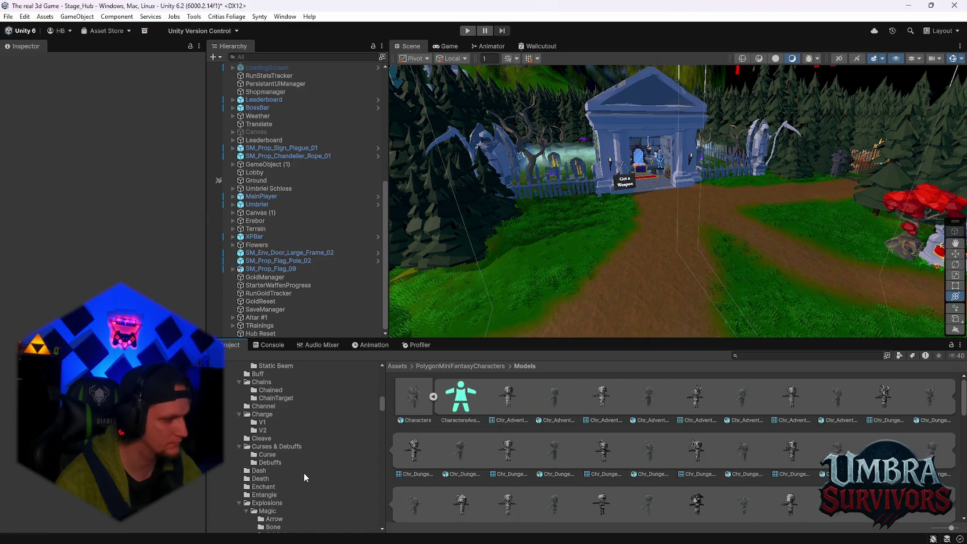
scroll(304, 472, "down", 3)
scroll(305, 471, "up", 10)
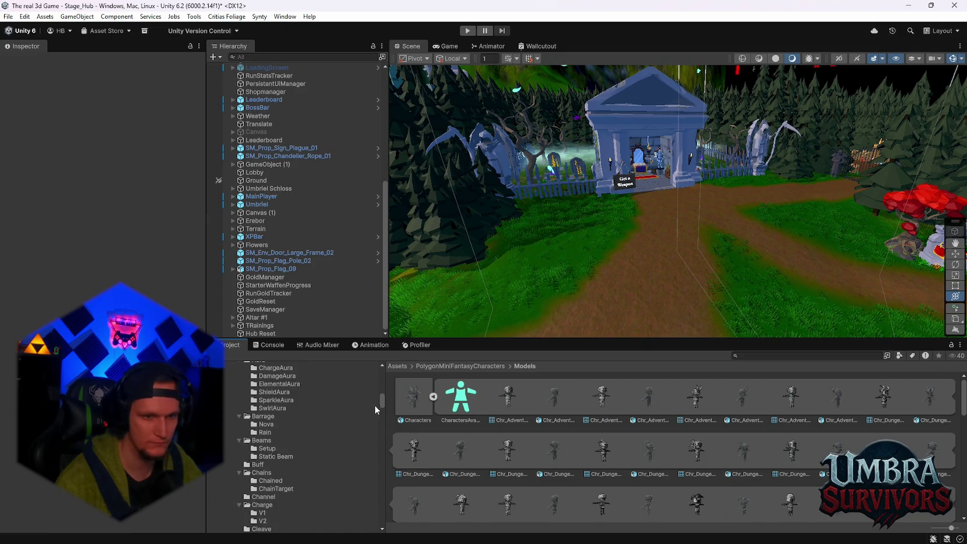
scroll(302, 448, "down", 6)
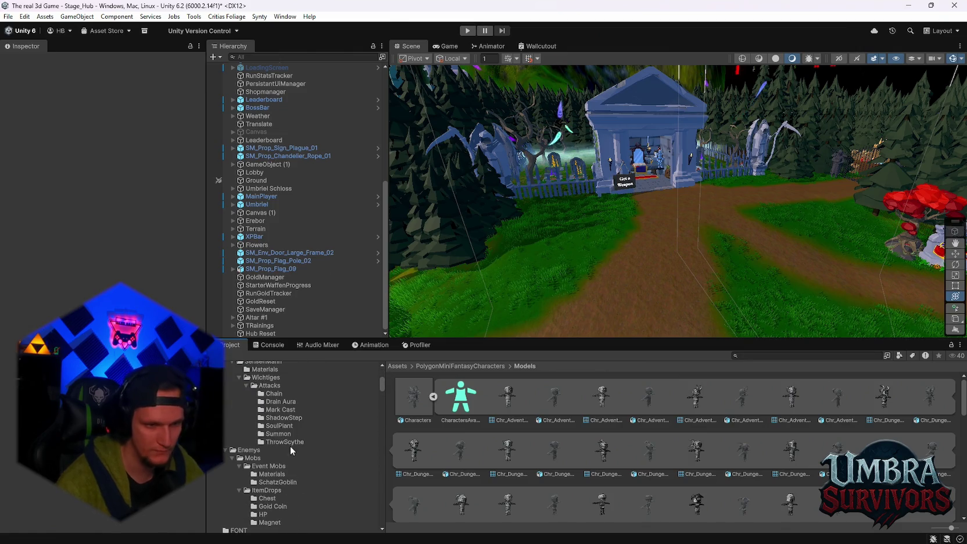
Open the SchatzGoblin folder and swing the Scene view toward the portal and Leaderboard.
left_click(278, 452)
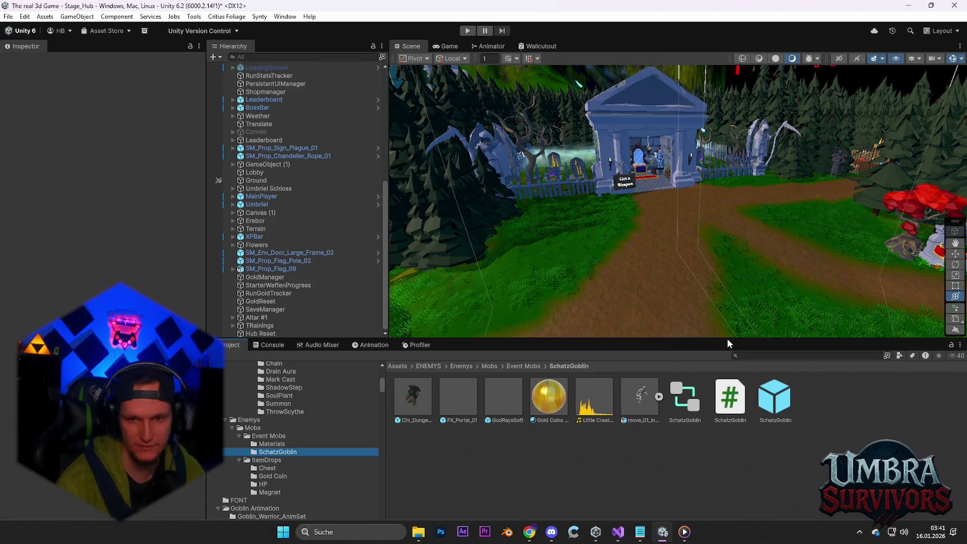
left_click_drag(675, 206, 802, 198)
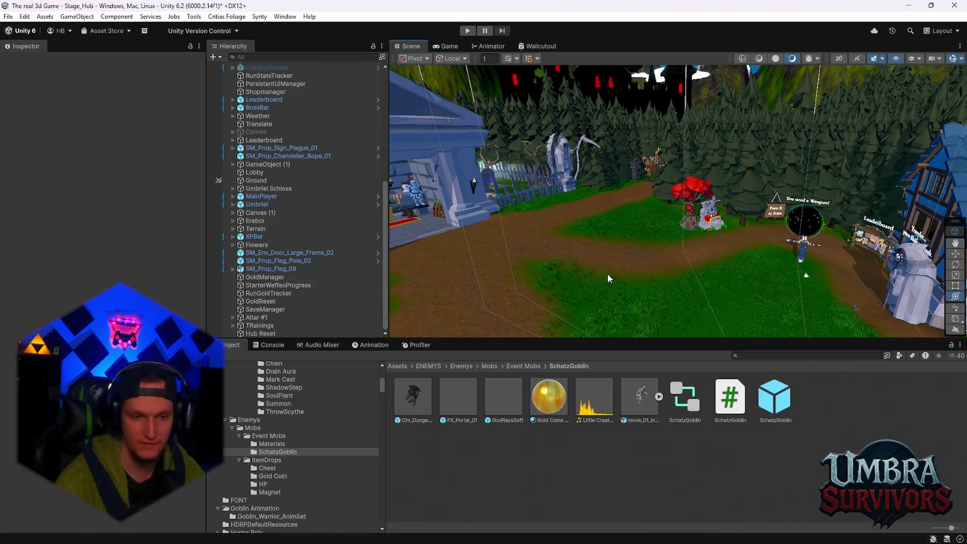
left_click_drag(499, 294, 628, 280)
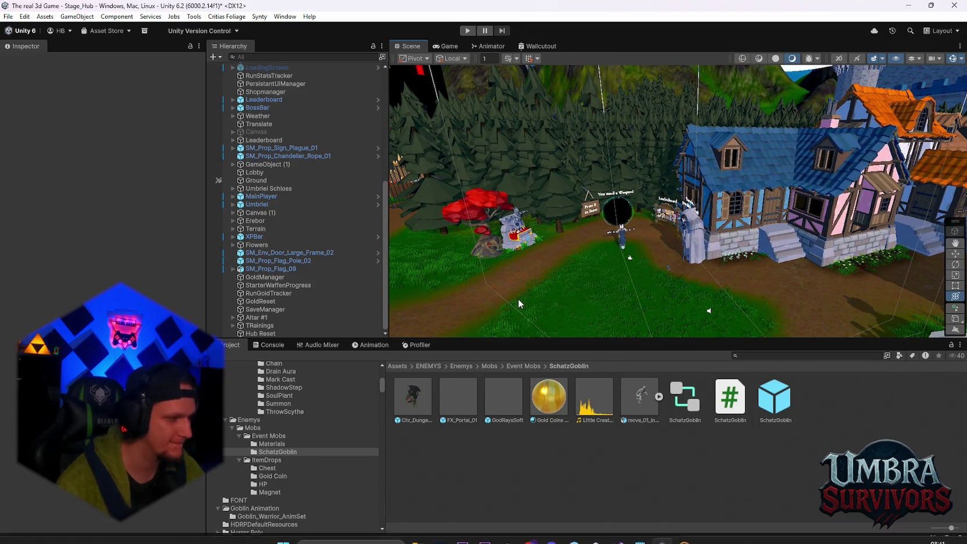
mouse_move(646, 196)
left_mouse_down()
mouse_move(580, 256)
mouse_move(740, 146)
mouse_move(779, 146)
left_mouse_up()
left_click(413, 398)
scroll(99, 204, "down", 10)
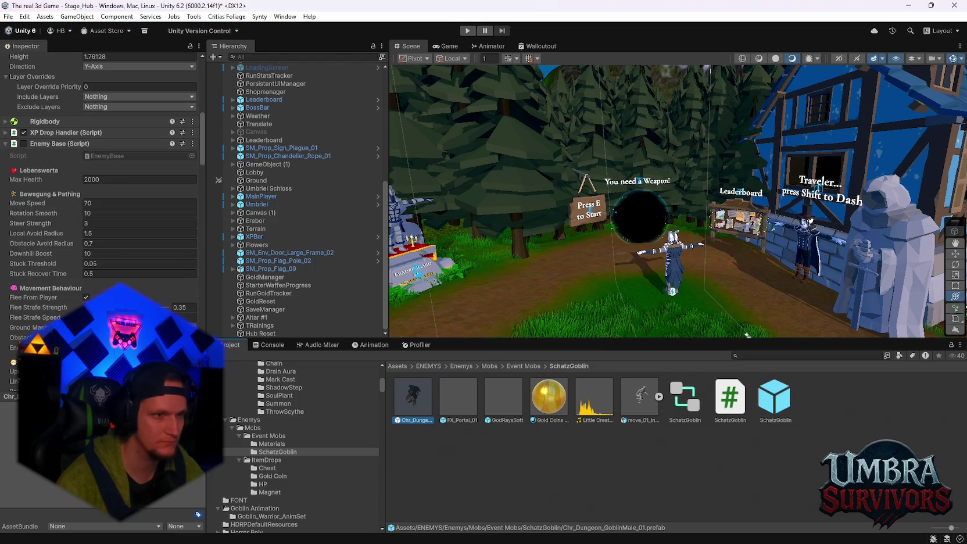
scroll(110, 278, "down", 4)
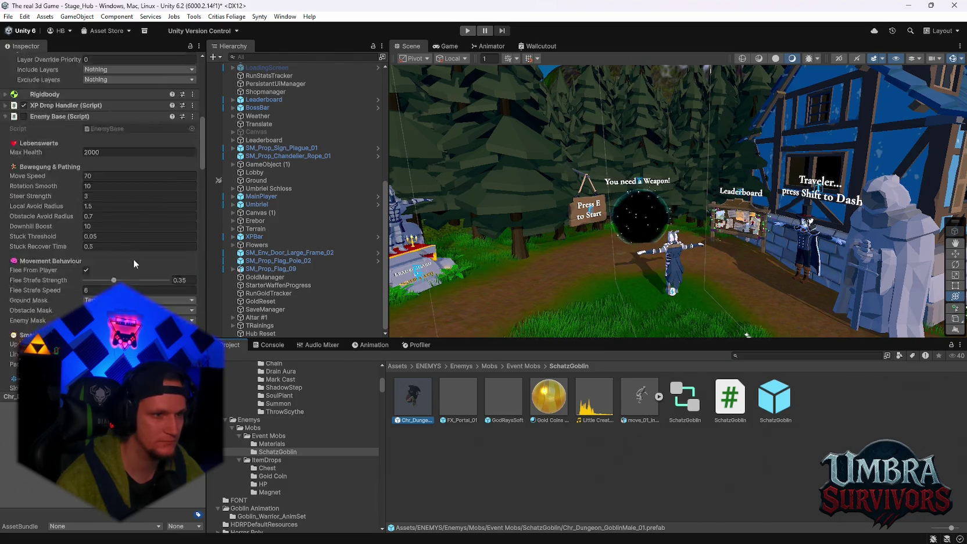
scroll(134, 261, "down", 15)
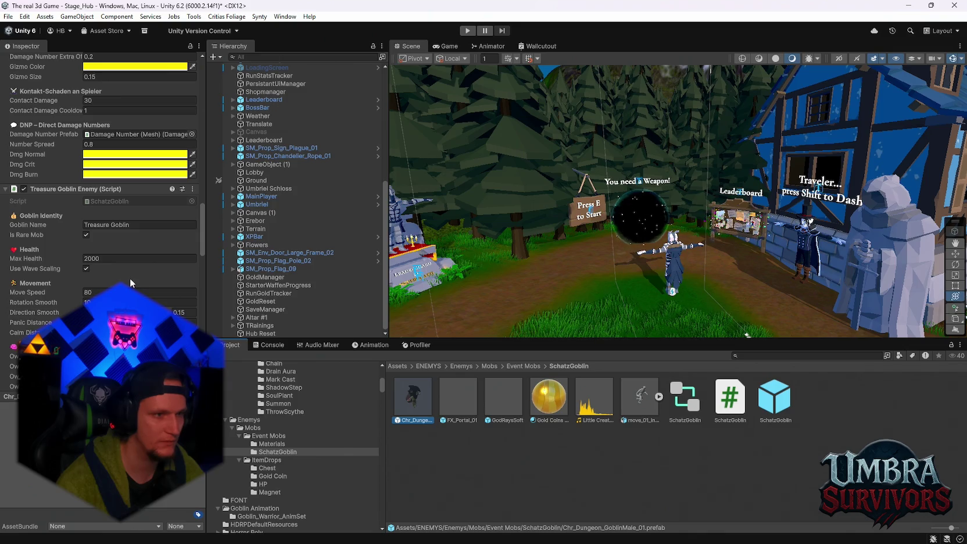
scroll(130, 278, "down", 4)
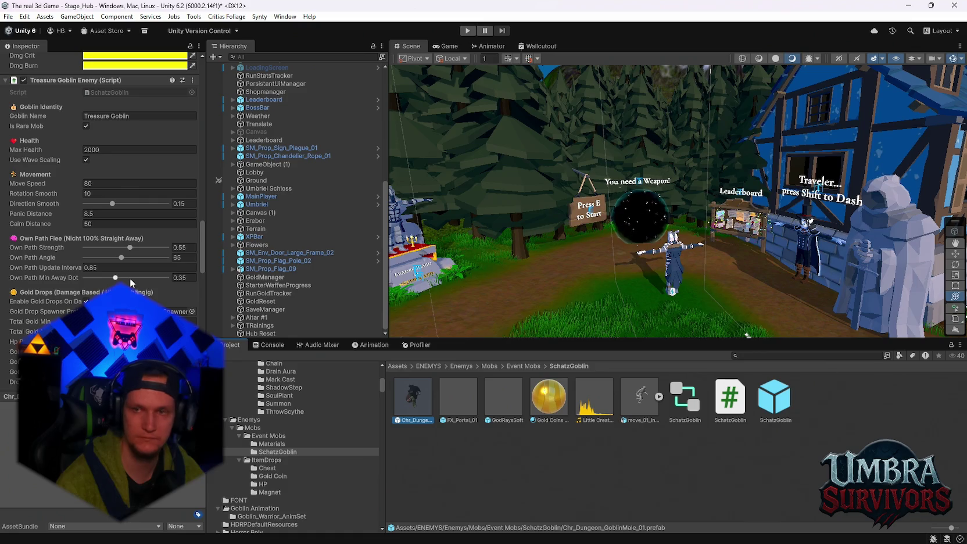
scroll(130, 283, "down", 2)
scroll(131, 283, "down", 6)
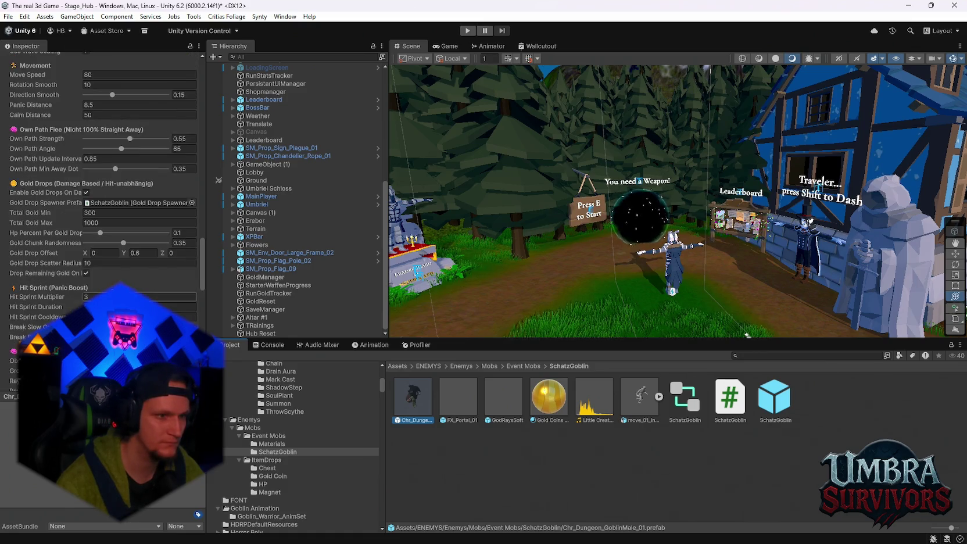
scroll(130, 283, "down", 15)
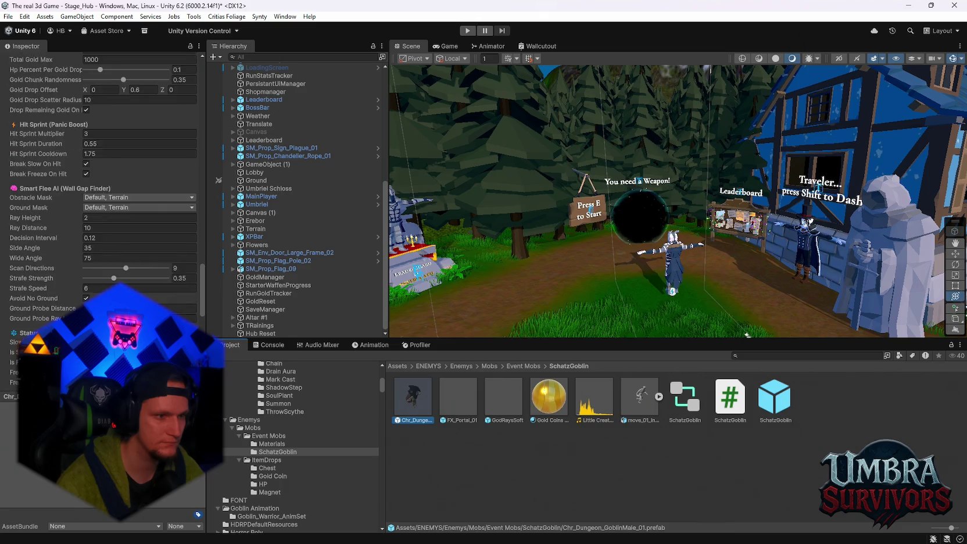
scroll(130, 283, "down", 1)
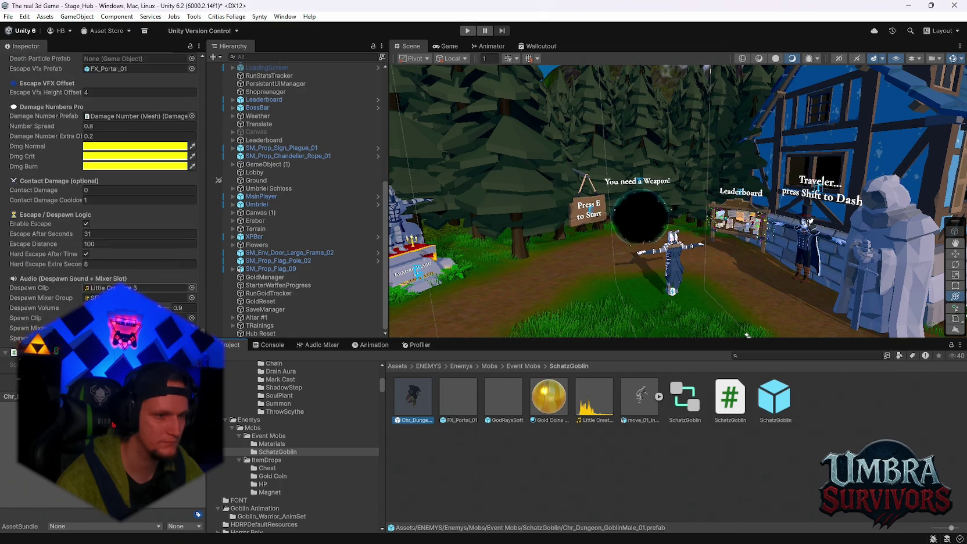
scroll(130, 283, "up", 2)
scroll(130, 283, "up", 1)
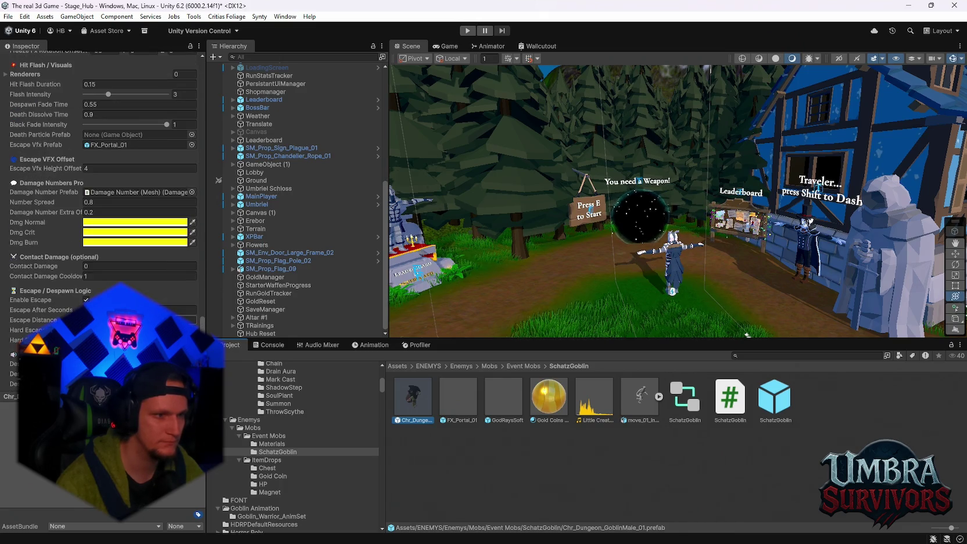
scroll(130, 283, "up", 2)
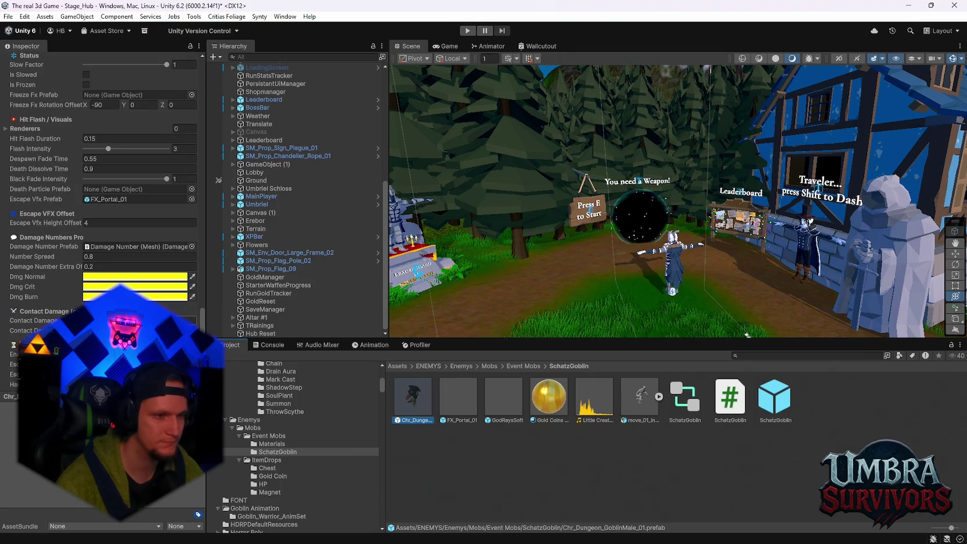
scroll(130, 283, "up", 1)
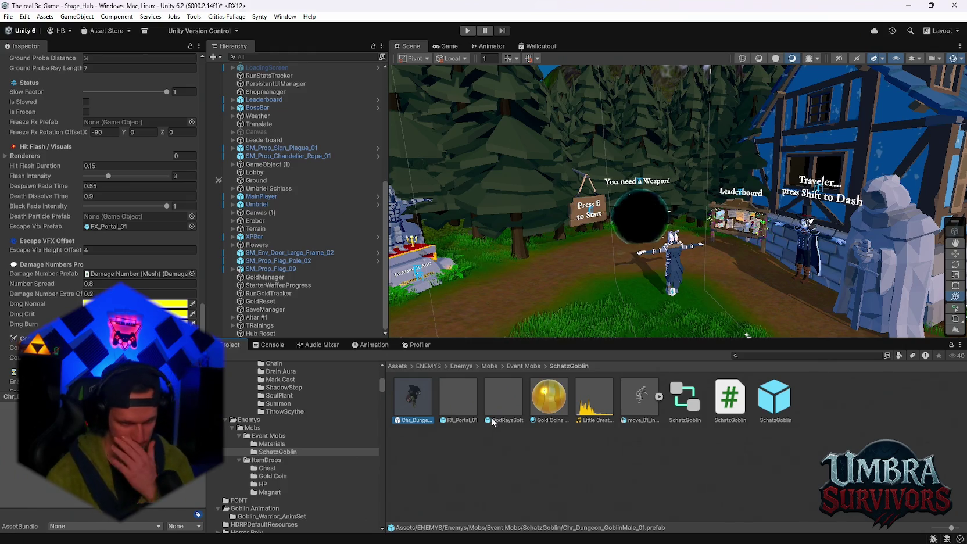
left_click(496, 402)
left_click(413, 400)
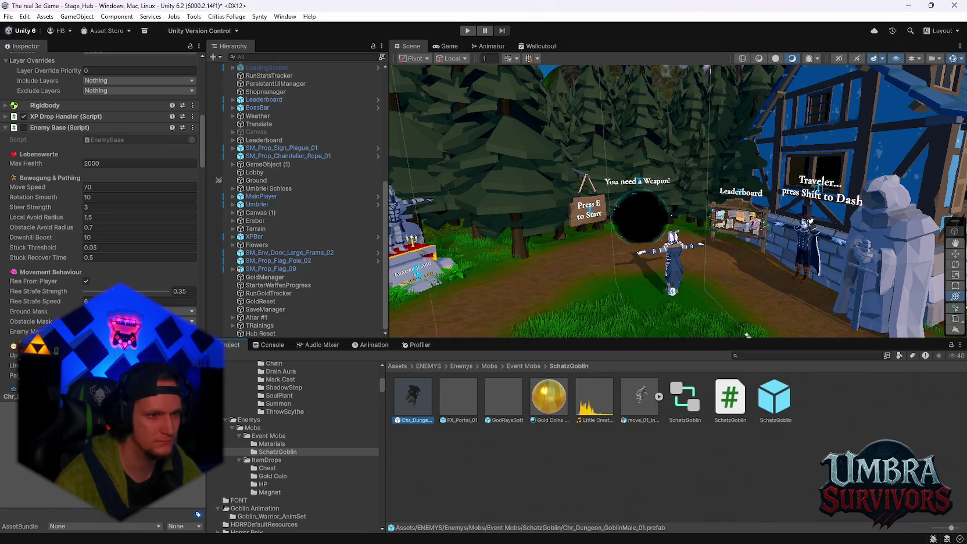
scroll(102, 174, "up", 5)
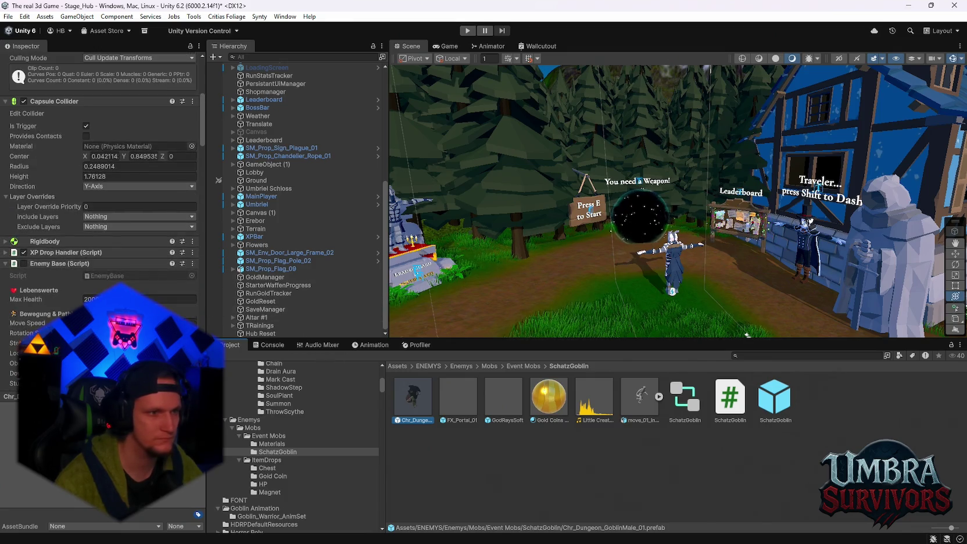
Enter 3 into the XP Drop Handler's Spawn Y Offset, then list the Mobs folder's assets.
left_click(6, 254)
scroll(122, 283, "down", 4)
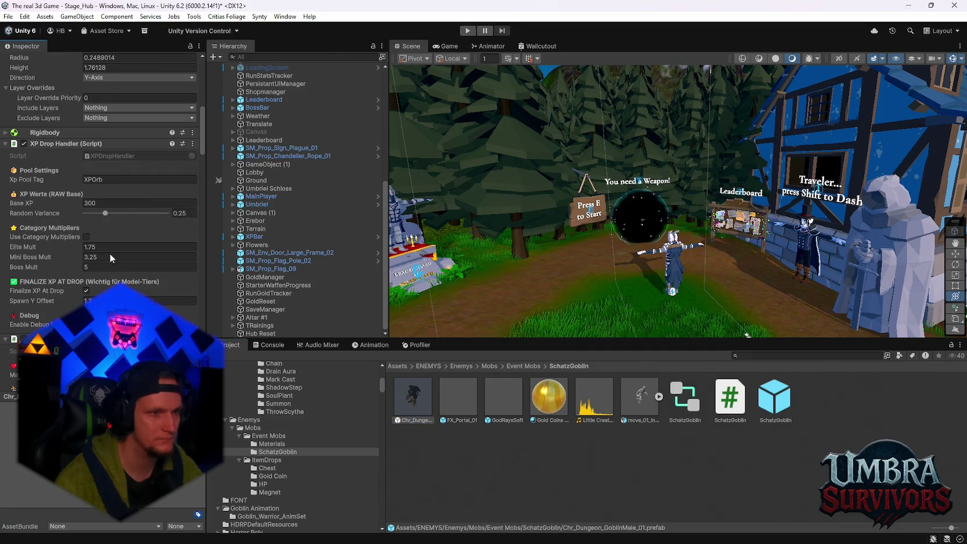
type("3")
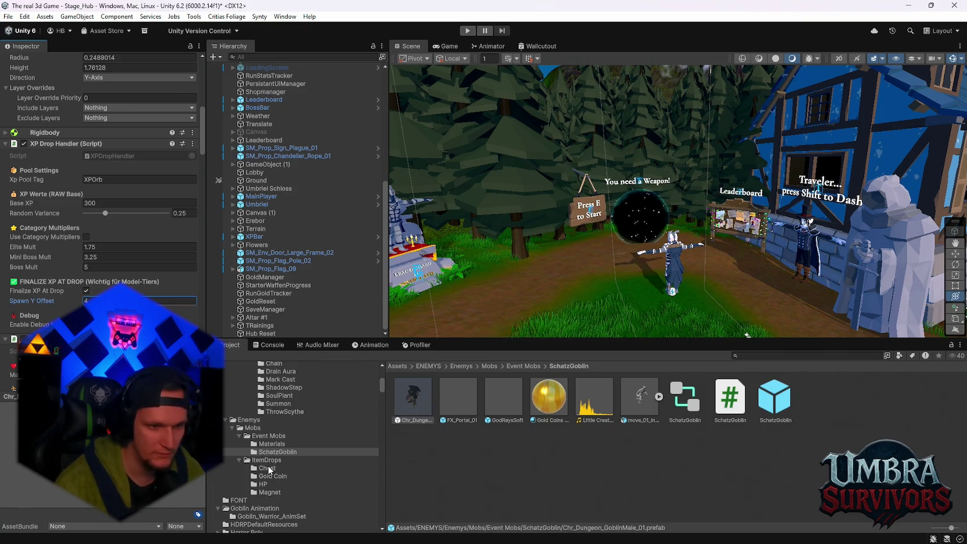
left_click(258, 429)
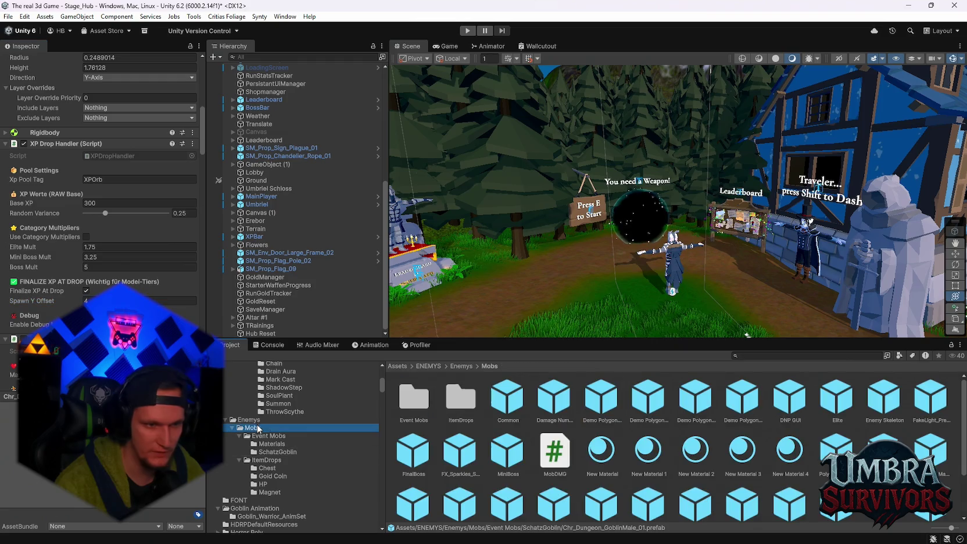
Inspect the green and magenta venom spiderling prefabs' drop tables.
left_click(602, 401)
scroll(62, 244, "down", 8)
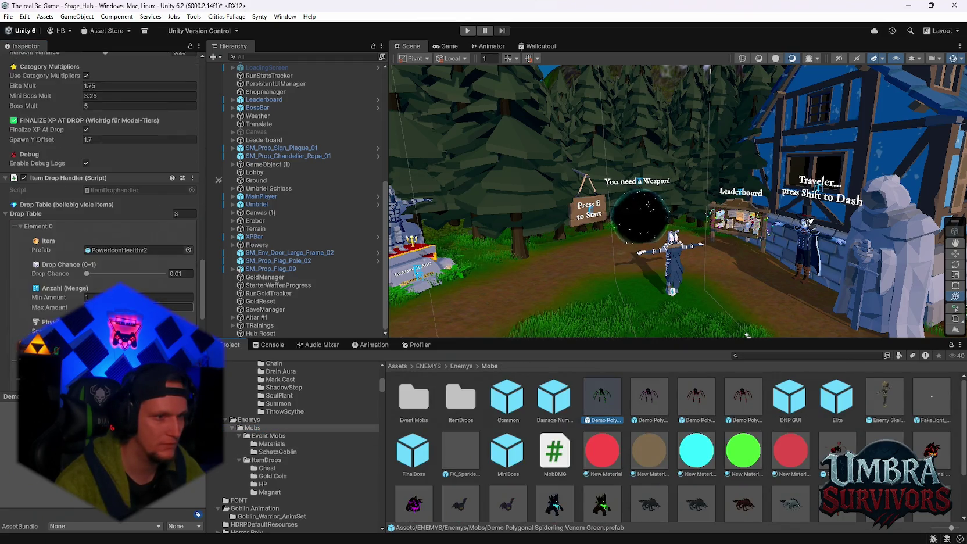
scroll(76, 253, "up", 4)
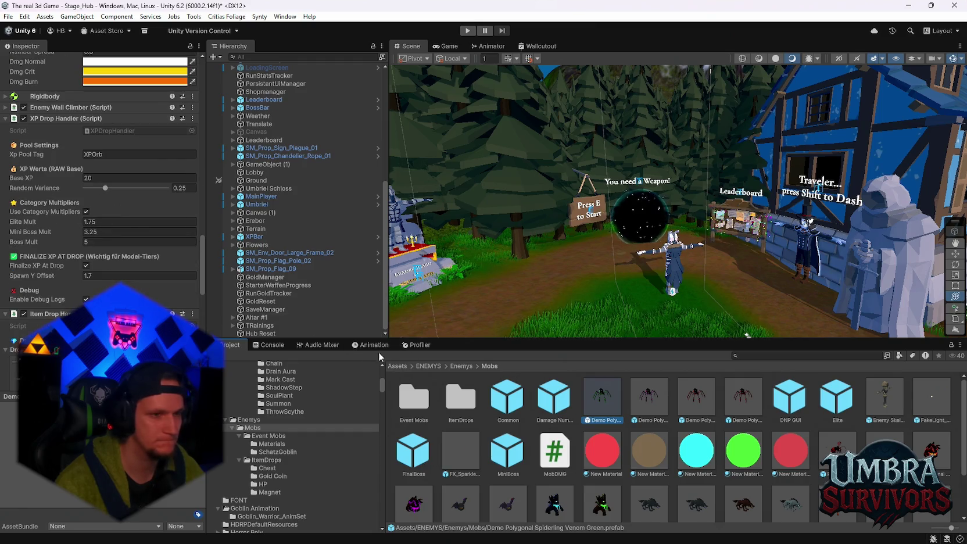
left_click(653, 401)
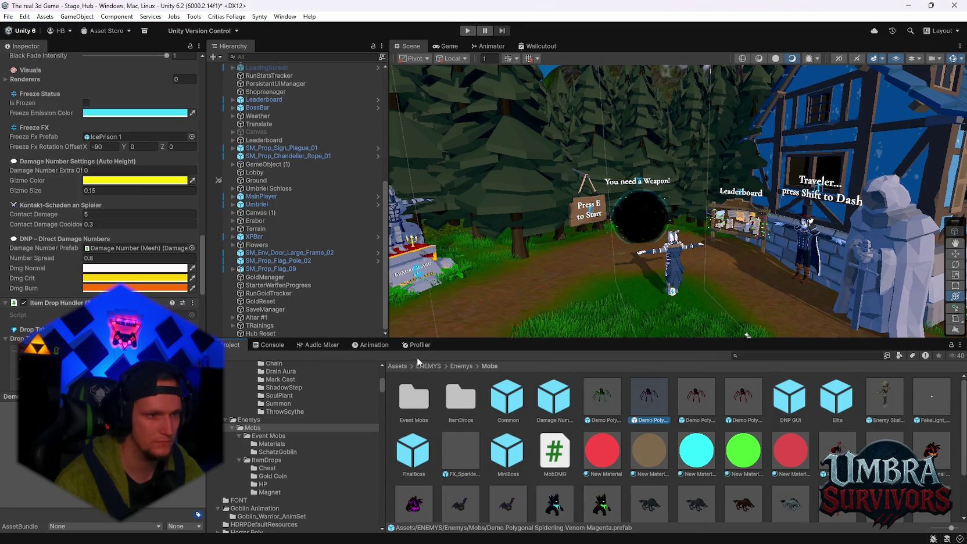
scroll(157, 296, "down", 3)
scroll(156, 296, "down", 15)
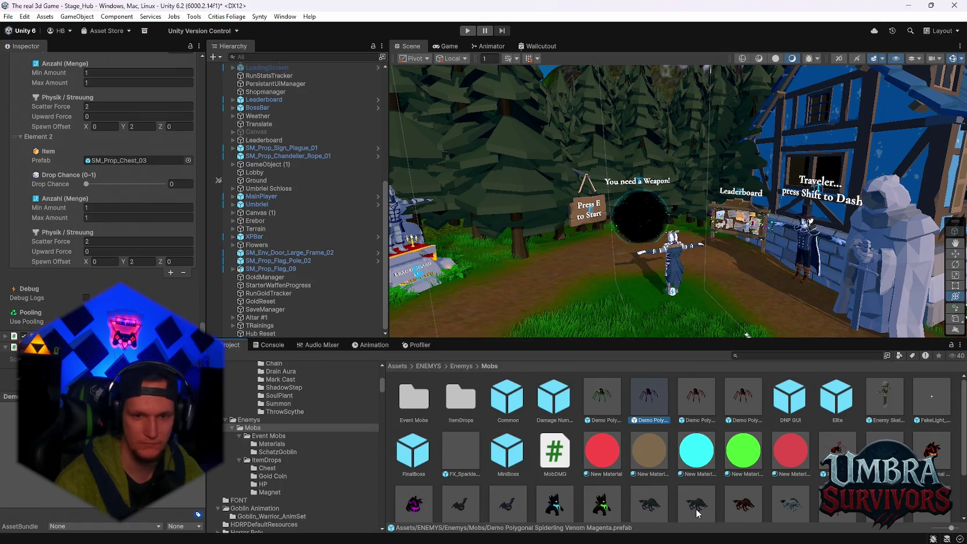
Inspect Polygonal Wolf White's XP Drop Handler: Base XP 35, Elite 2, Mini Boss 4, Boss 5.
left_click(789, 503)
scroll(148, 294, "up", 10)
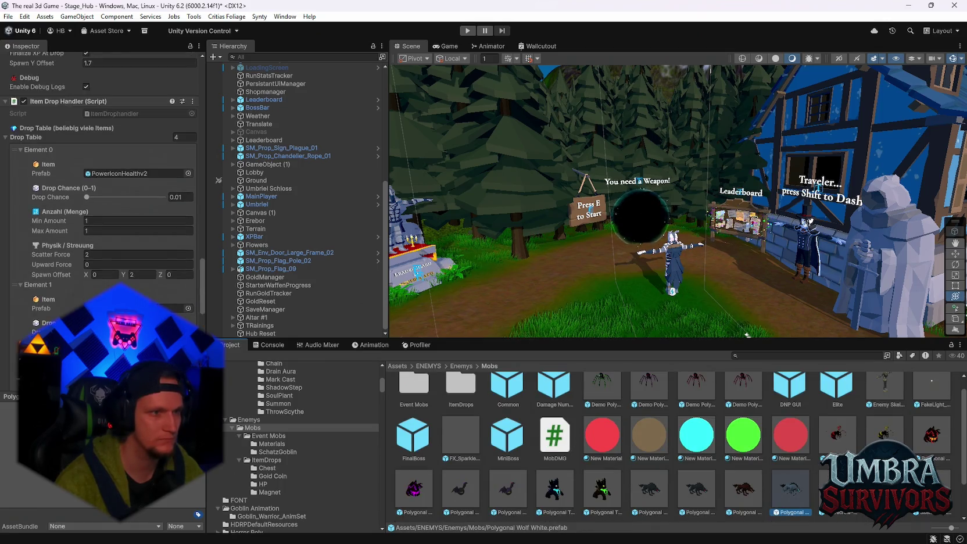
scroll(116, 233, "up", 3)
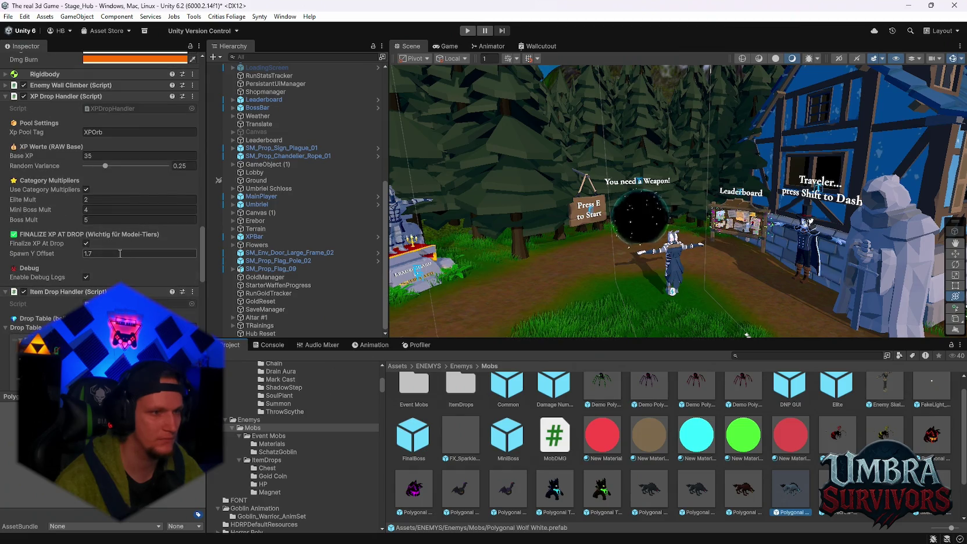
scroll(130, 261, "up", 4)
scroll(133, 261, "down", 1)
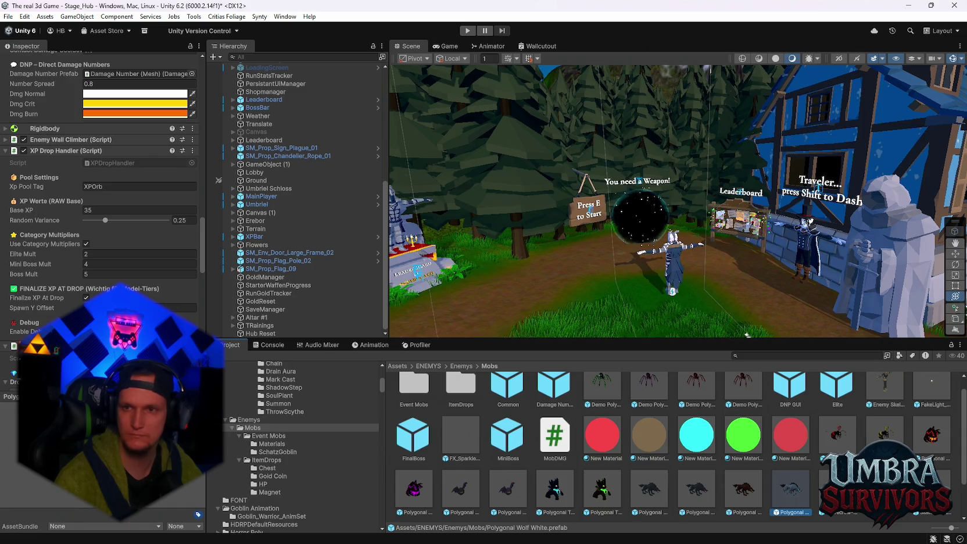
left_click(8, 16)
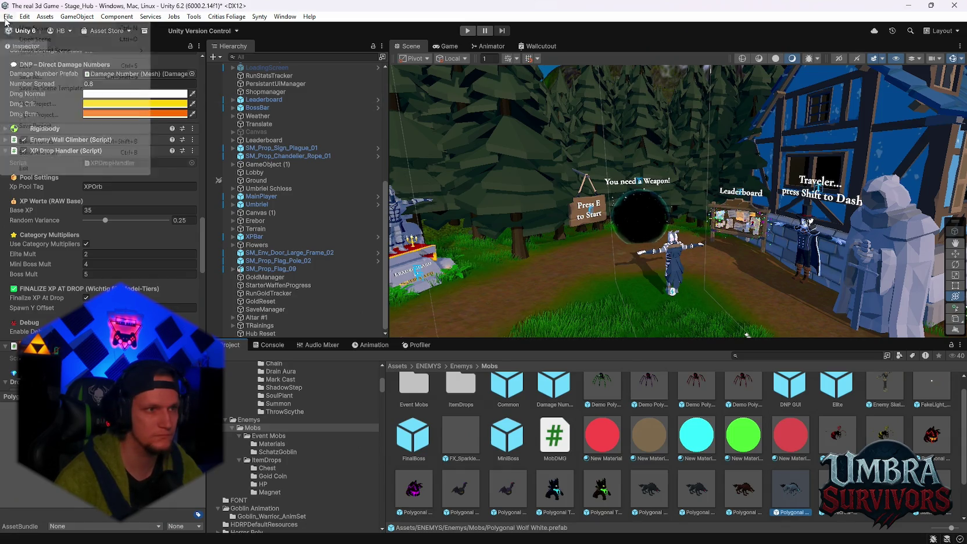
Load Stage_Forest from the recent scenes, answering the unsaved-changes prompt.
mouse_move(115, 52)
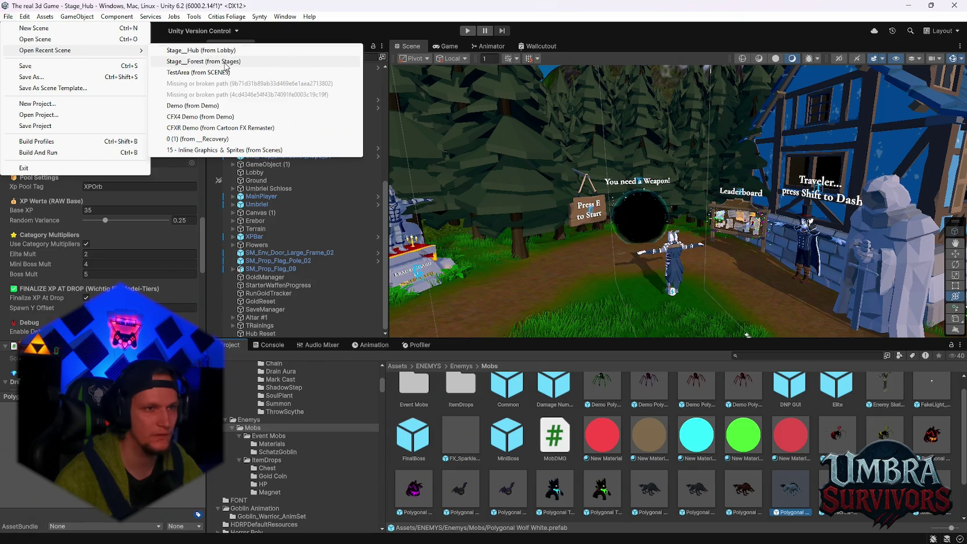
left_click(226, 62)
left_click(495, 297)
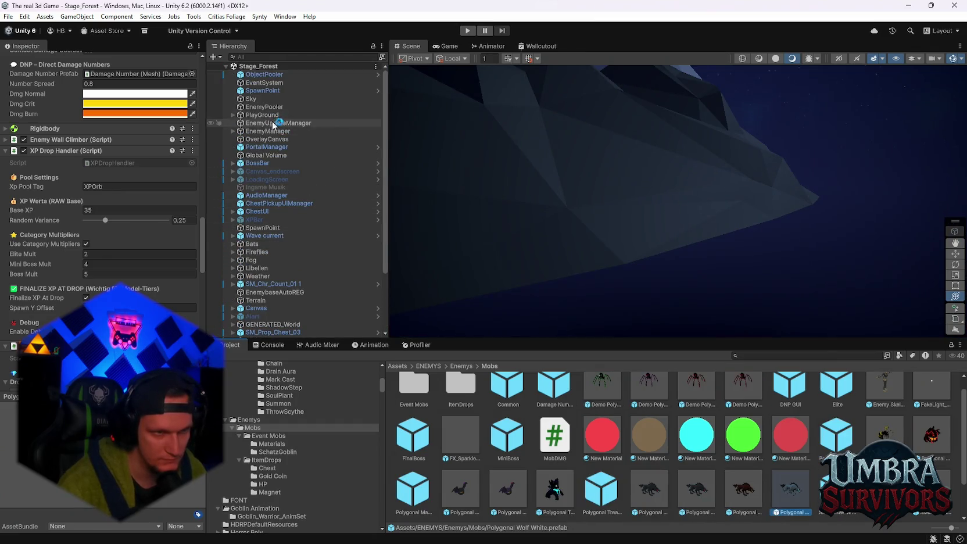
Select the forest EnemyManager under PlayGround and open its Enemy Spawner Manager script.
left_click(233, 115)
left_click(258, 115)
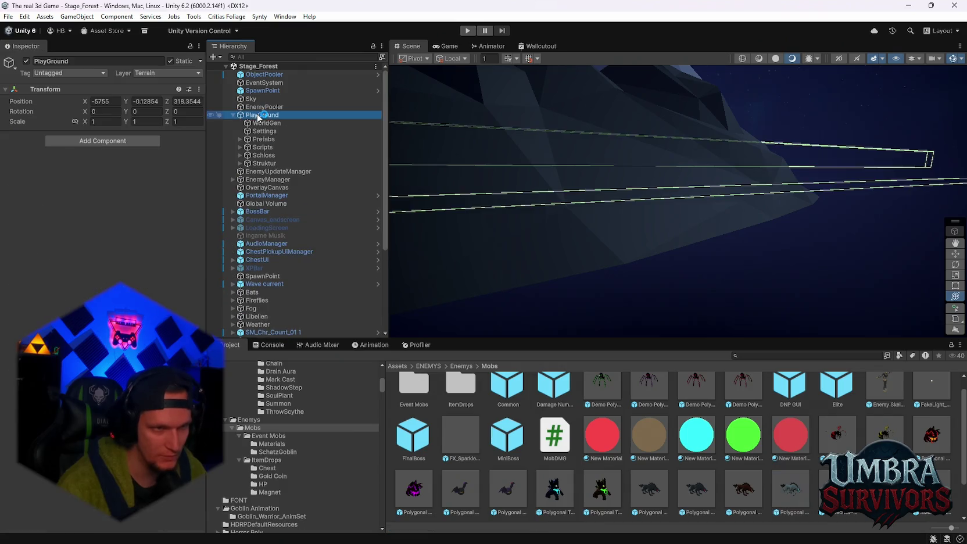
left_click(267, 171)
left_click(265, 180)
key("Right")
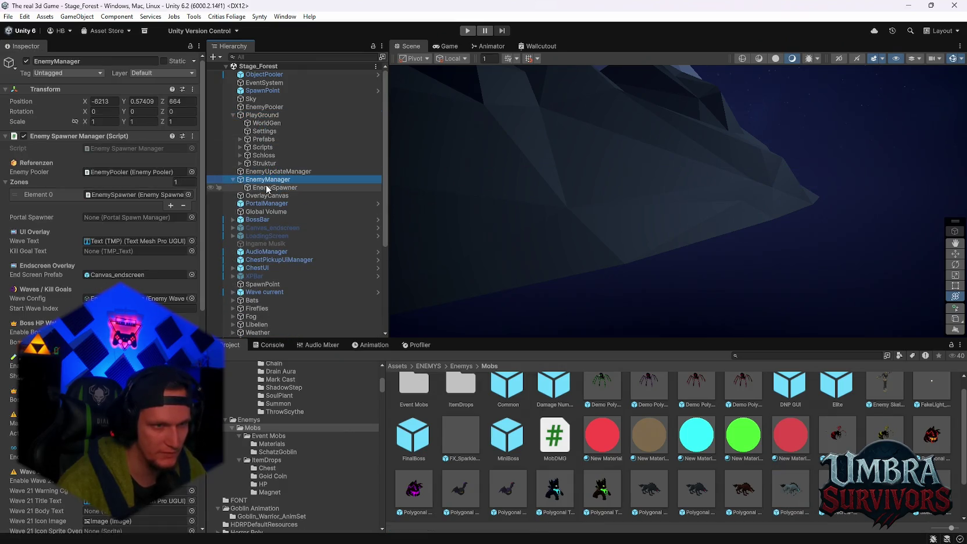
scroll(110, 264, "up", 5)
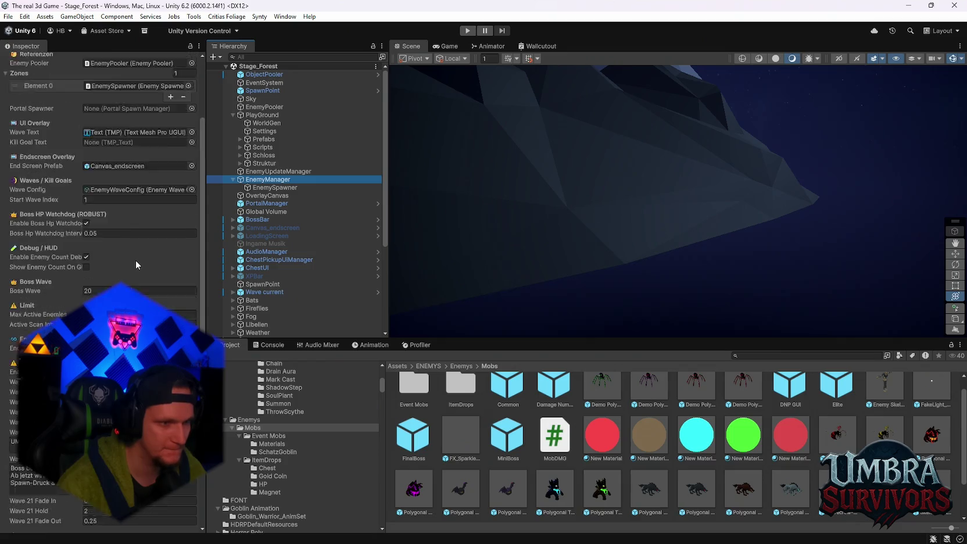
left_click(193, 136)
left_click(244, 282)
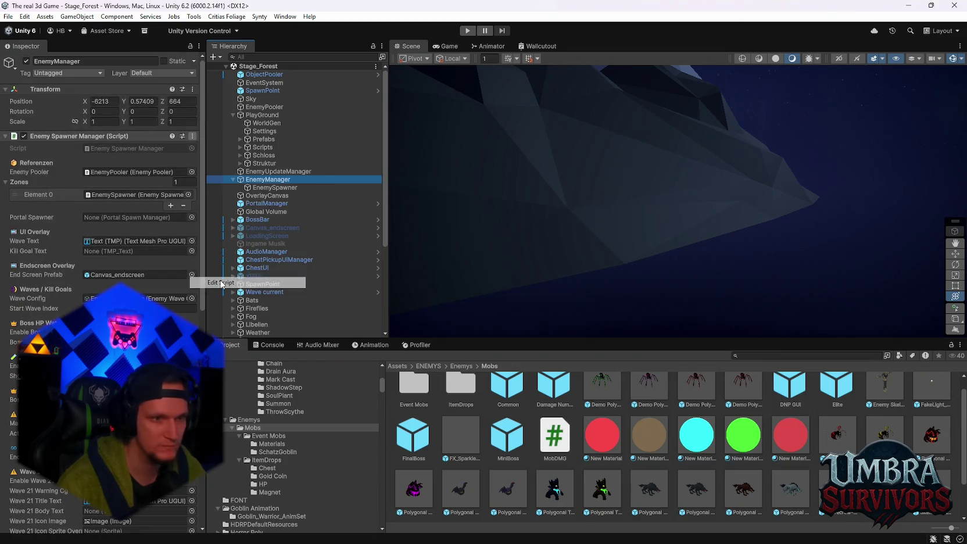